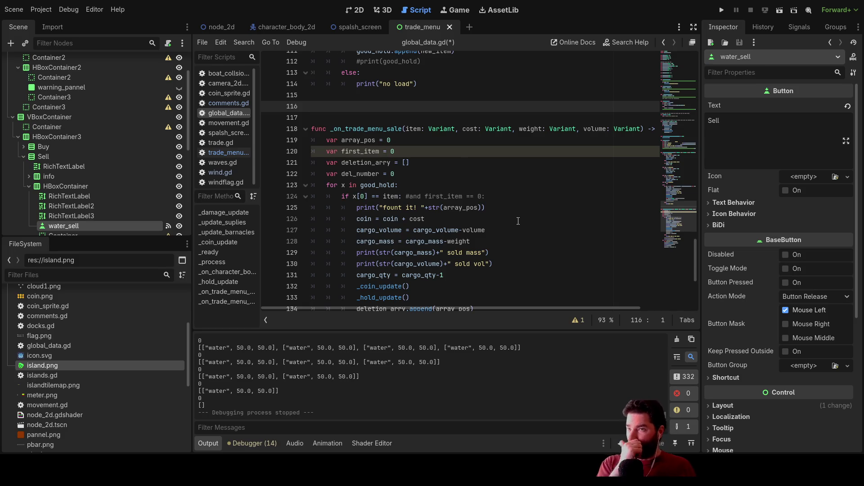
scroll(528, 219, "down", 2)
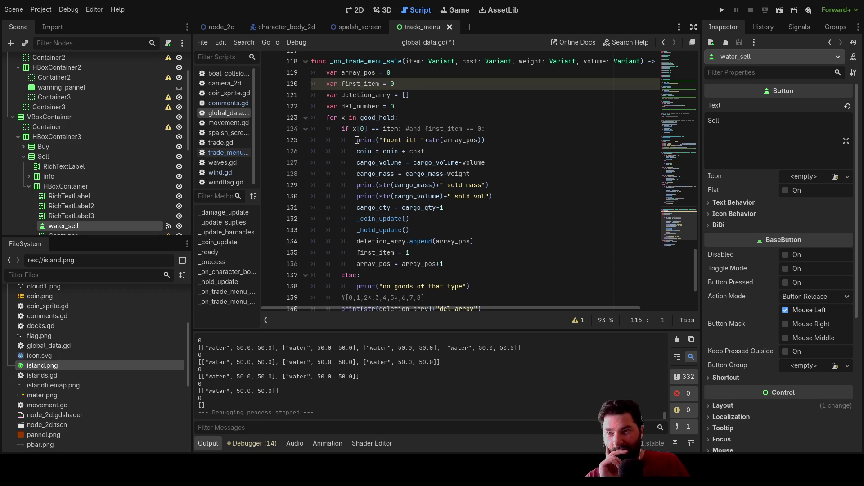
Uncomment the first_item check in the sale loop's item-match condition and select first_item for replacement.
left_click(356, 140)
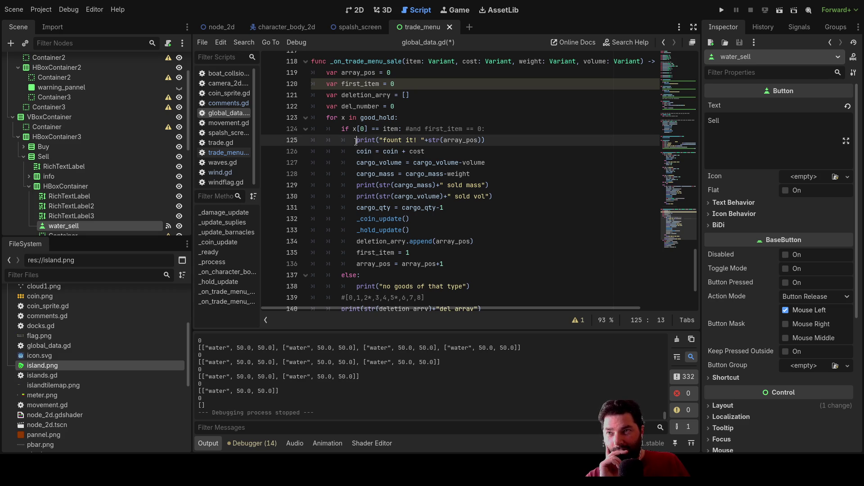
scroll(460, 242, "down", 3)
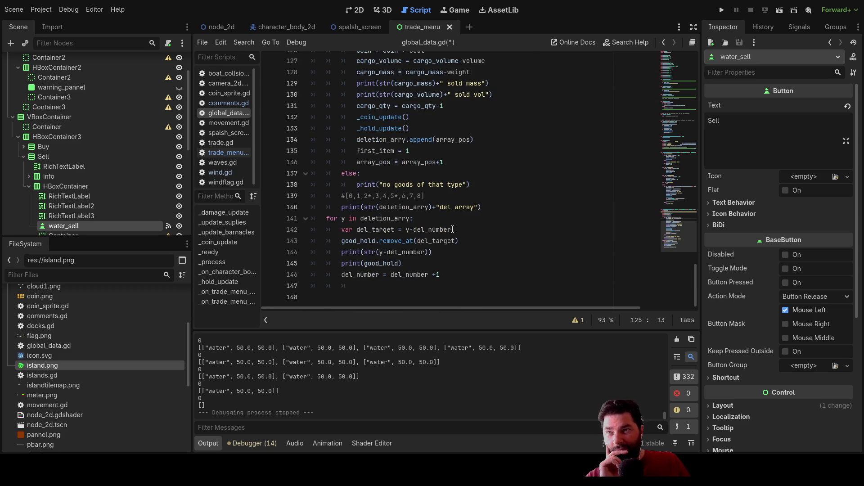
scroll(452, 230, "up", 3)
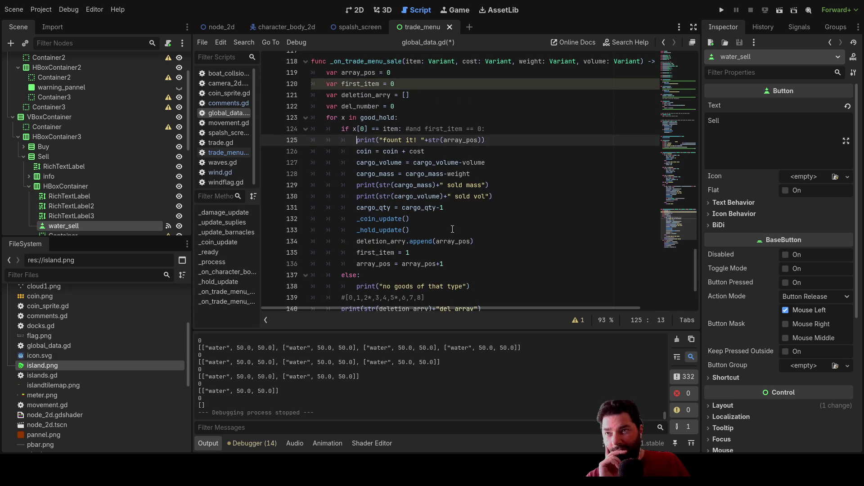
scroll(452, 230, "up", 3)
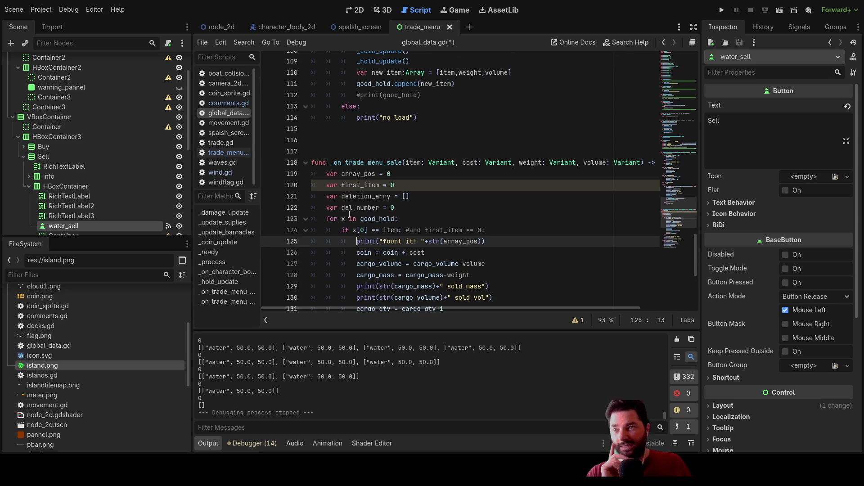
scroll(350, 213, "down", 4)
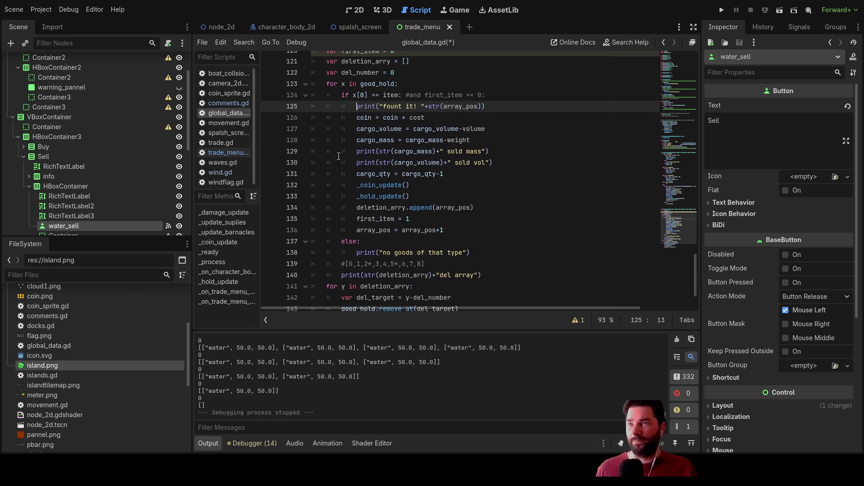
scroll(339, 156, "up", 1)
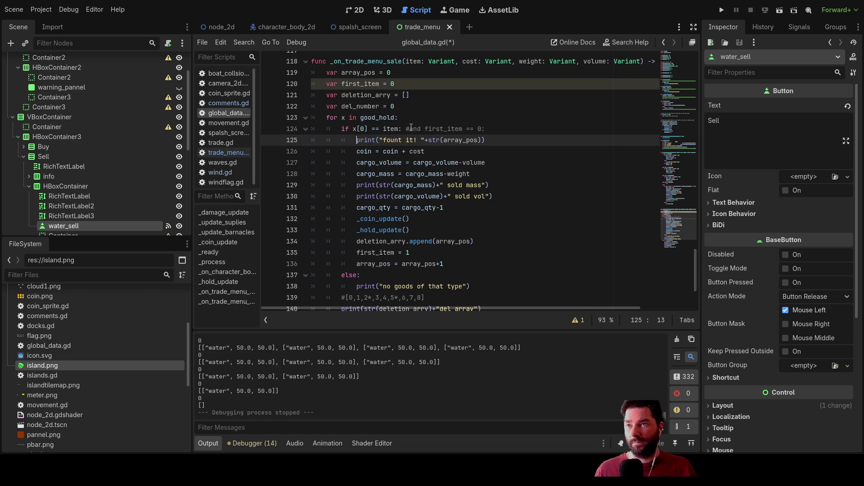
left_click(404, 129)
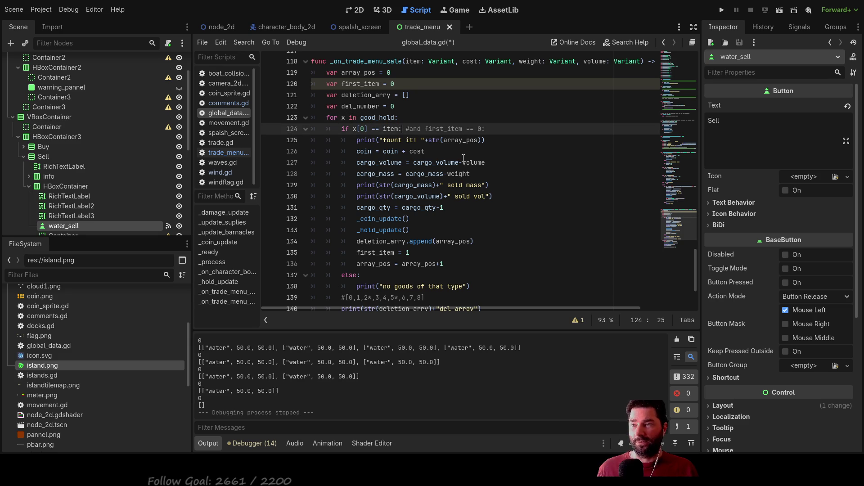
key("Left")
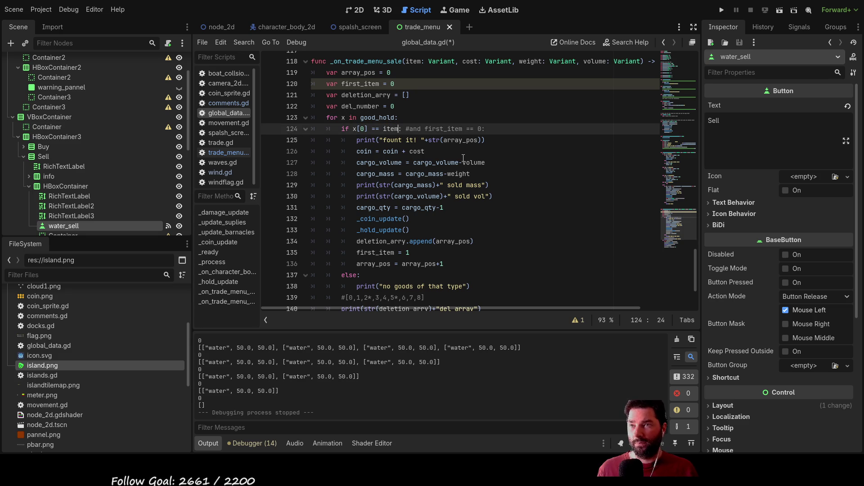
key("Up")
key("Down")
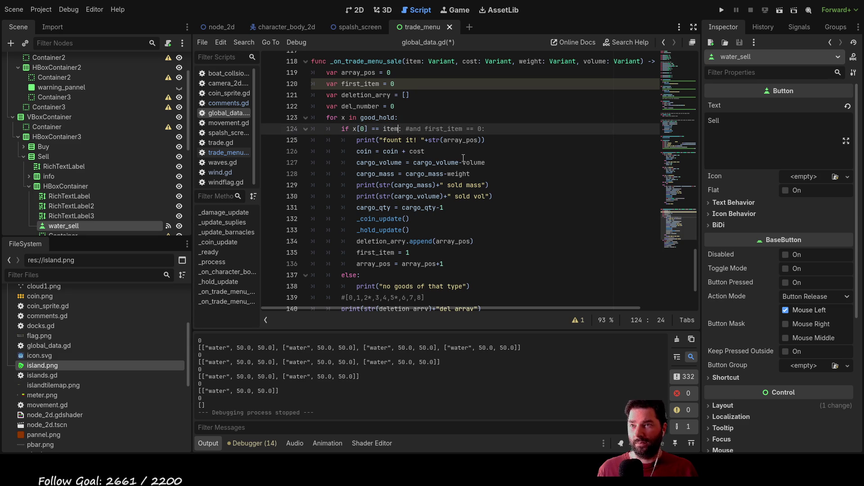
key("Delete")
key("Delete")
key("Delete")
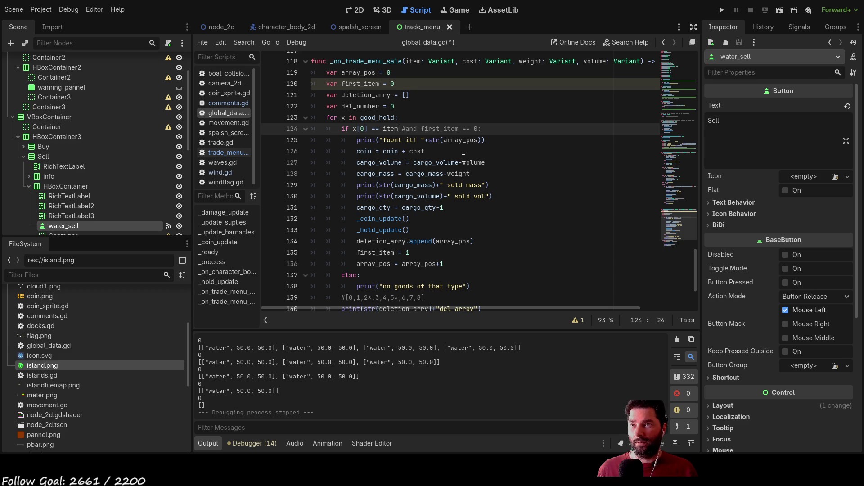
key("Right")
key("Right")
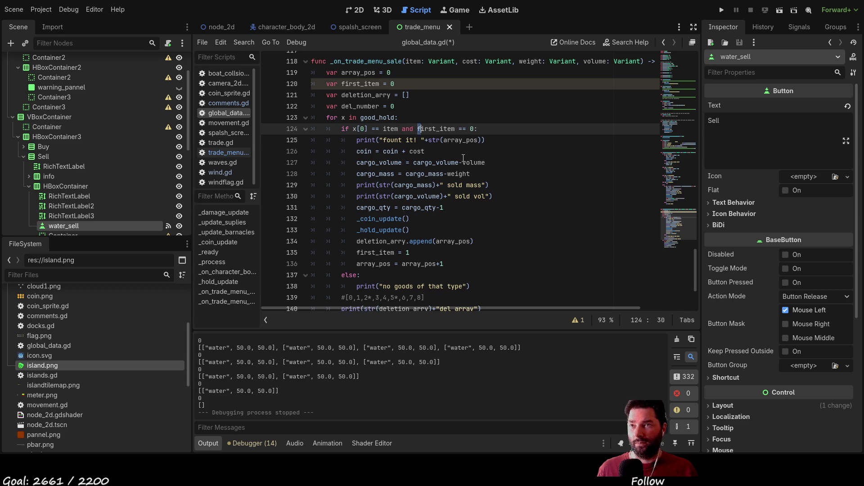
key("ctrl+shift+Right")
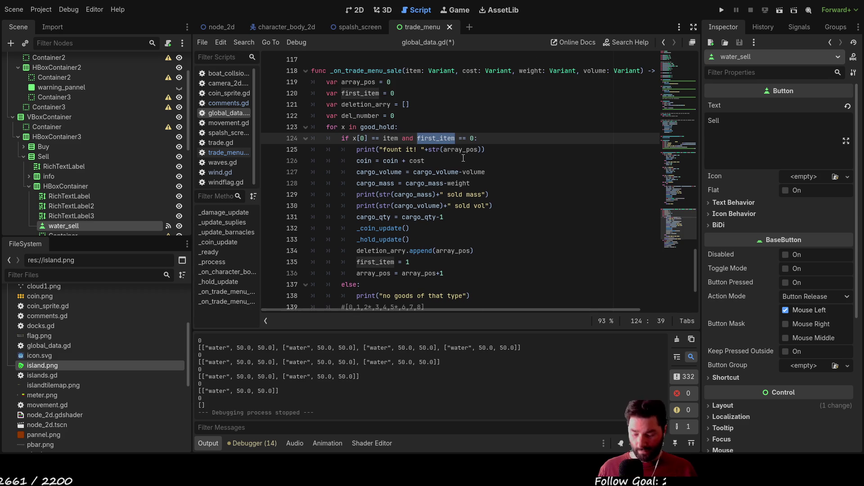
type("not")
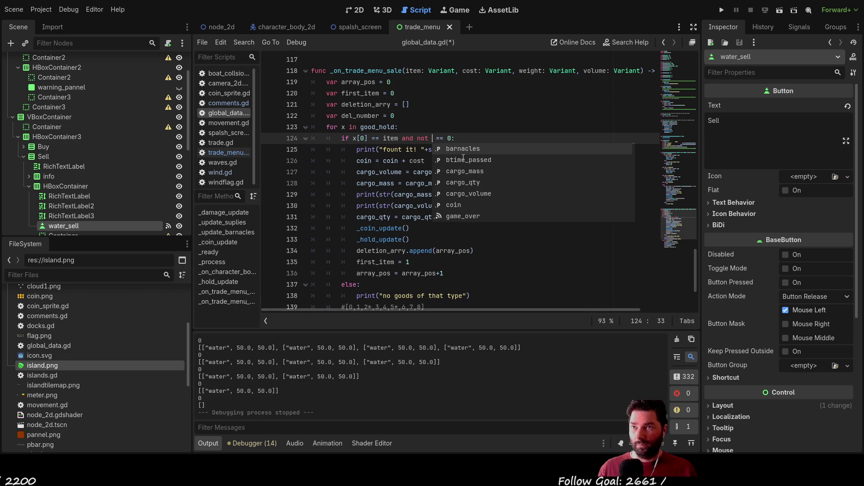
type(" local_")
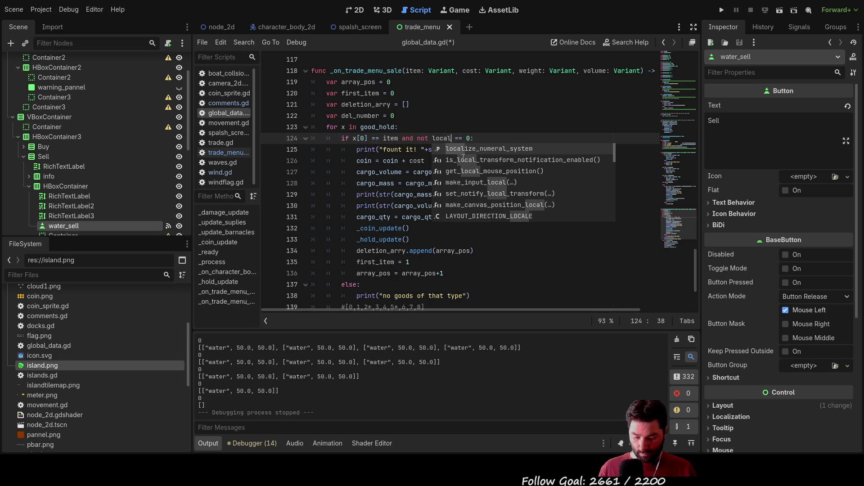
type("mail")
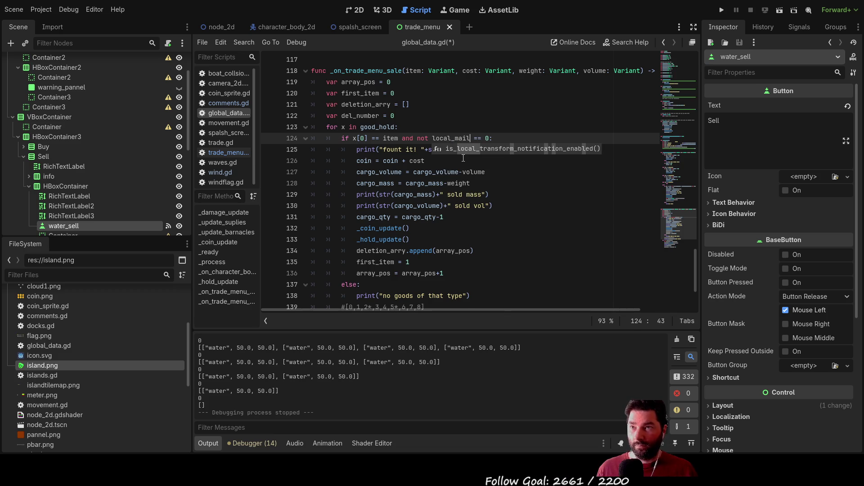
Finish the condition as 'and not local_mail', removing the leftover '== 0' comparison.
key("Delete")
key("Delete")
key("Delete")
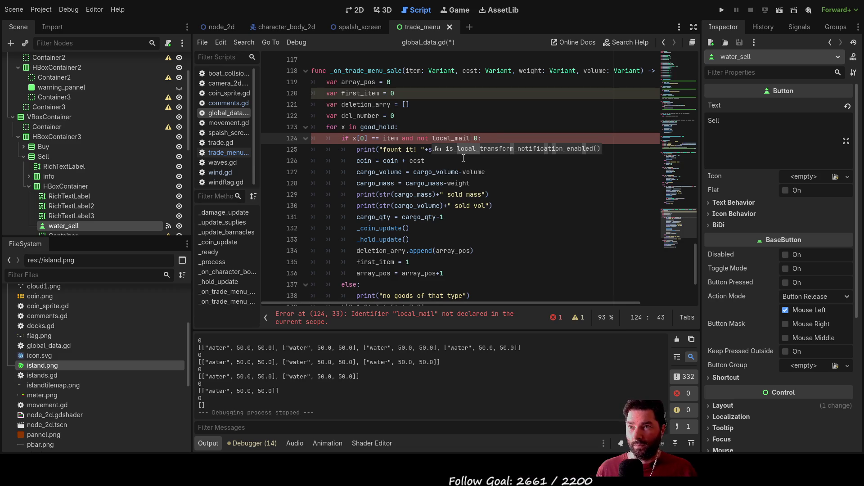
key("Delete")
key("Delete")
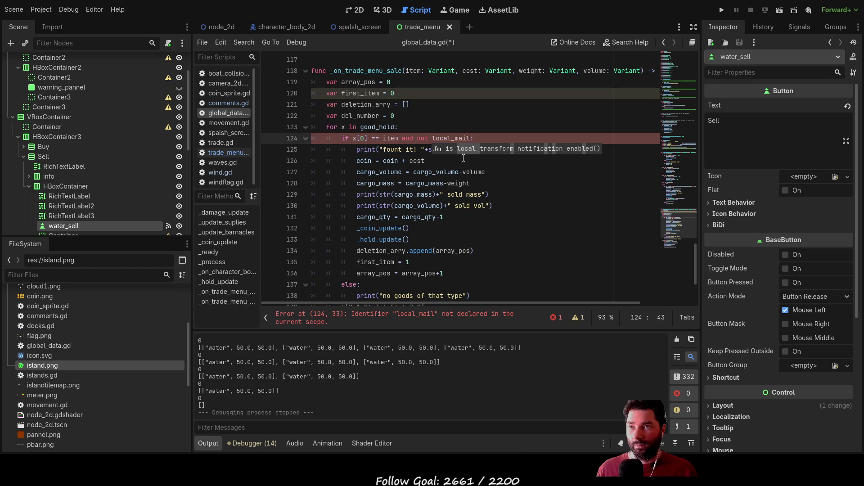
key("Left")
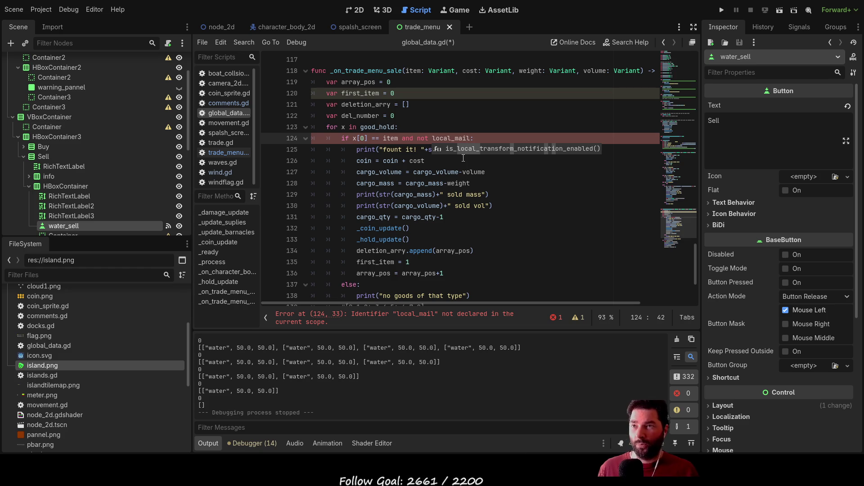
double_click(451, 138)
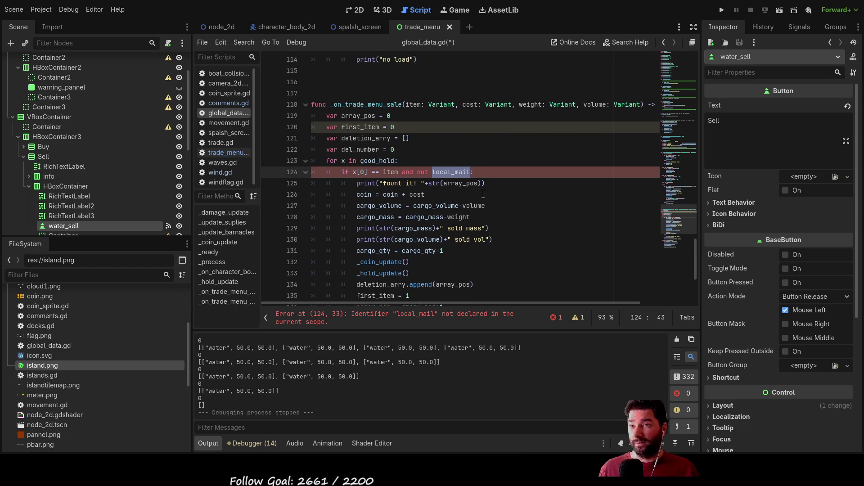
scroll(473, 203, "up", 2)
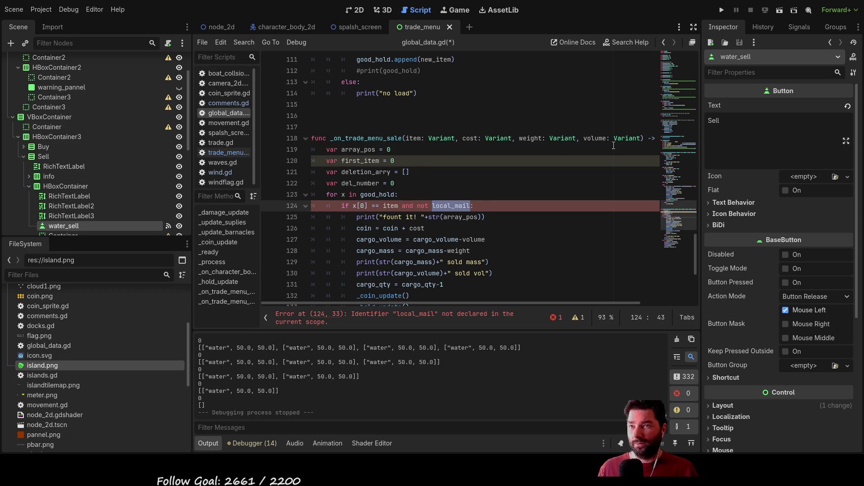
left_click(641, 137)
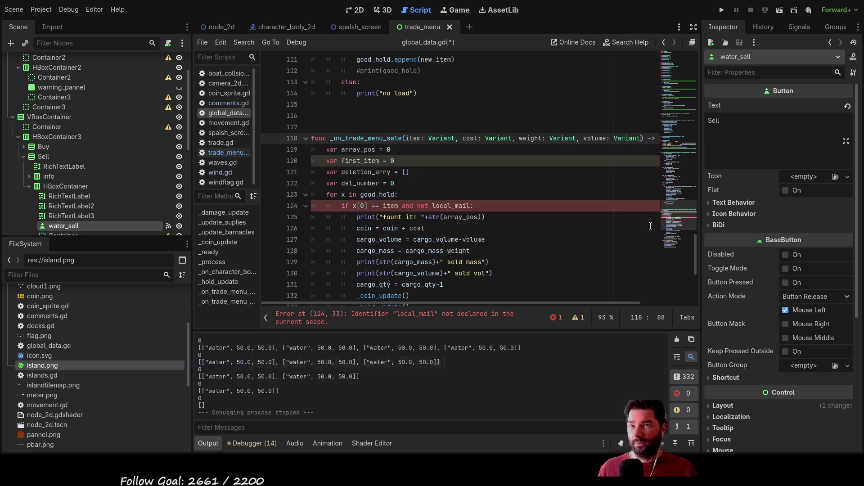
type(",local_mail")
Append a 'local_mail: Variant' parameter to the sale function, reusing the volume parameter's type.
key("ctrl+Left")
key("ctrl+Left")
key("ctrl+Left")
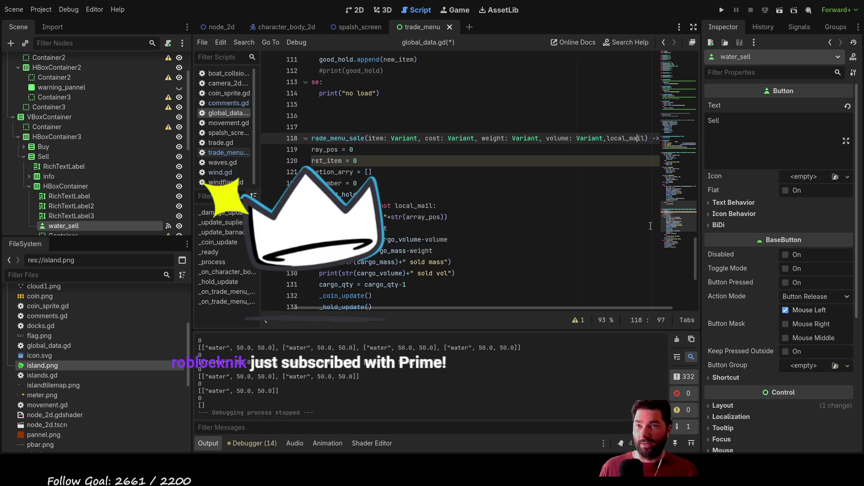
key("ctrl+shift+Right")
key("Right")
key("Right")
key("Right")
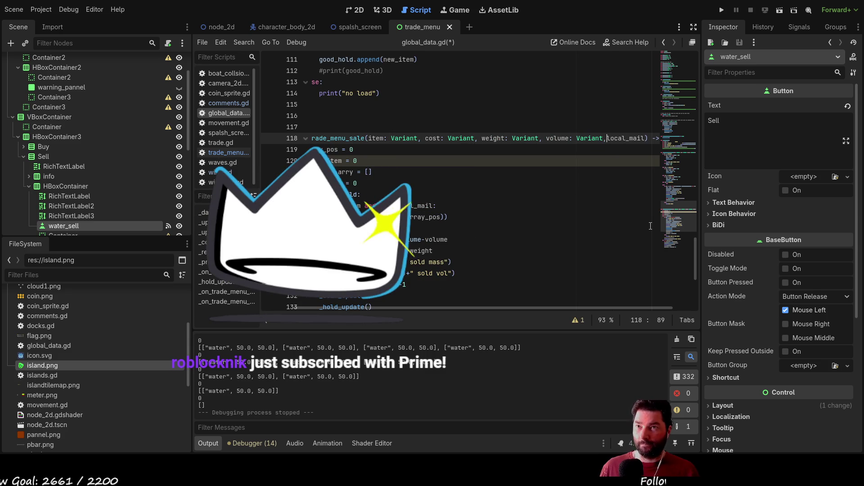
key("Right")
key("Right")
key("Right")
type(": Variant")
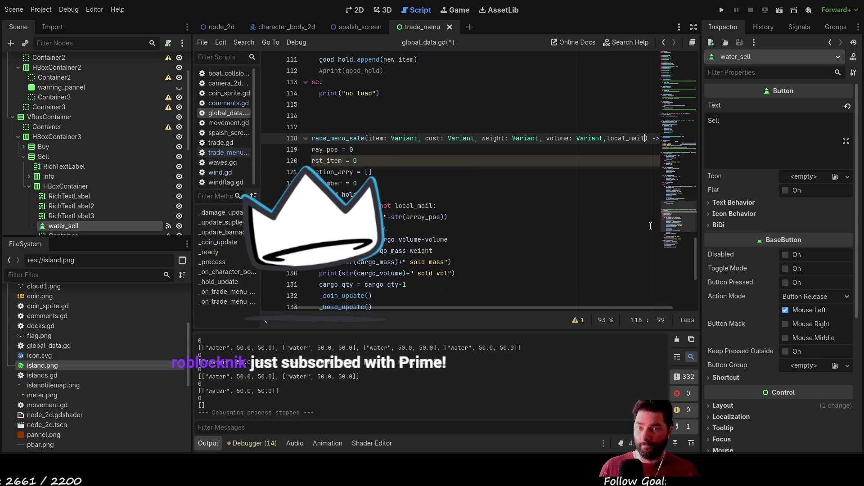
key("Down")
key("Down")
key("Down")
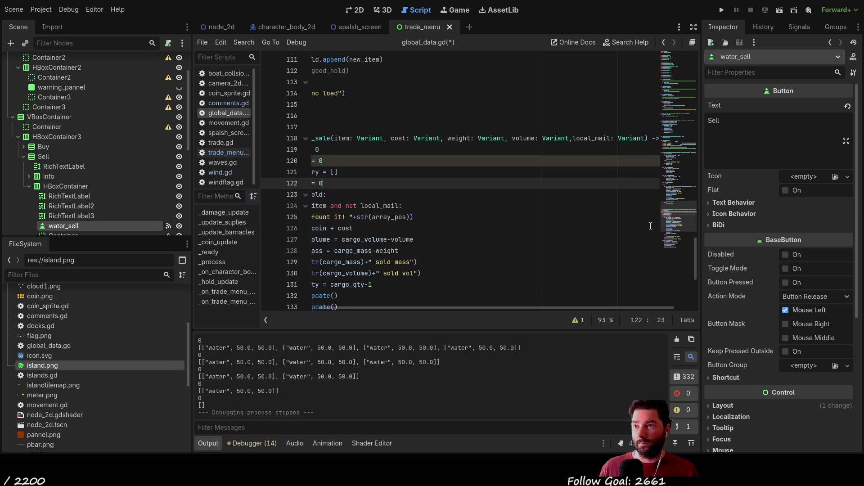
key("Down")
key("Down")
key("Down")
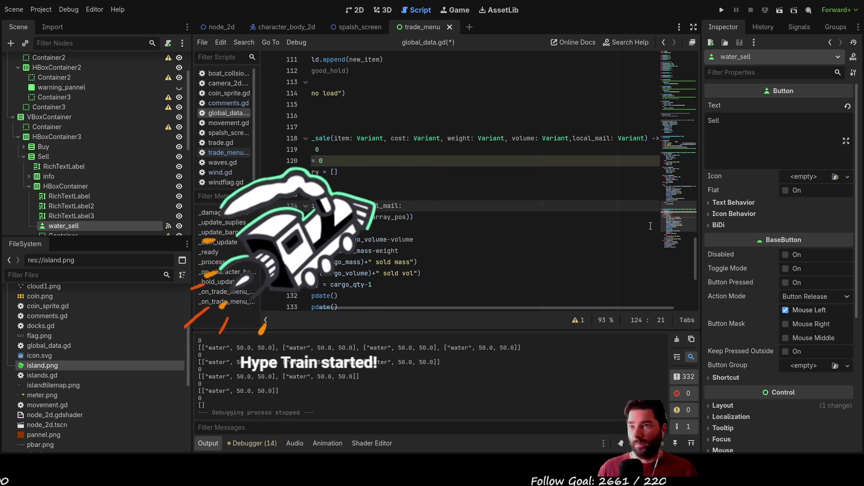
key("Up")
key("Down")
key("Down")
key("Down")
key("Up")
key("Up")
key("Up")
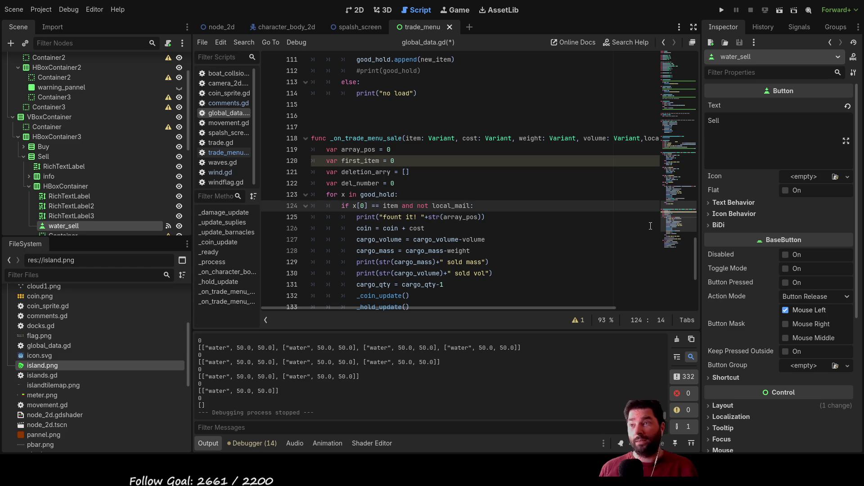
Browse through the project scripts and settle on trade.gd's docking and trade-opening code.
left_click(227, 141)
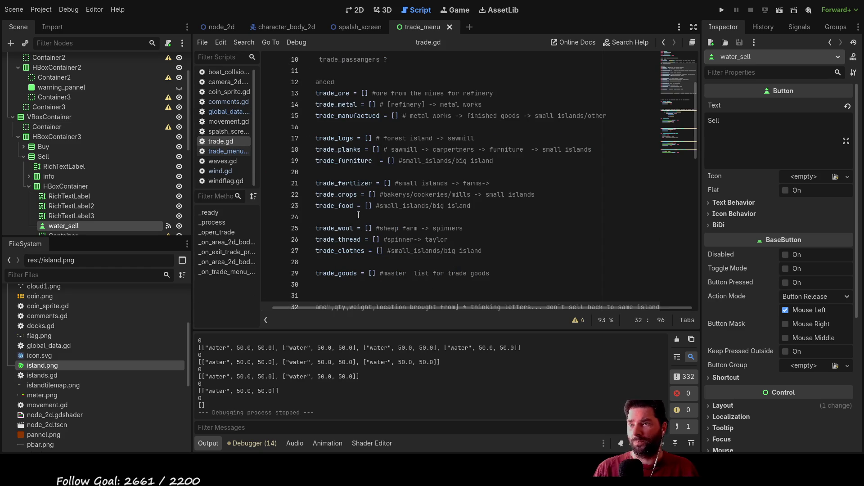
scroll(438, 182, "up", 5)
left_click(228, 150)
left_click(231, 122)
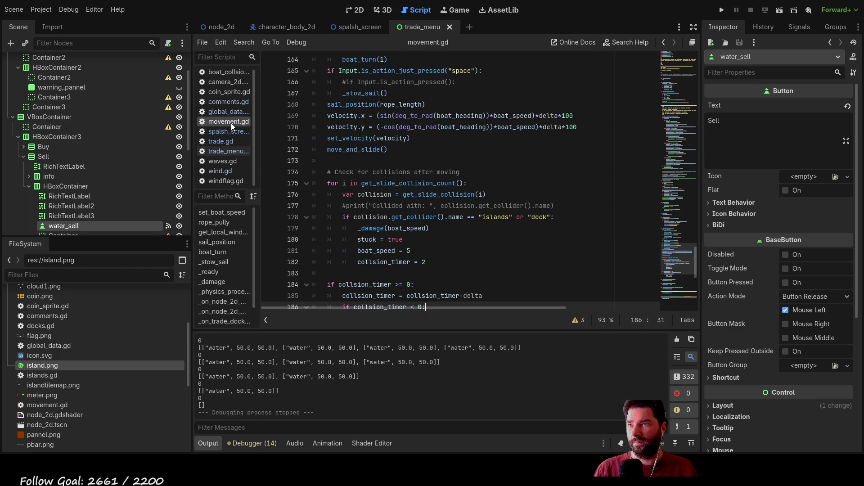
left_click(227, 111)
left_click(229, 91)
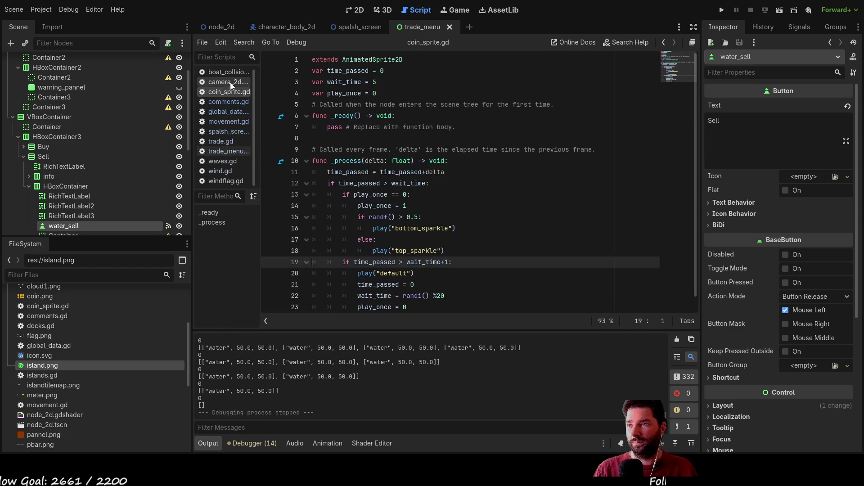
left_click(225, 72)
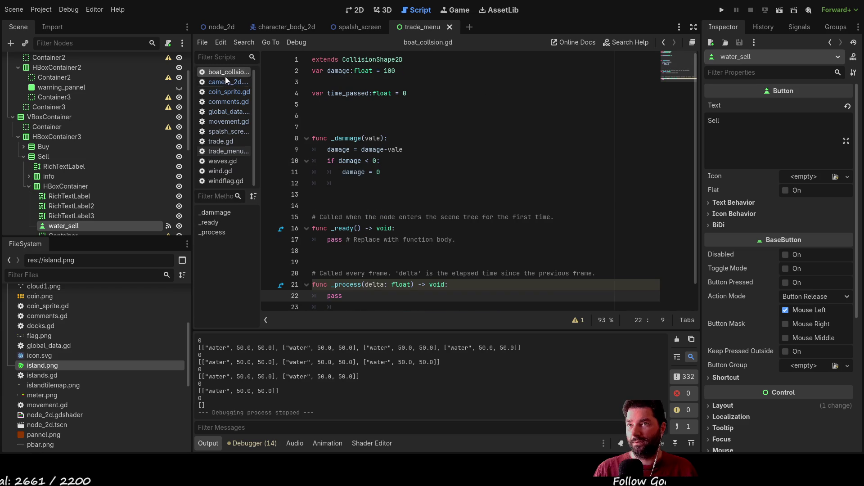
left_click(224, 141)
scroll(419, 244, "down", 7)
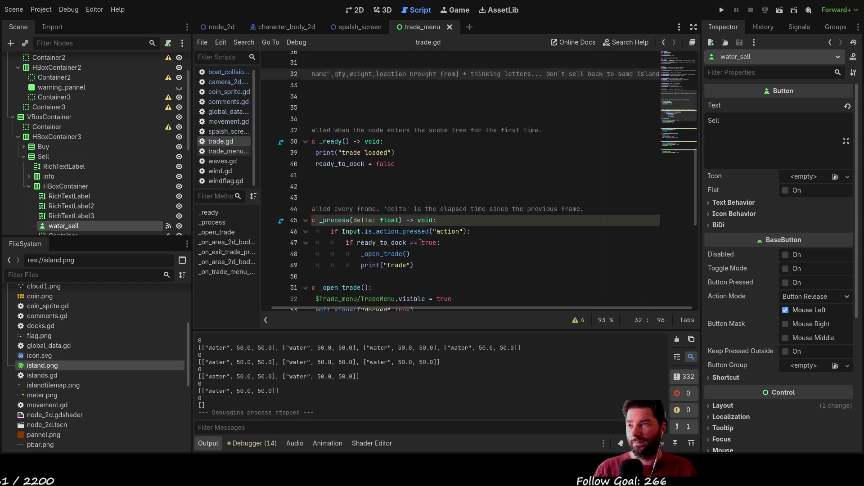
scroll(420, 243, "down", 7)
scroll(420, 243, "down", 2)
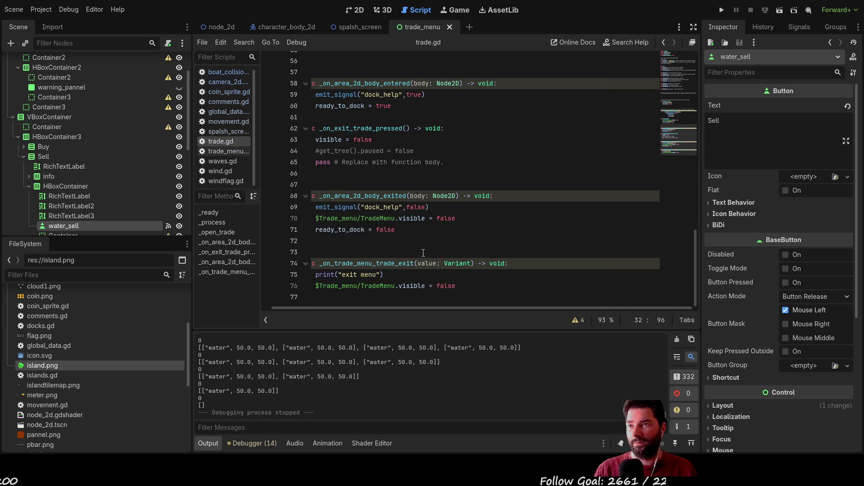
scroll(423, 249, "up", 4)
scroll(423, 250, "up", 3)
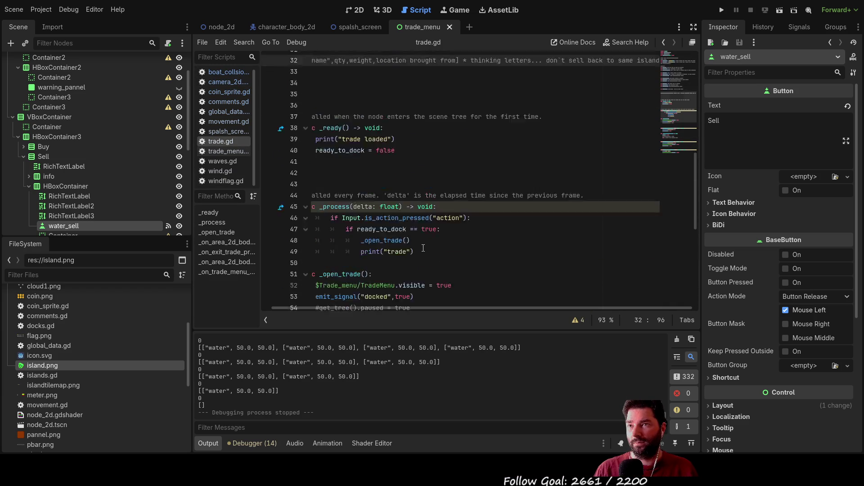
scroll(423, 250, "up", 3)
Switch to trade_menu.gd and view its signal declarations at the top.
left_click(228, 152)
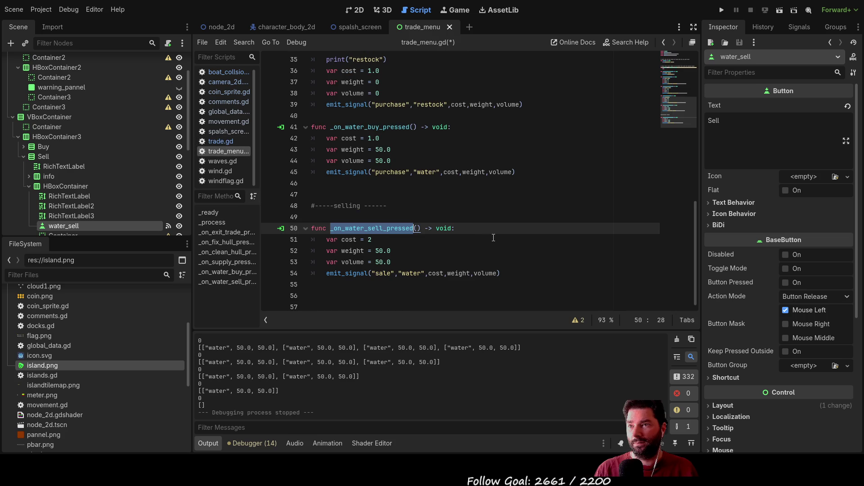
scroll(493, 243, "up", 1)
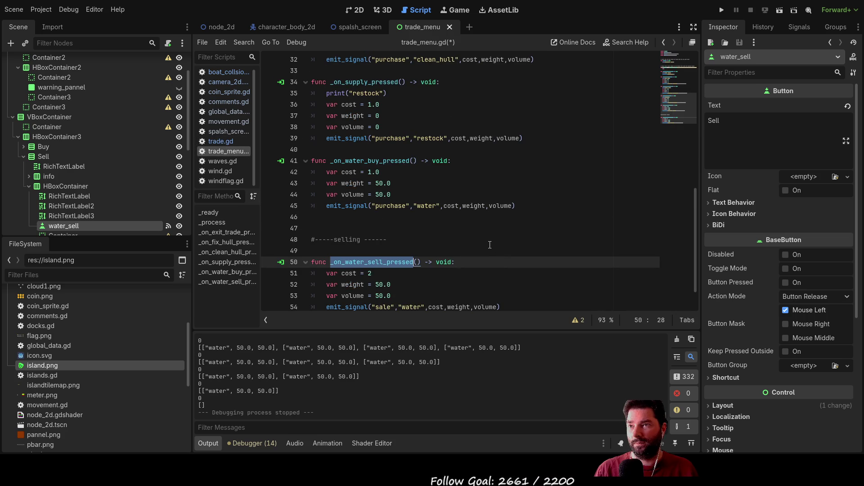
scroll(489, 244, "up", 2)
scroll(490, 245, "up", 2)
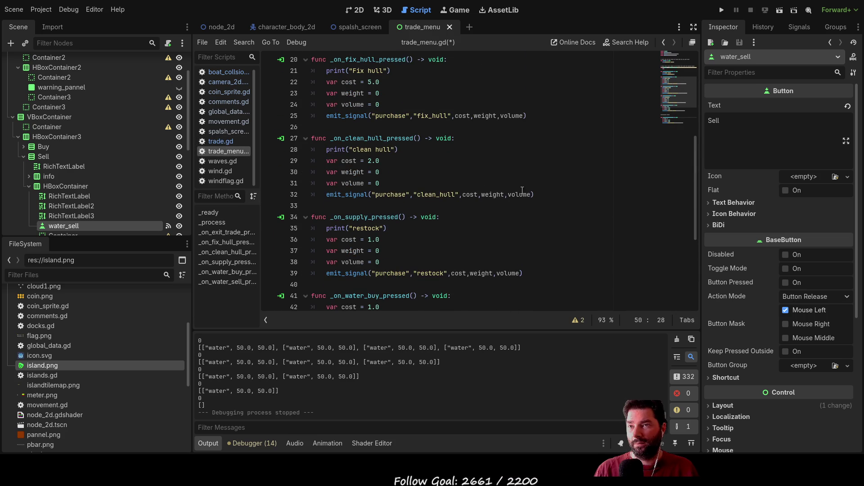
scroll(521, 191, "up", 5)
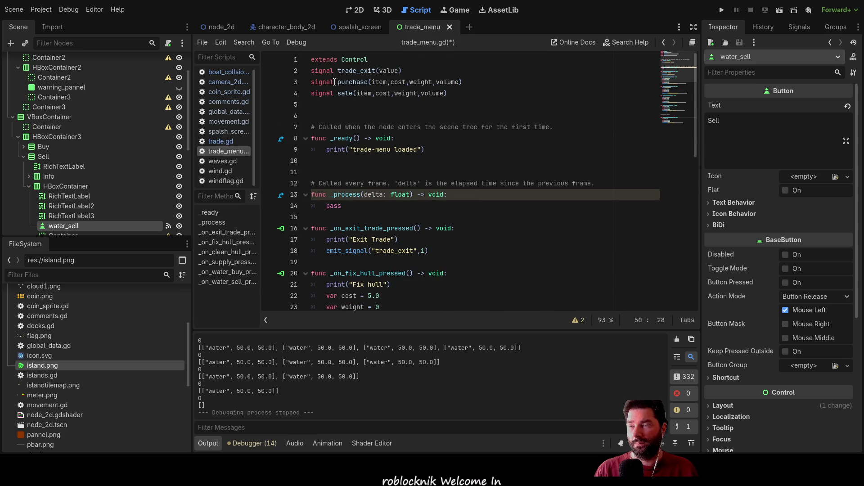
Append a trailing ',local' parameter to the purchase and sale signal declarations.
left_click(460, 82)
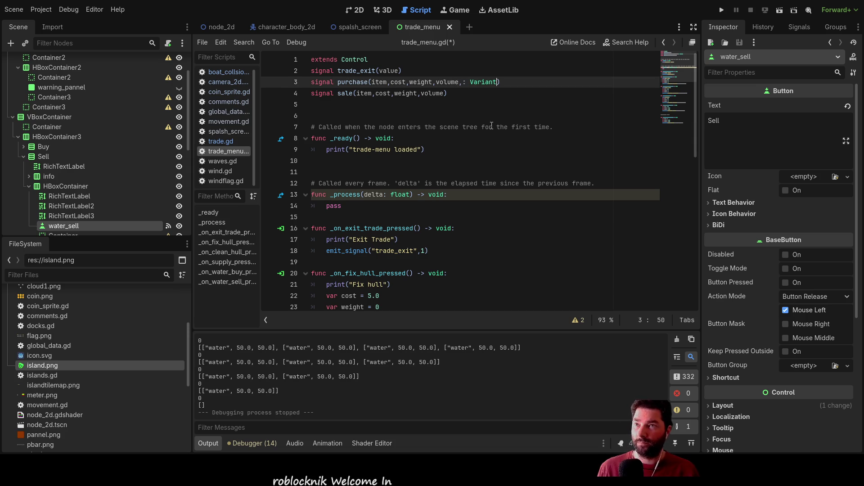
type(": Variant")
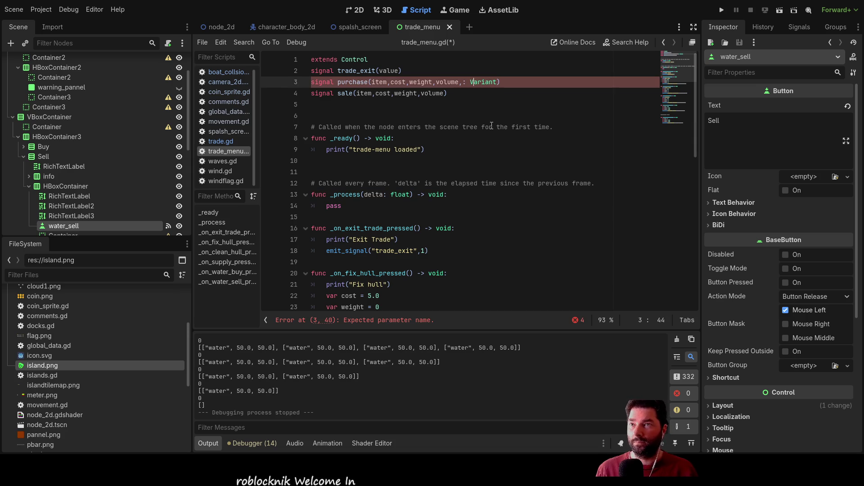
key("shift+Right")
key("shift+Right")
key("shift+Right")
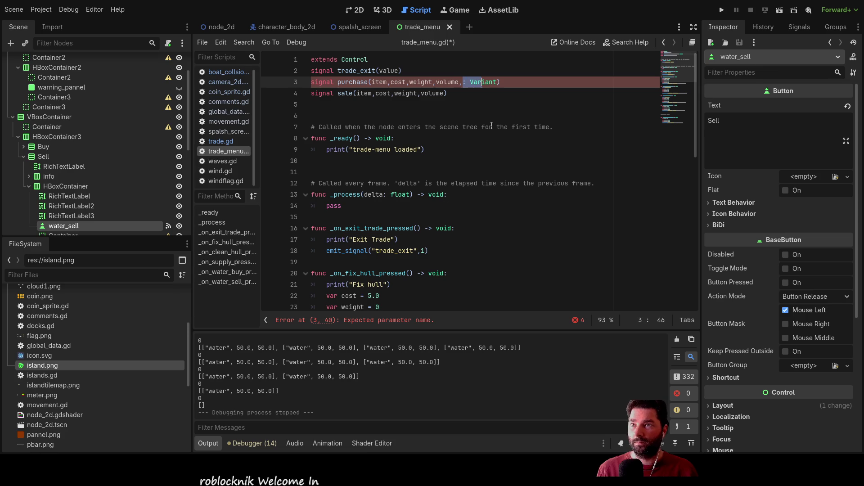
key("shift+Right")
key("shift+Right")
type("loc")
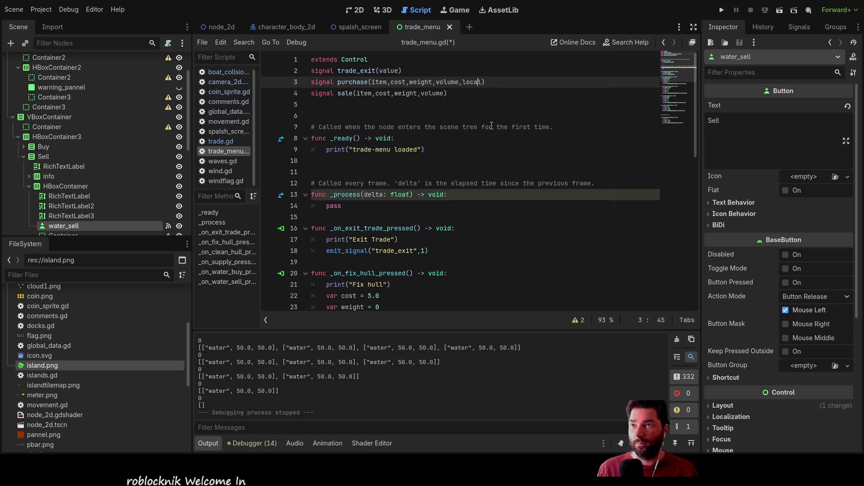
key("Down")
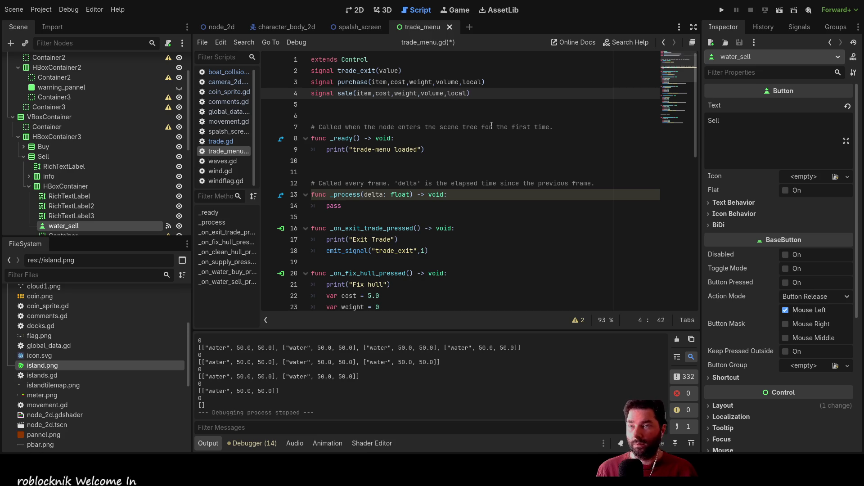
key("Up")
key("Up")
key("Down")
key("Down")
key("Down")
key("Down")
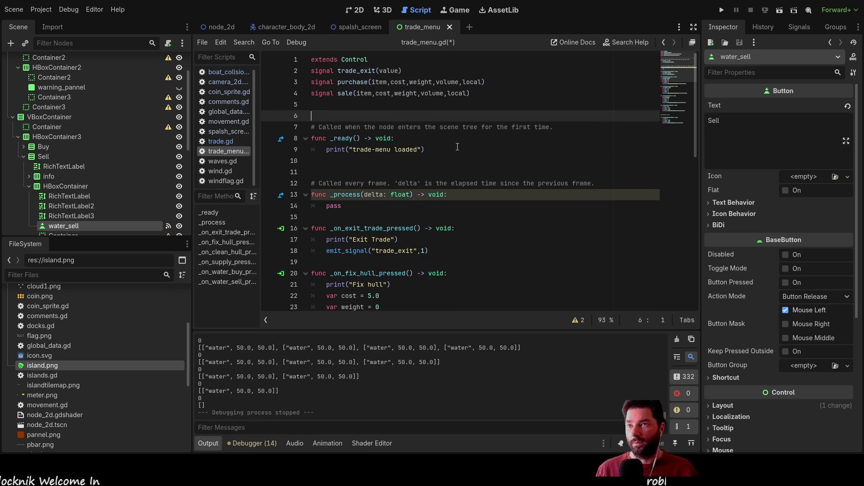
scroll(457, 147, "down", 5)
scroll(468, 223, "down", 4)
scroll(468, 224, "down", 1)
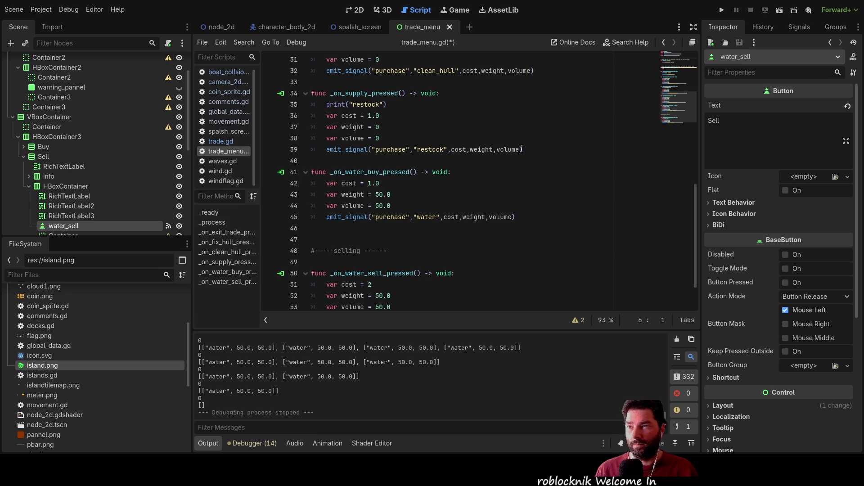
scroll(513, 203, "down", 1)
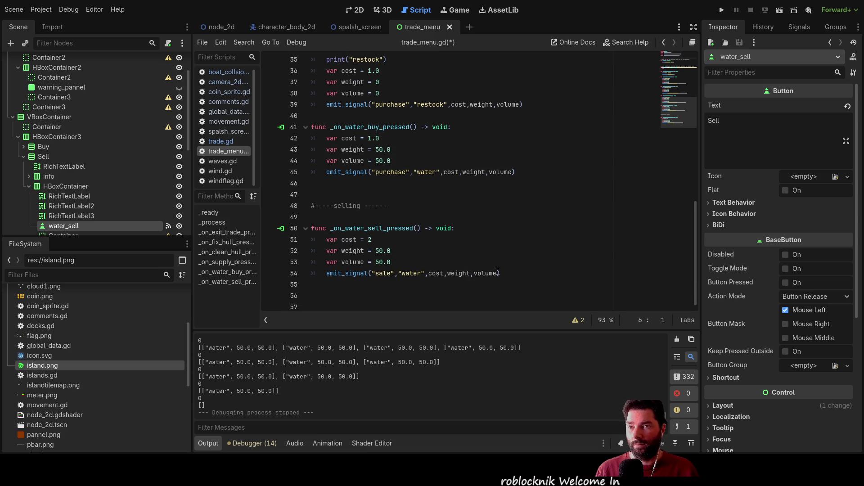
Add a ',local' argument to the water sale emit_signal call and copy it.
left_click(498, 273)
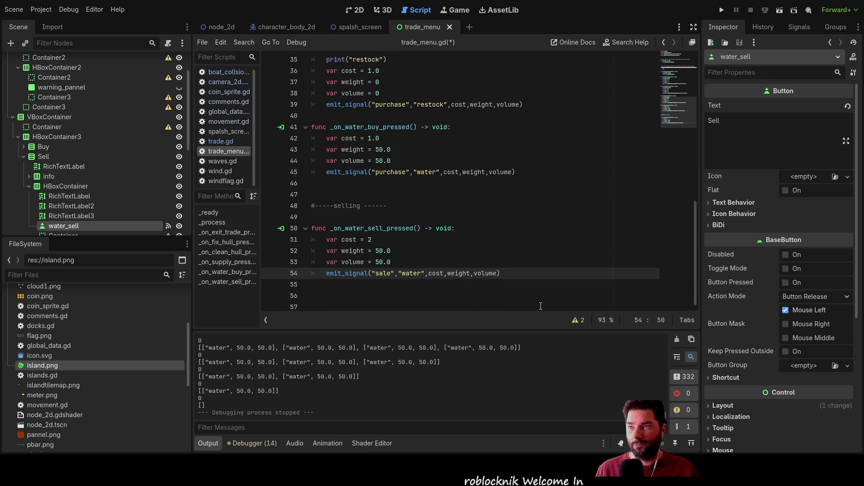
scroll(473, 237, "up", 5)
scroll(439, 203, "up", 5)
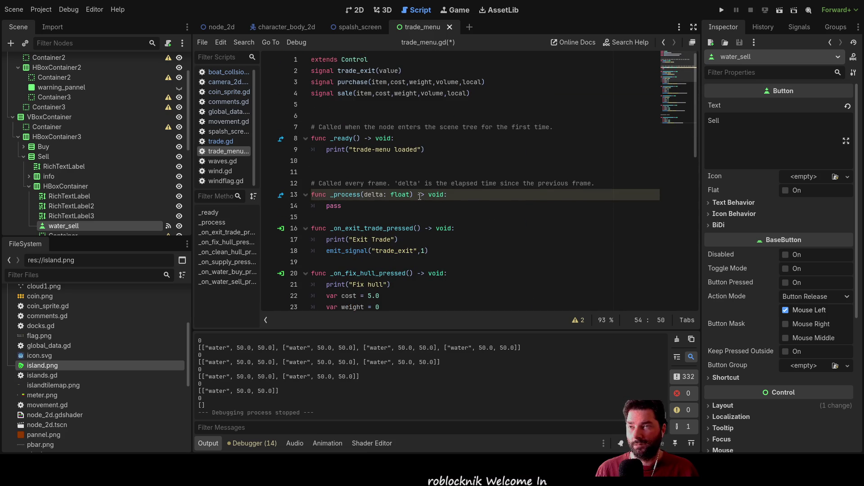
scroll(419, 195, "down", 5)
scroll(422, 197, "down", 4)
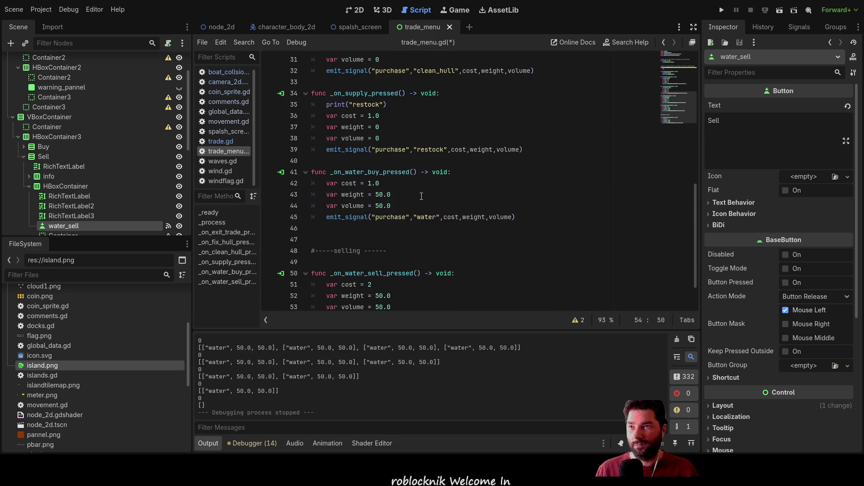
scroll(425, 200, "down", 2)
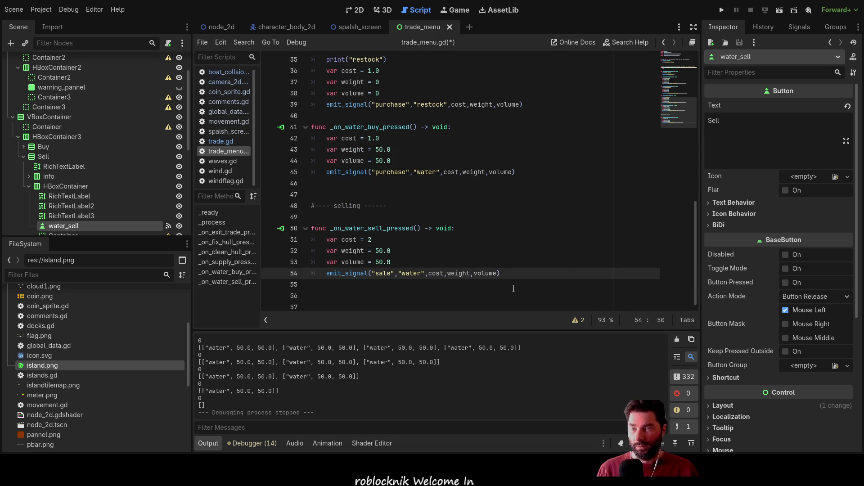
type(",$")
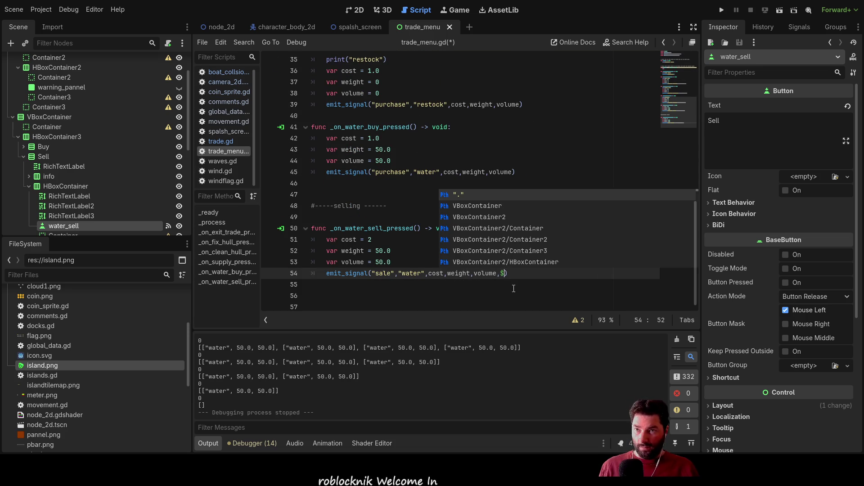
type("local")
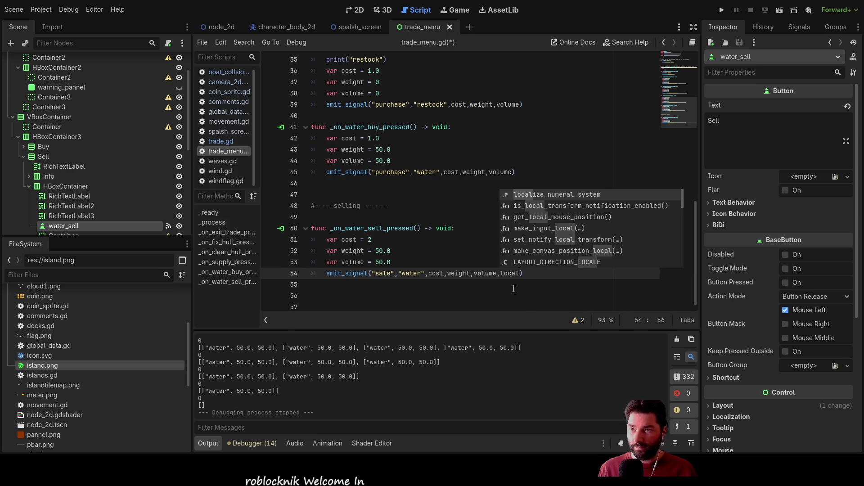
left_click(503, 273)
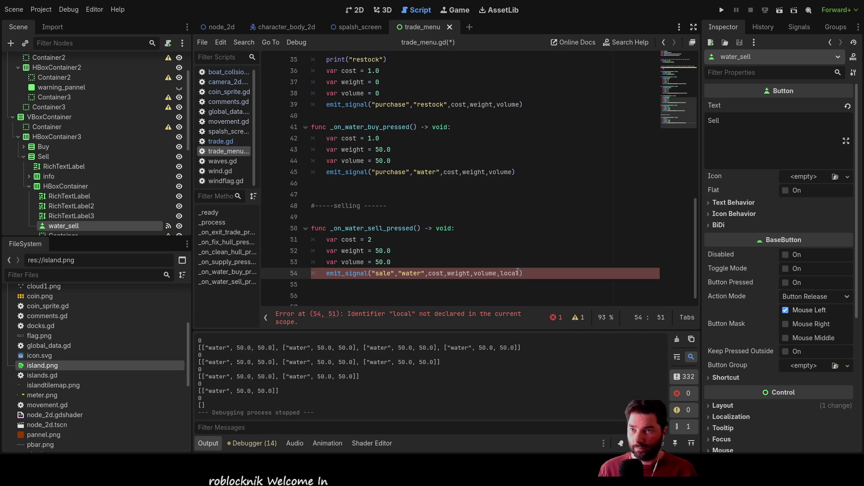
left_click(502, 273)
left_click_drag(498, 273, 510, 272)
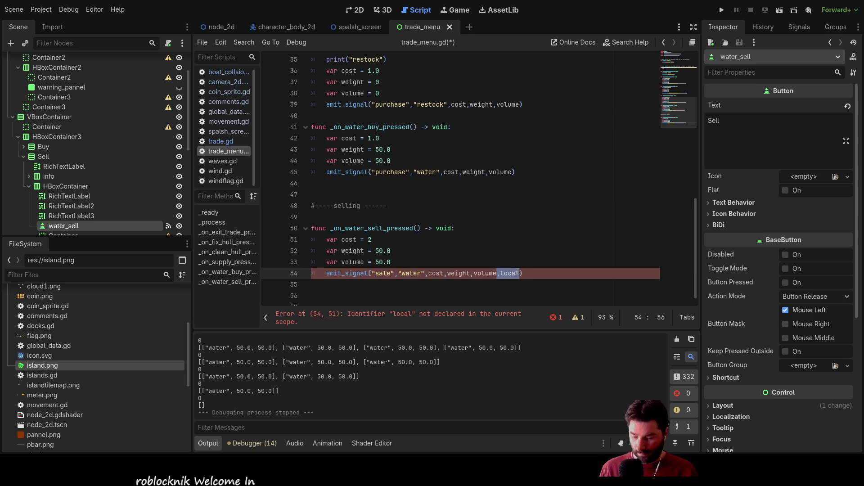
Paste ',local' into the water, restock, clean_hull and fix_hull purchase emit_signal calls.
left_click(513, 172)
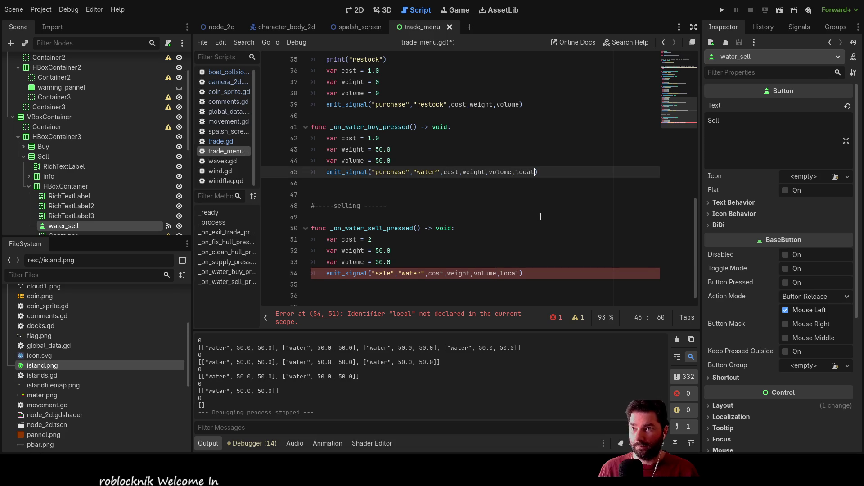
left_click(522, 104)
type(",local")
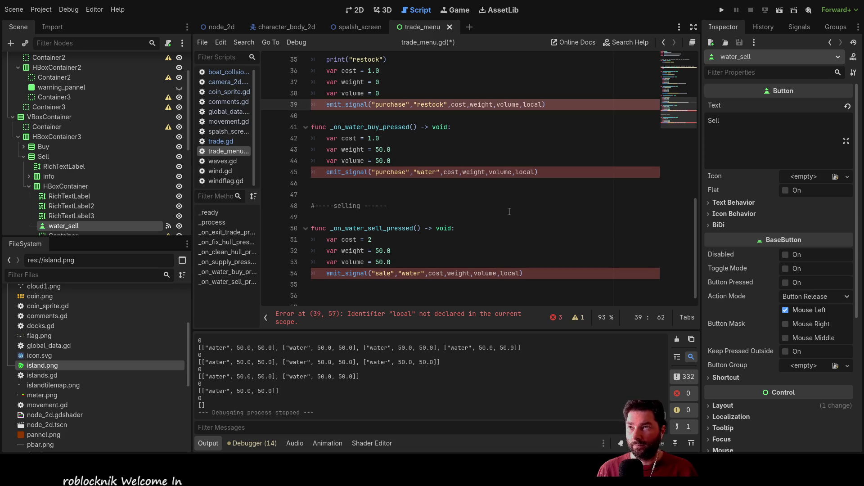
scroll(500, 233, "up", 3)
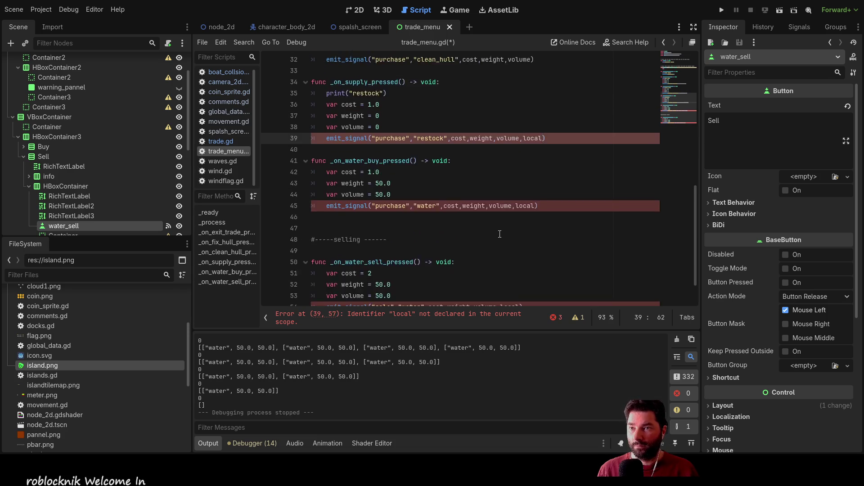
scroll(500, 234, "up", 3)
left_click(530, 128)
type(",local")
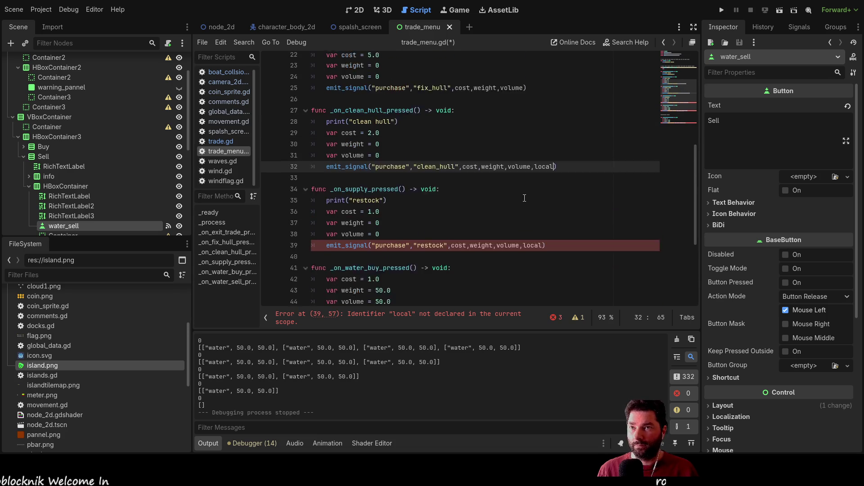
scroll(514, 149, "up", 3)
left_click(524, 116)
type(",local")
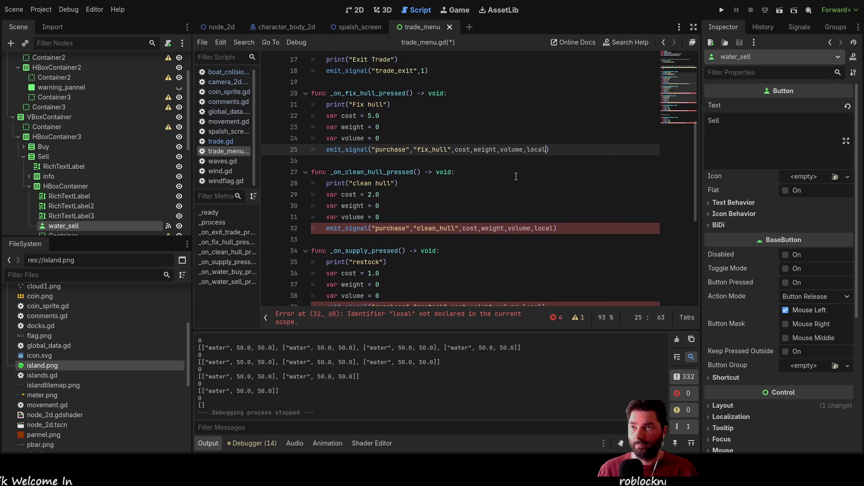
scroll(517, 177, "up", 3)
scroll(521, 243, "up", 3)
scroll(522, 239, "up", 3)
scroll(521, 240, "down", 5)
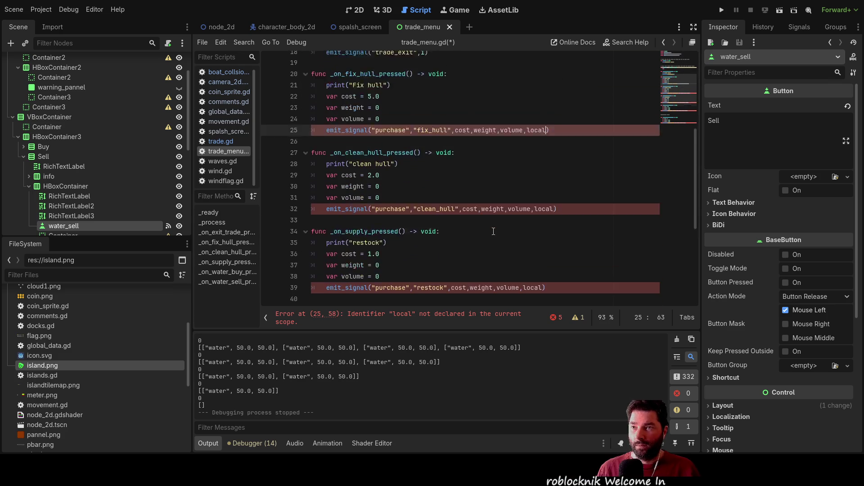
scroll(486, 240, "down", 5)
scroll(466, 240, "down", 3)
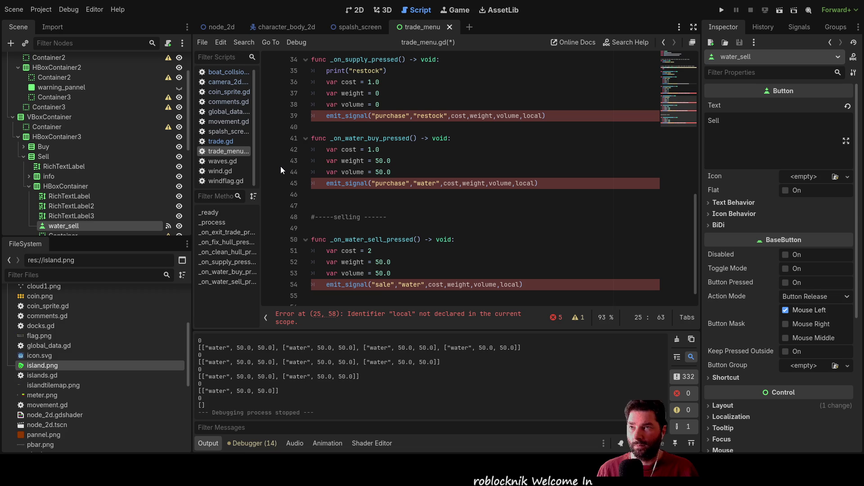
left_click(324, 115)
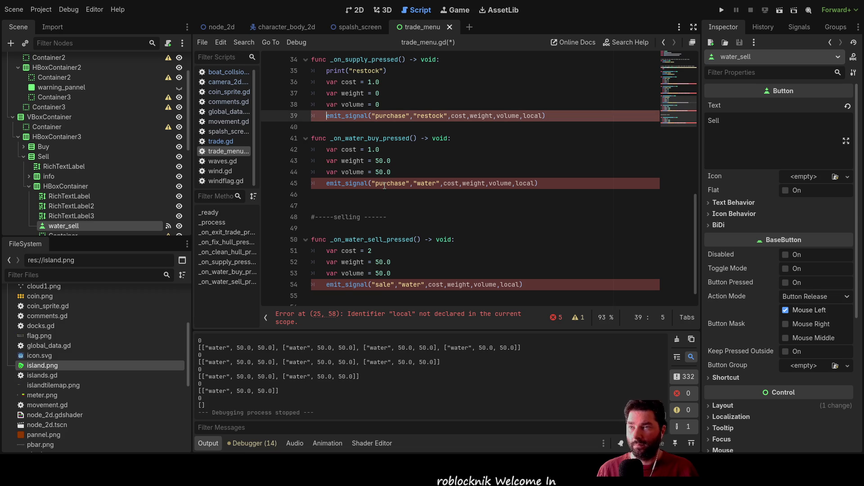
Declare 'var local = ""' in the restock handler, copy it, and paste it into the water buy handler.
key("Return")
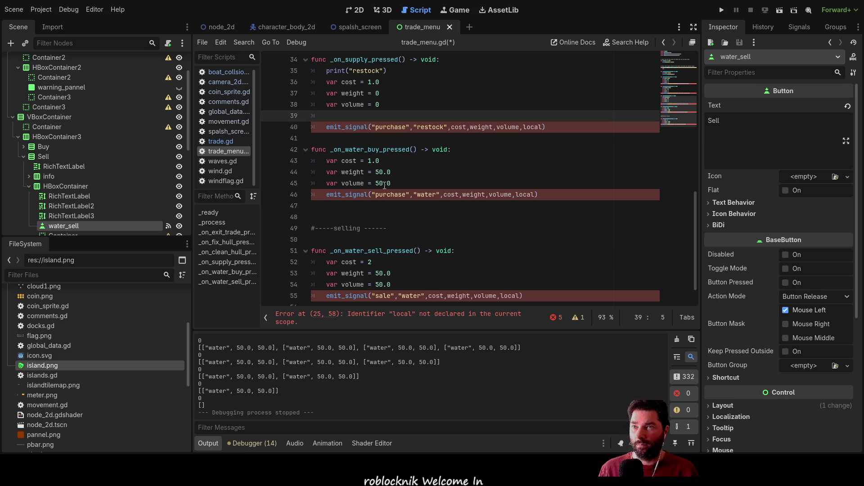
type("var ")
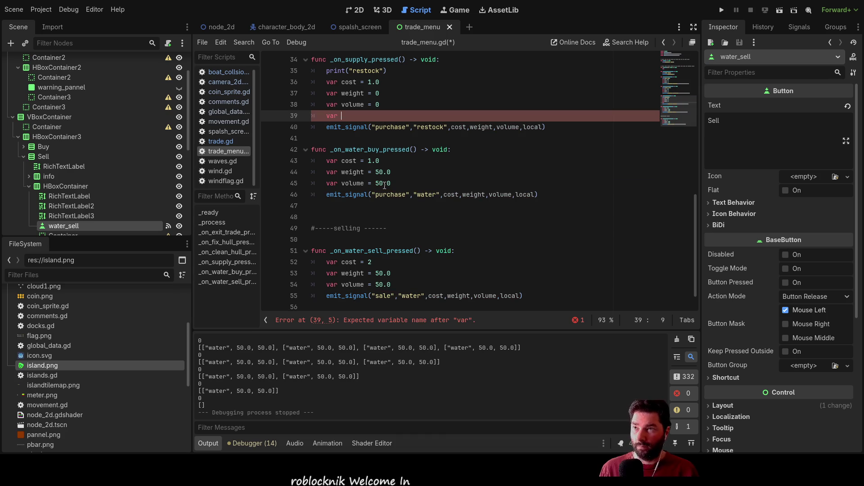
type("local")
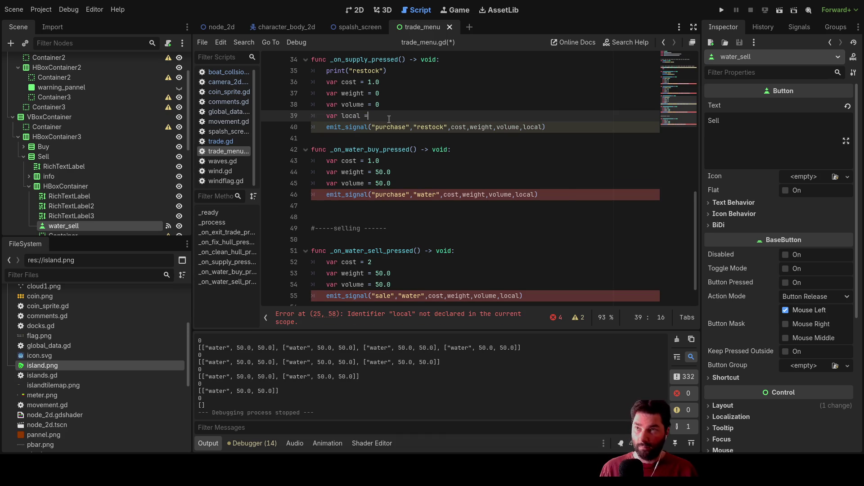
type(" = \"")
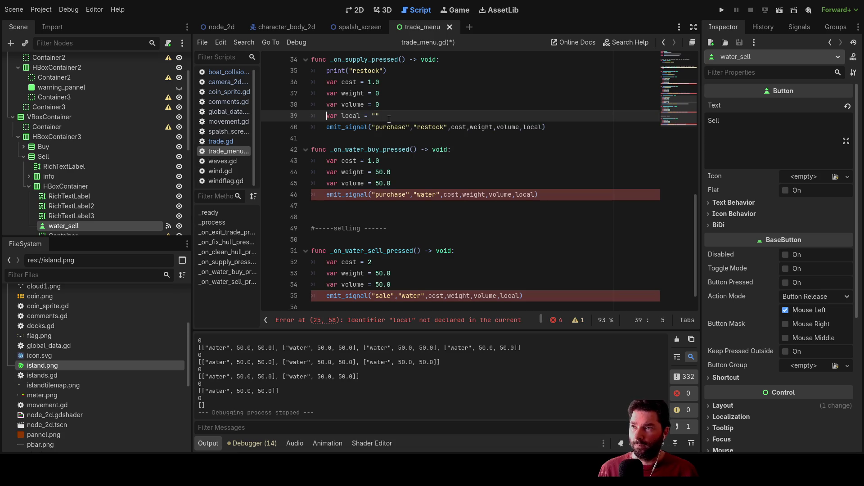
key("ctrl+shift+Right")
key("ctrl+shift+Right")
key("ctrl+shift+Right")
key("ctrl+shift+Right")
key("ctrl+c")
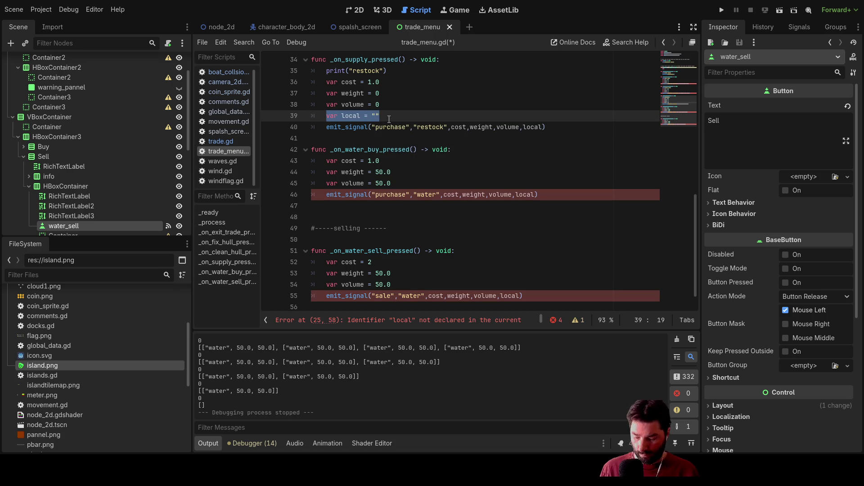
left_click(322, 196)
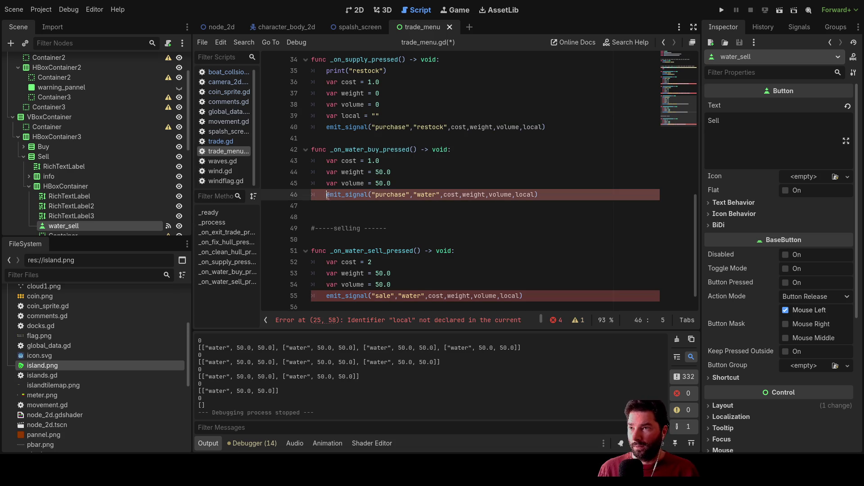
key("Return")
key("Up")
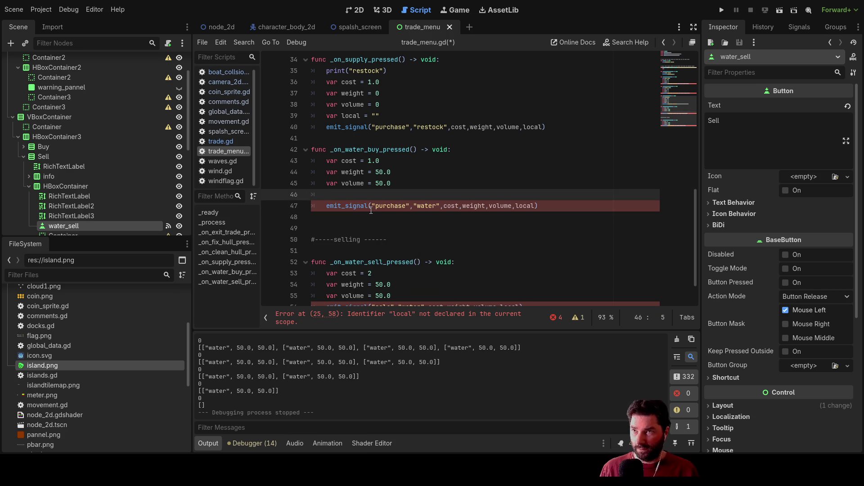
key("ctrl+v")
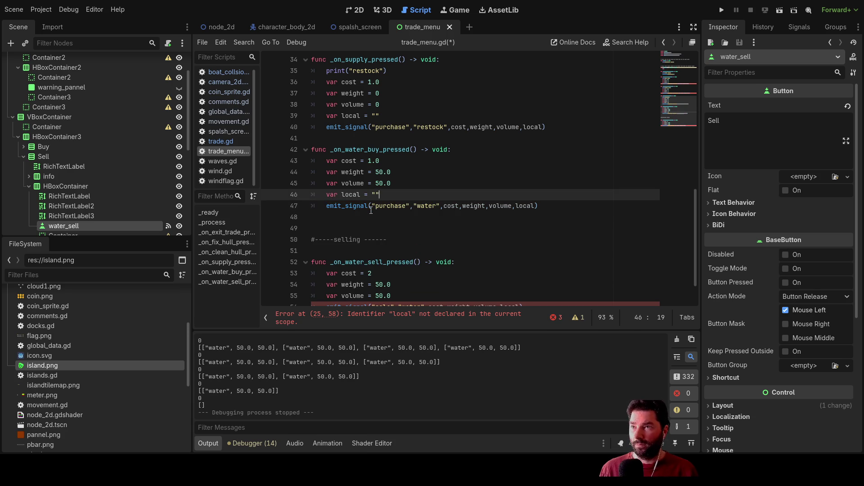
scroll(370, 210, "up", 3)
scroll(365, 196, "up", 3)
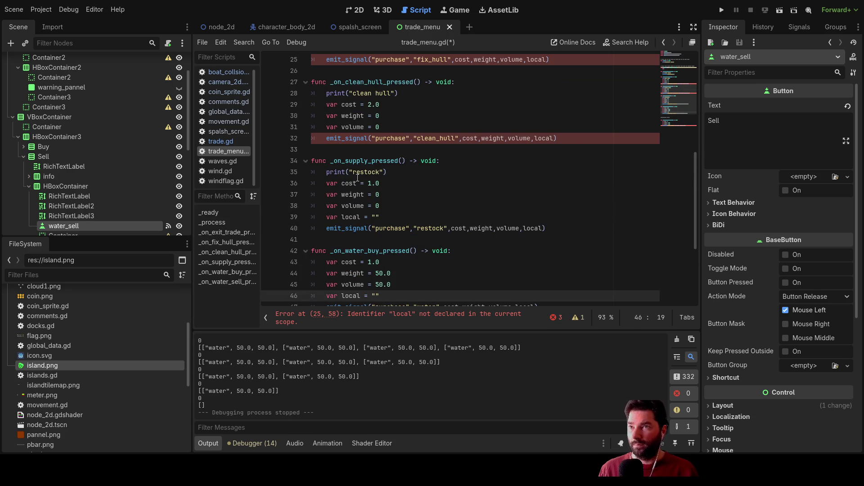
Paste the local declaration above the clean hull and fix hull emit calls.
left_click(318, 138)
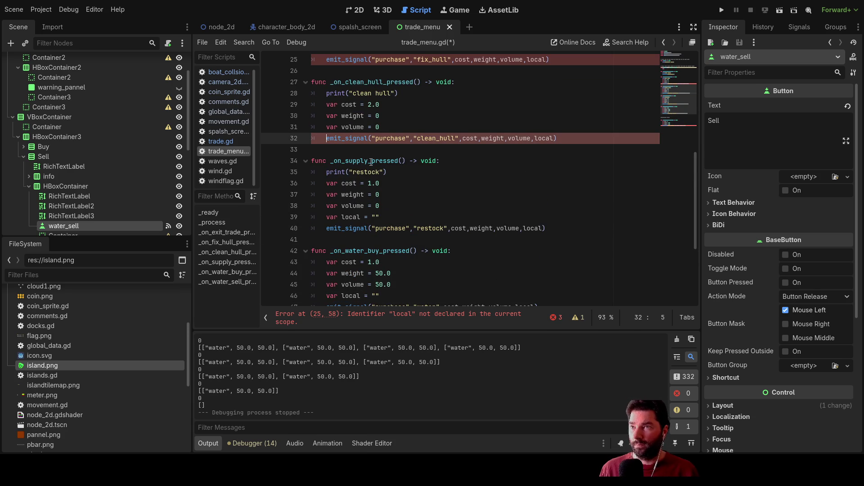
key("Return")
key("Up")
key("ctrl+v")
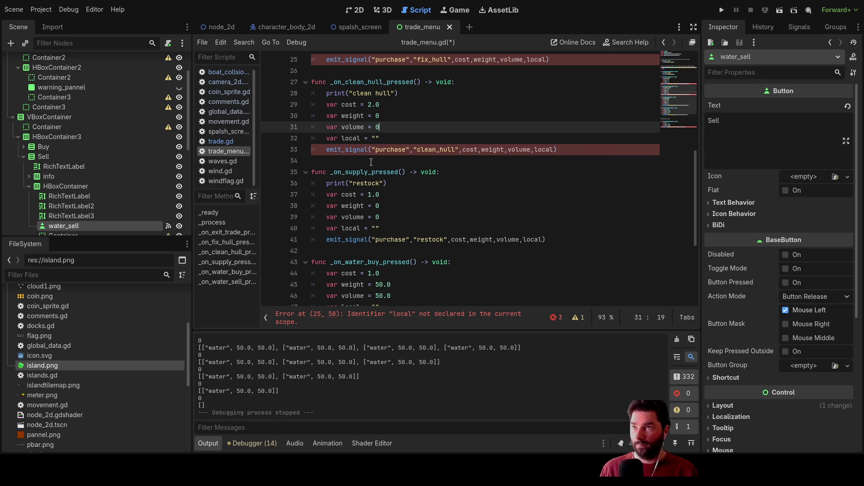
key("Up")
key("Up")
key("Up")
key("Up")
key("Up")
key("Up")
scroll(371, 162, "up", 2)
scroll(358, 161, "up", 2)
left_click(318, 204)
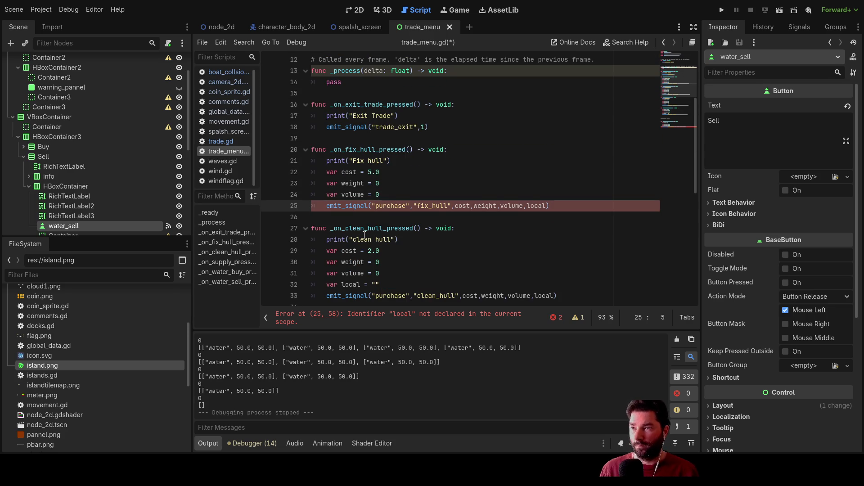
key("Return")
key("Up")
type("var local = \"\"")
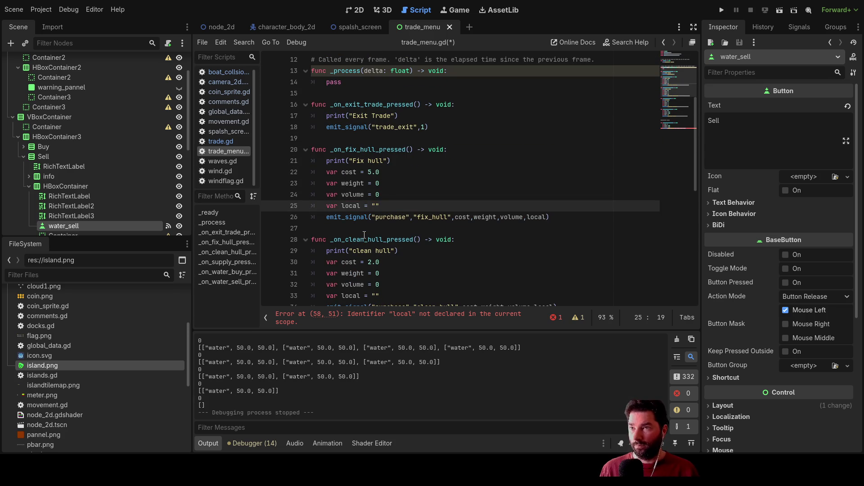
scroll(387, 201, "down", 4)
scroll(388, 200, "down", 4)
scroll(388, 198, "down", 3)
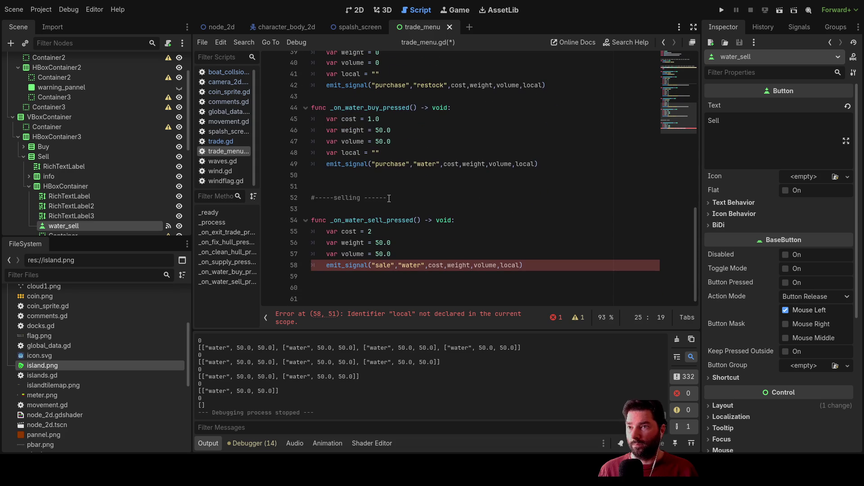
Add the local declaration to the water sell handler, clearing the undeclared-identifier errors.
left_click(326, 265)
key("Return")
key("Up")
type("var local = \"\"")
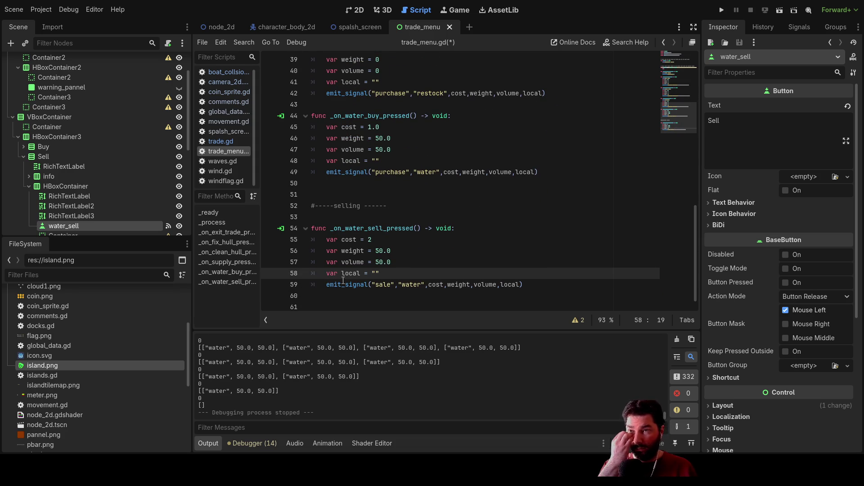
key("Up")
key("Up")
key("Up")
key("Up")
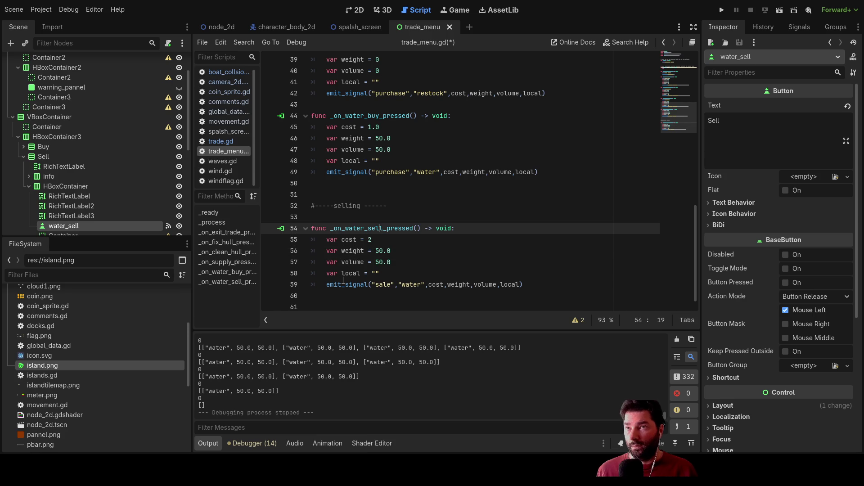
left_click(355, 9)
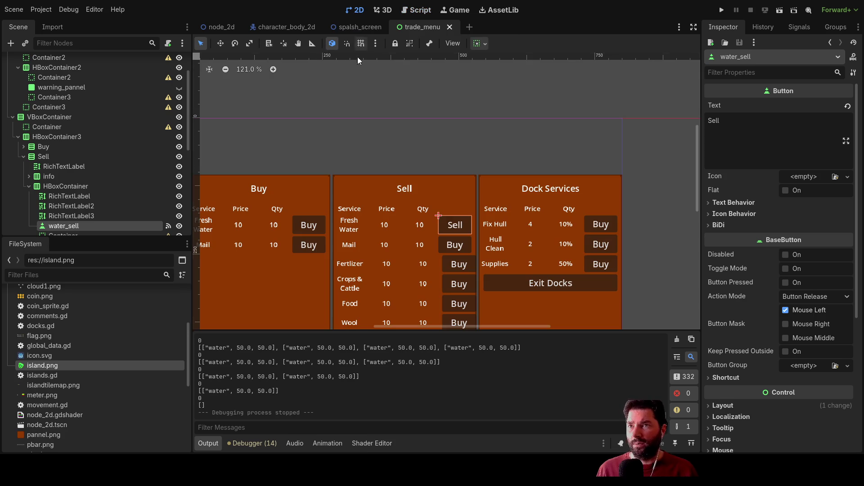
Rename the Buy column's Mail button node to buy_mail.
middle_click(338, 132)
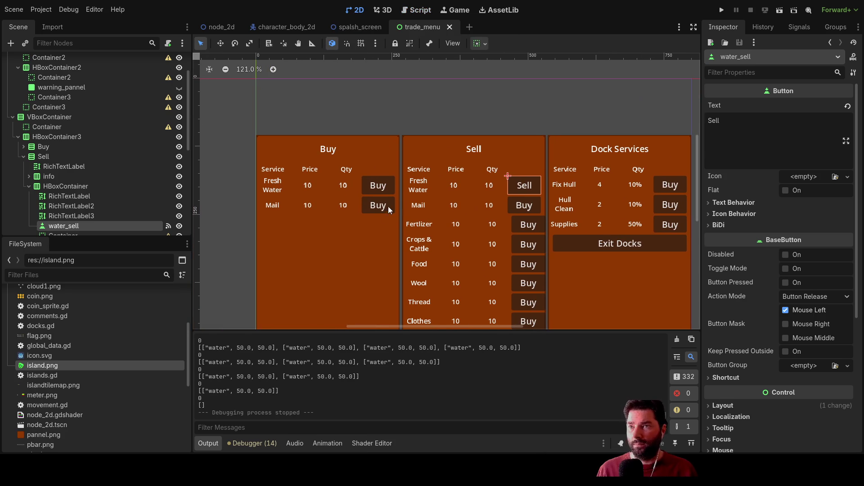
left_click(369, 207)
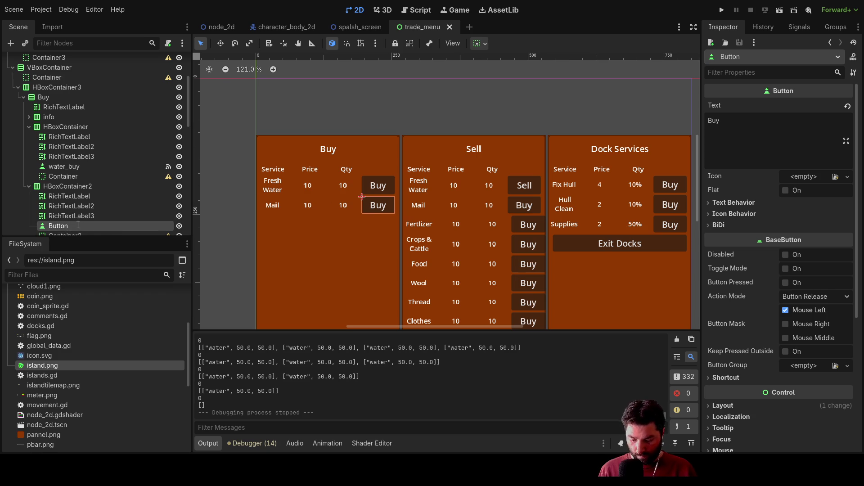
left_click(110, 222)
type("buy_mail")
key("Return")
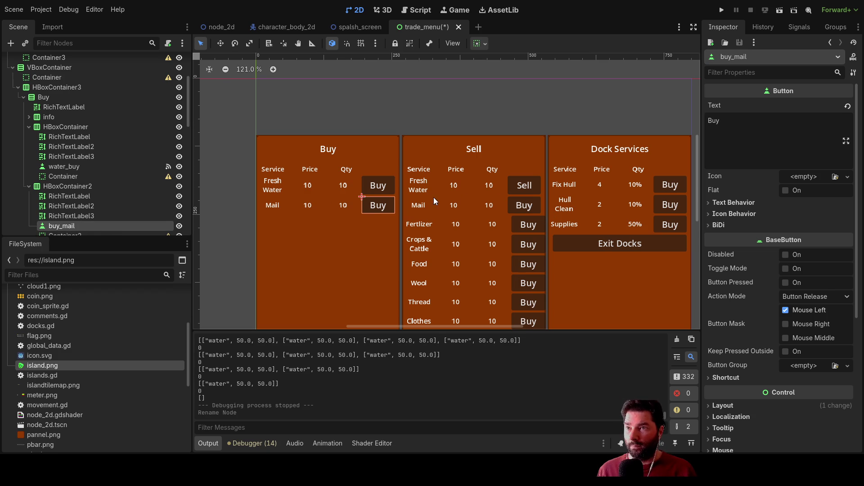
Set the Sell column's Mail button text to 'Sell' and rename its node sell_mail.
left_click(518, 206)
left_click_drag(723, 127, 699, 130)
type("Sell")
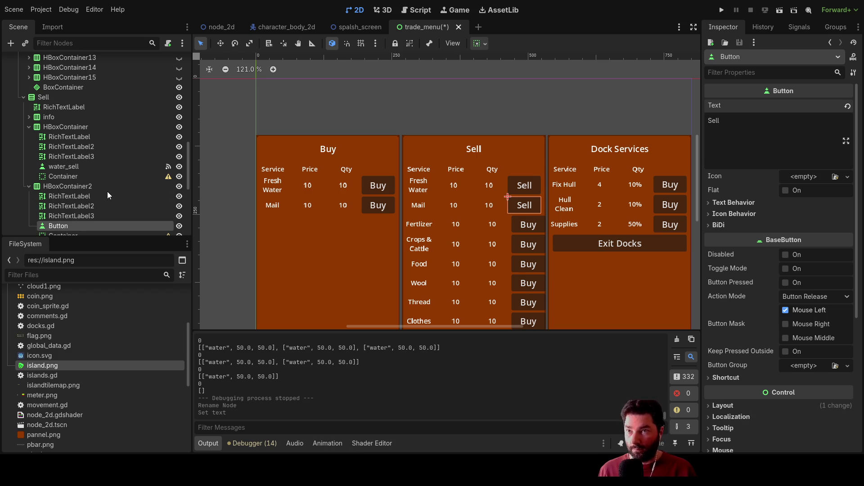
key("F2")
type("sell_mail")
key("Return")
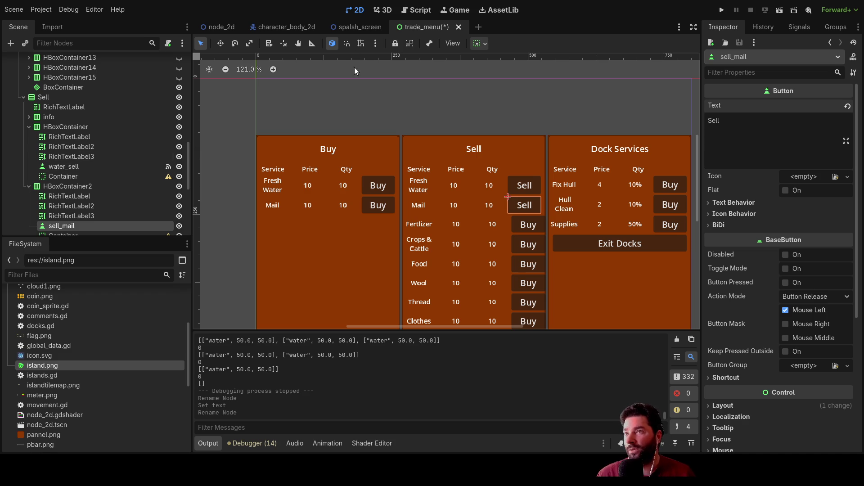
left_click(219, 26)
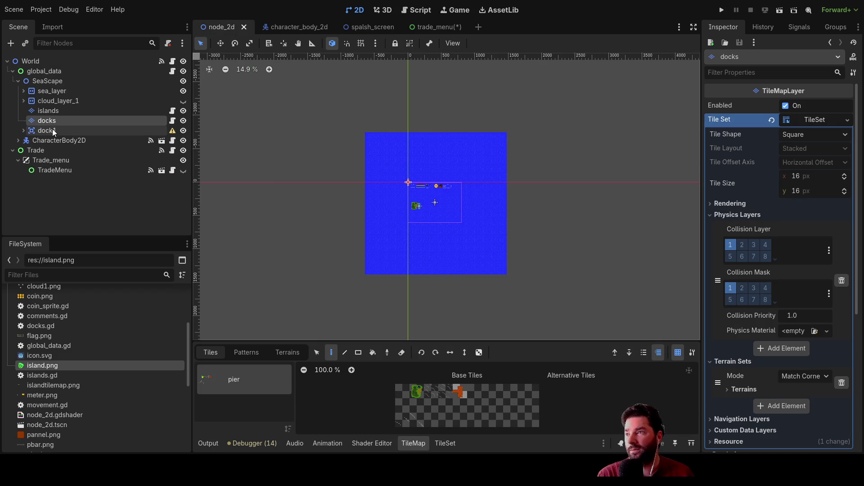
Locate dock1's Area2D on the island and rename it to dock1.
left_click(48, 131)
scroll(399, 221, "up", 5)
scroll(416, 202, "up", 5)
left_click_drag(432, 209, 417, 186)
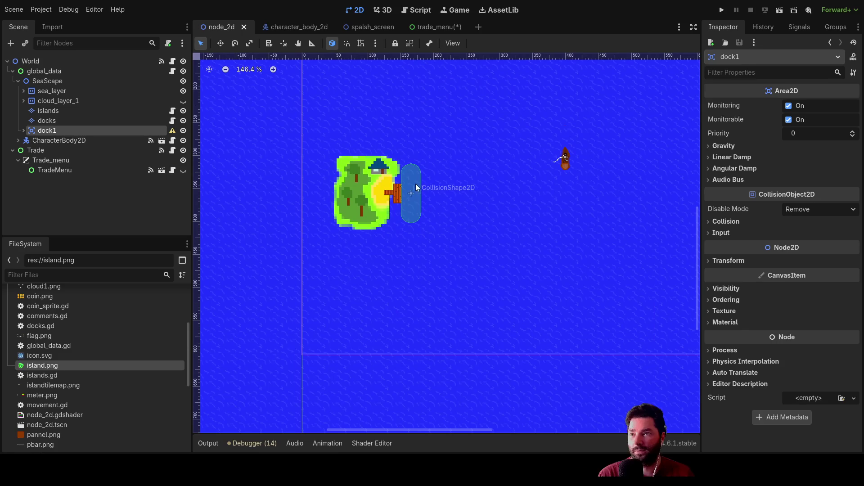
left_click(417, 188)
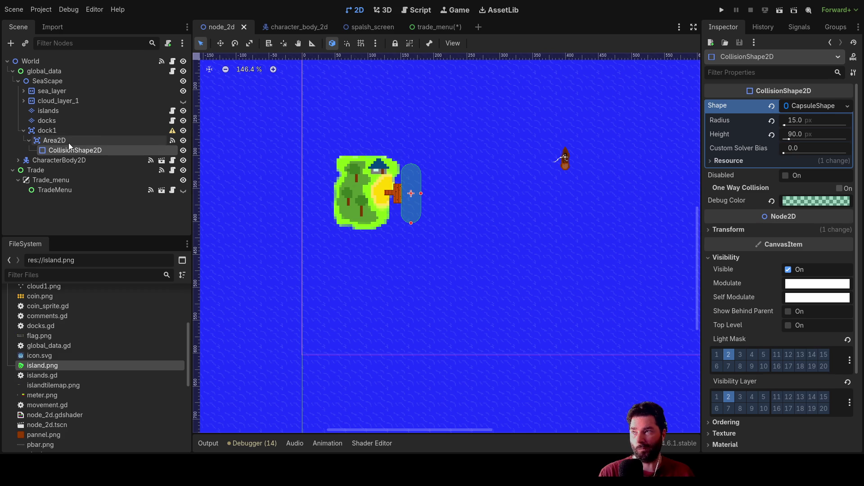
left_click(54, 140)
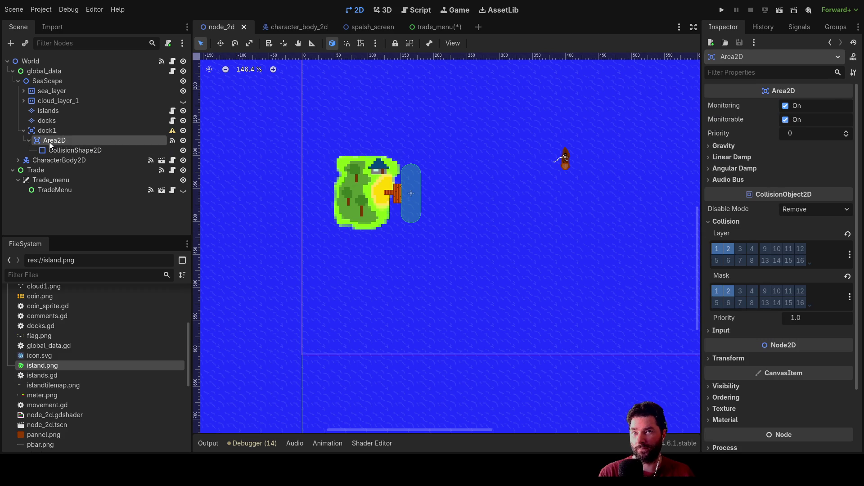
left_click(64, 150)
left_click(58, 143)
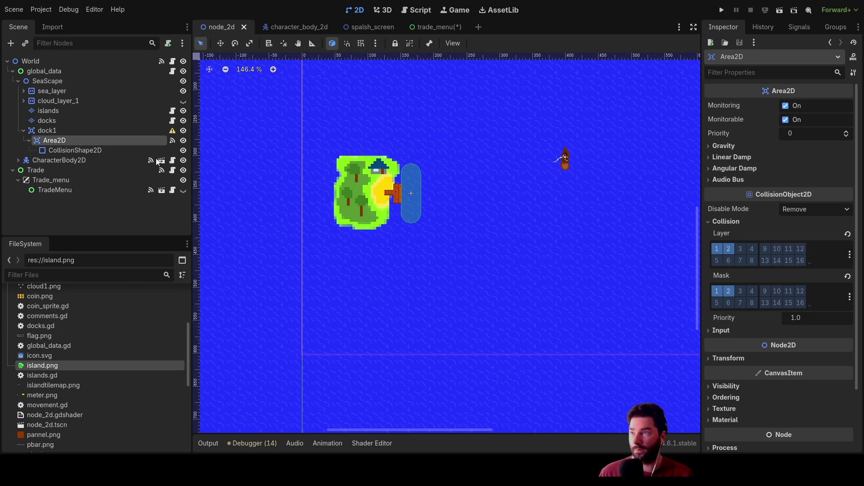
key("ctrl+shift+z")
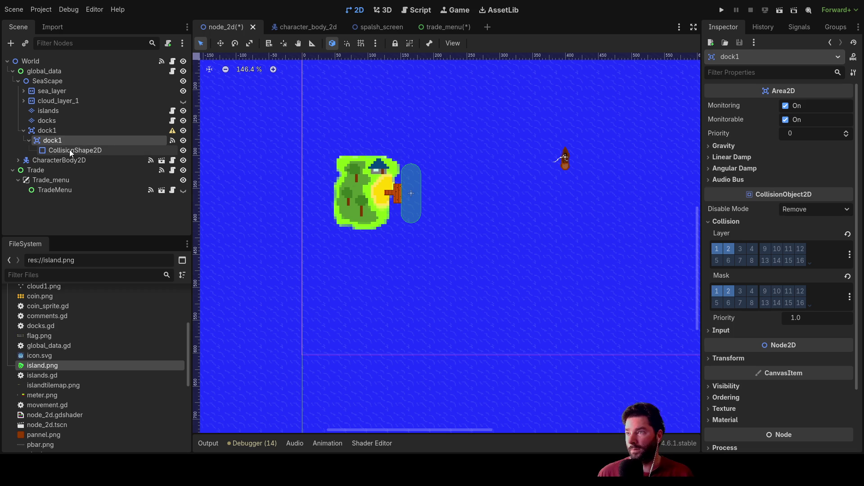
Review the dock1 area's collision settings and its capsule collision shape.
left_click(51, 133)
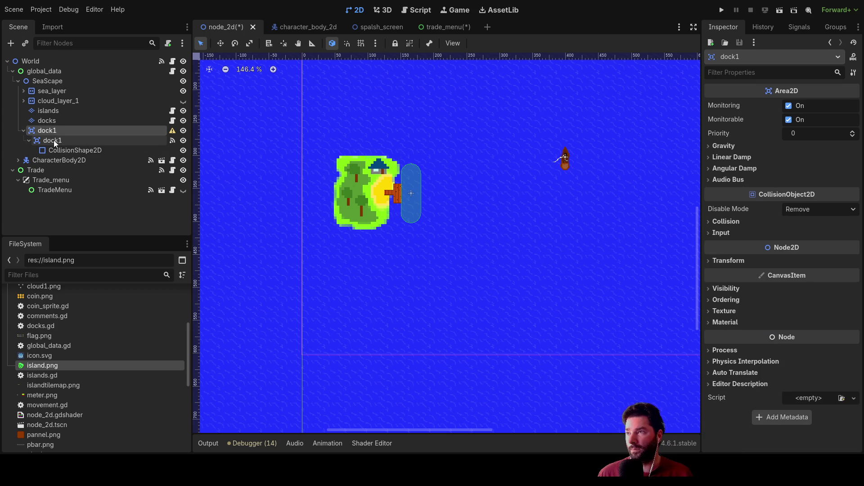
left_click(54, 140)
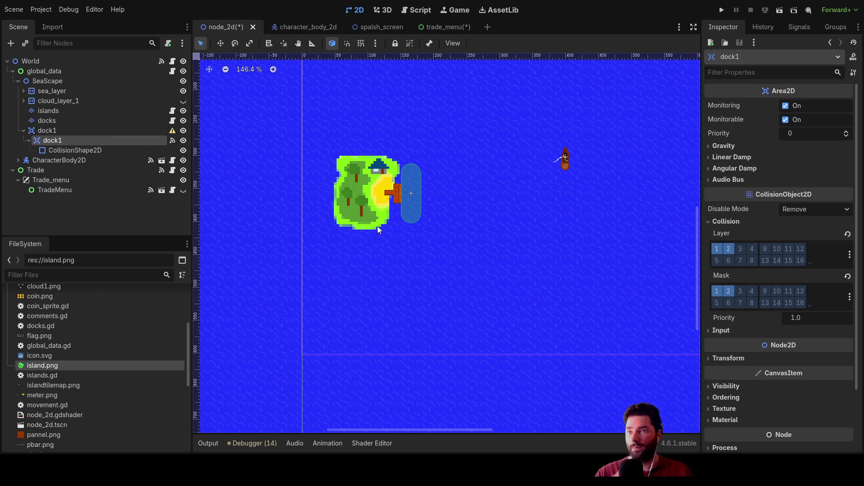
left_click(75, 150)
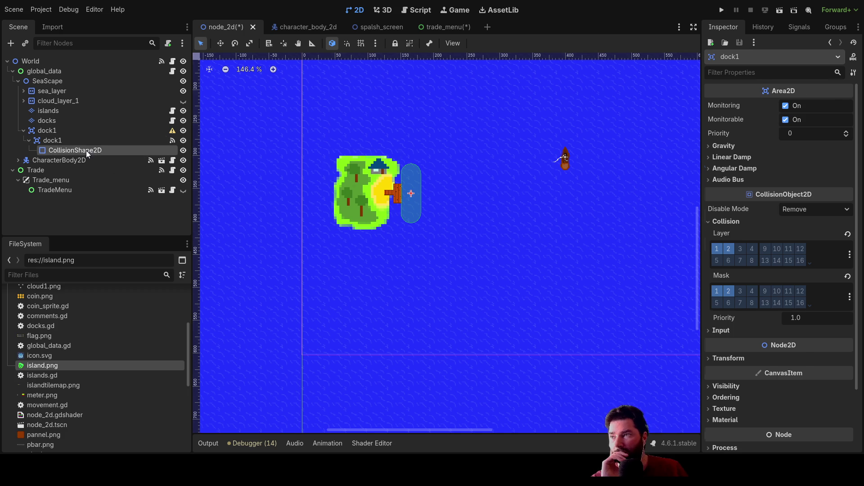
left_click(53, 141)
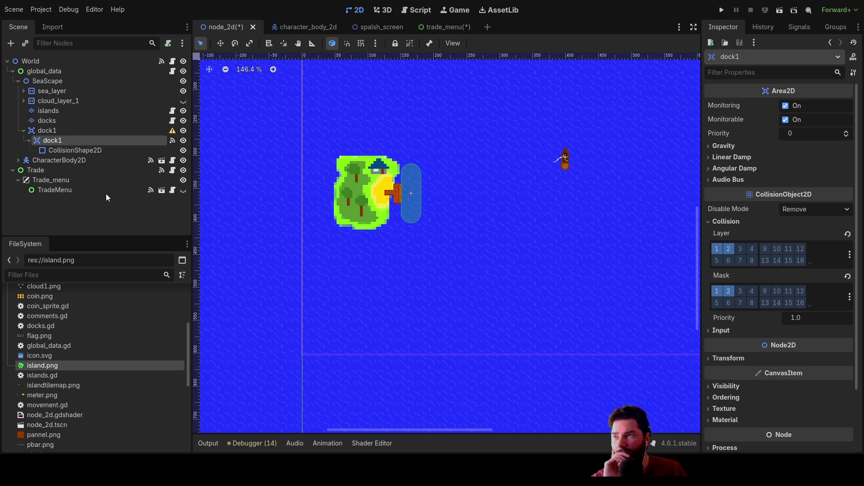
left_click(47, 131)
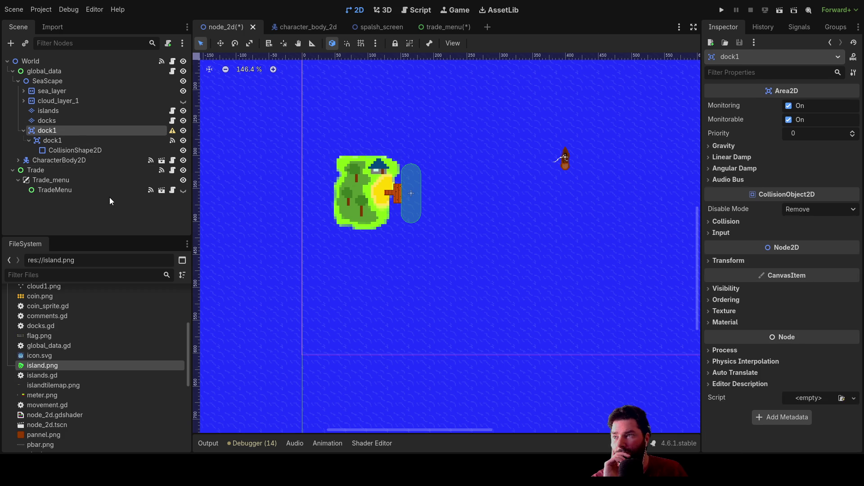
Duplicate dock1 as dock2 and drag its collision capsule into open water right of the island.
key("ctrl+d")
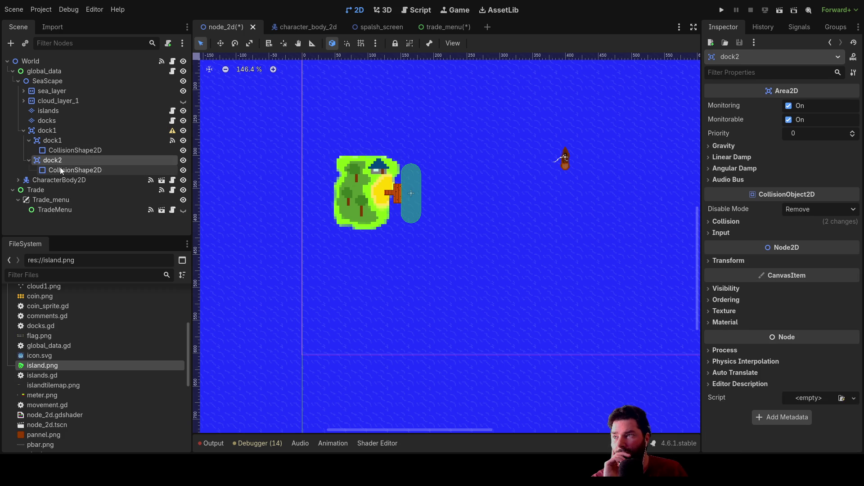
left_click(68, 171)
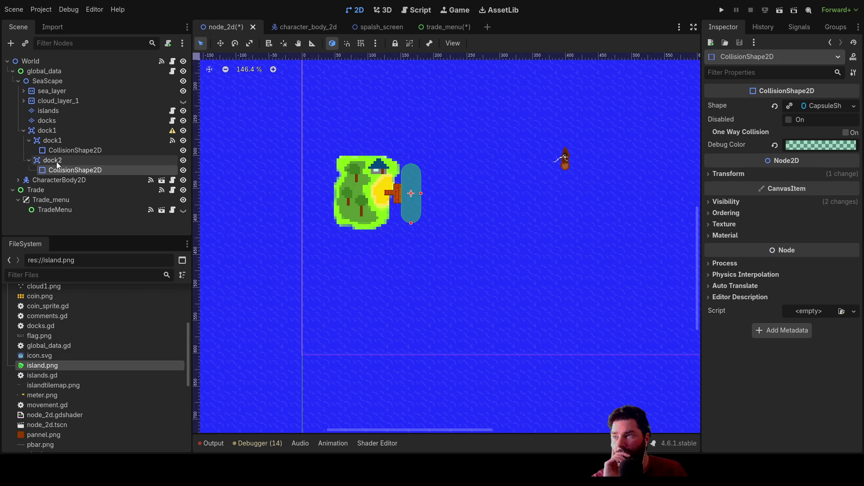
mouse_move(415, 182)
left_mouse_down()
mouse_move(624, 139)
mouse_move(414, 171)
mouse_move(477, 147)
left_mouse_up()
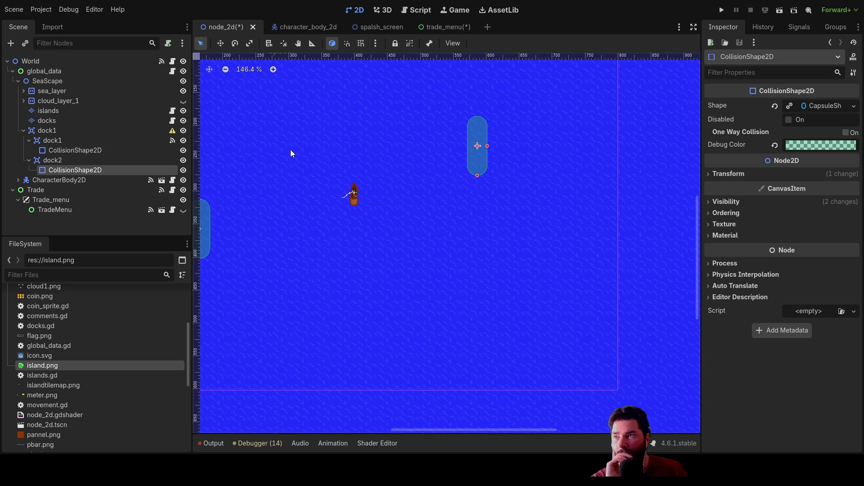
left_click_drag(289, 155, 455, 126)
left_click(350, 209)
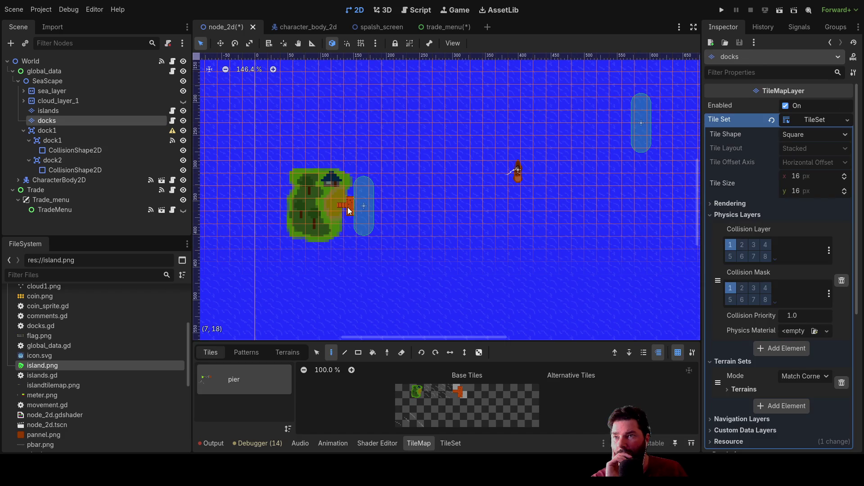
Paint a pier tile on the docks layer beside dock2's collision capsule in open water.
left_click(460, 392)
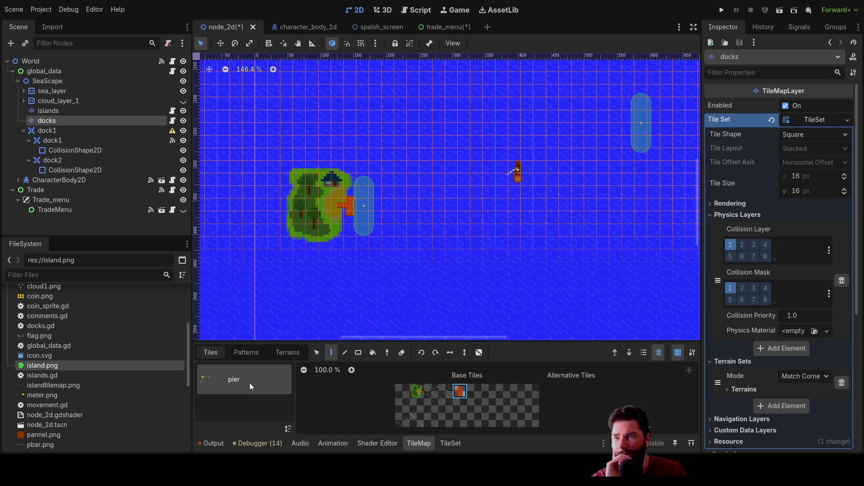
left_click_drag(513, 277, 420, 227)
scroll(419, 228, "down", 3)
scroll(481, 231, "up", 3)
scroll(481, 231, "up", 3)
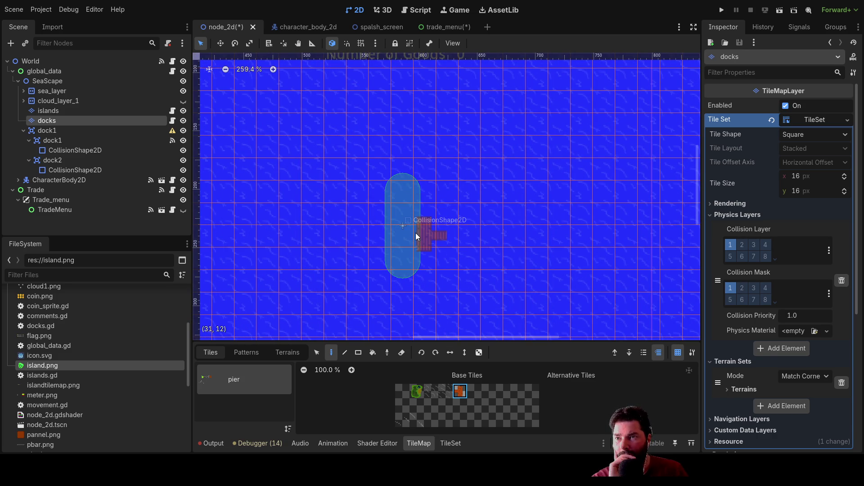
mouse_move(485, 275)
left_mouse_down()
mouse_move(536, 188)
mouse_move(423, 225)
mouse_move(498, 255)
left_mouse_up()
scroll(486, 253, "down", 3)
scroll(477, 251, "down", 2)
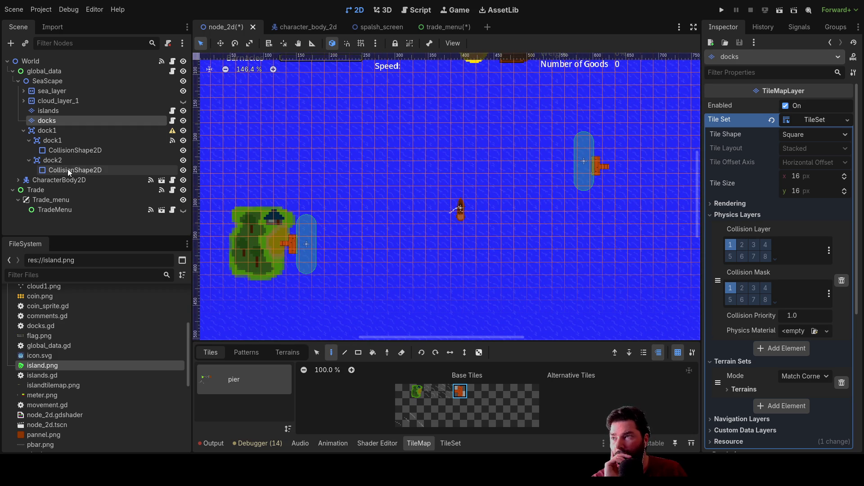
Review dock2's area and collision shape settings with both docks and the HUD in view.
left_click(53, 160)
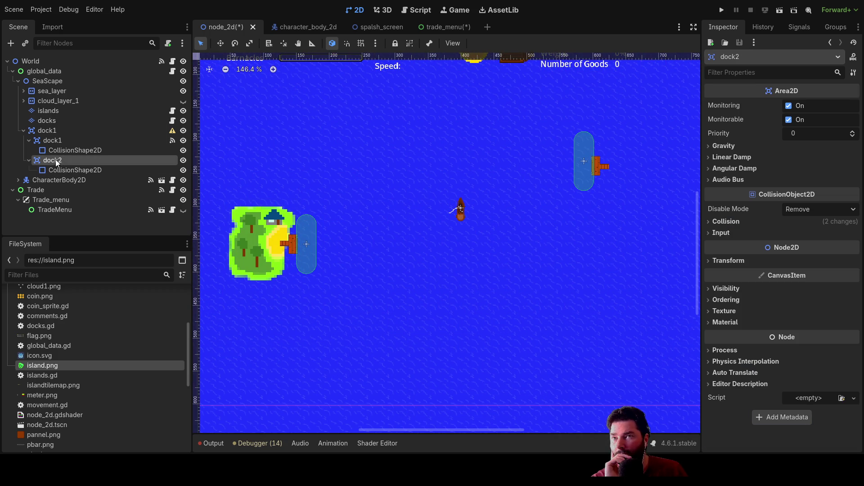
left_click(73, 170)
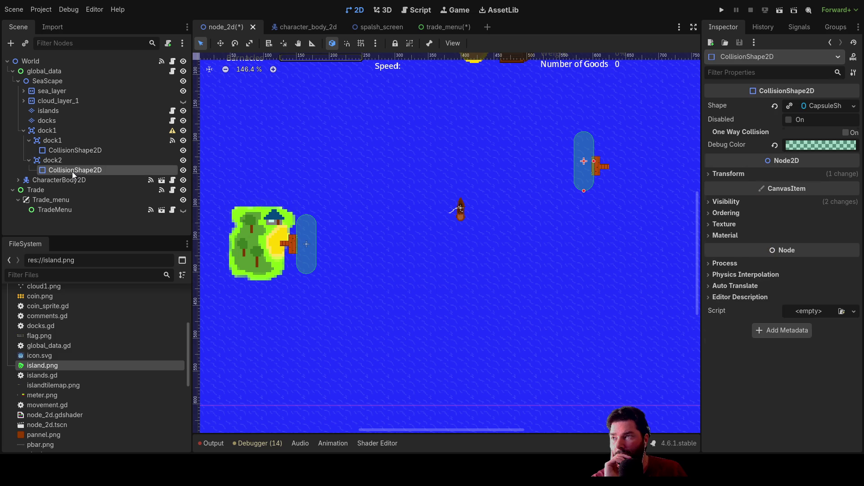
left_click(51, 161)
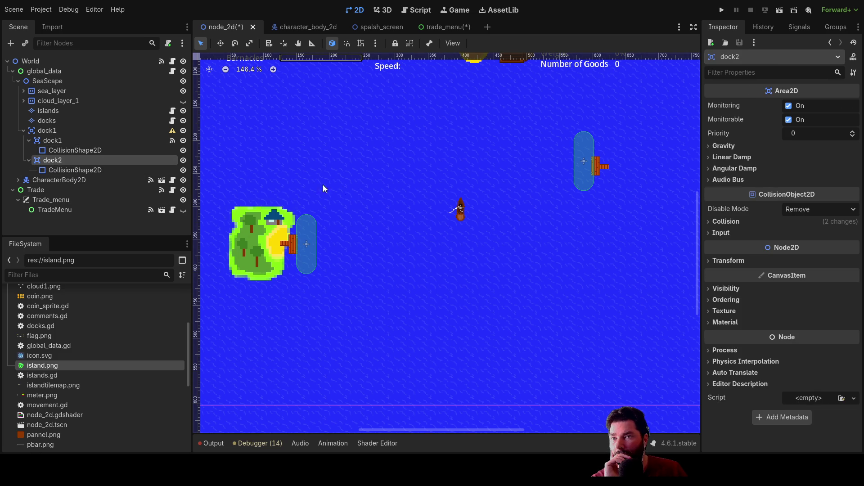
middle_click(472, 223)
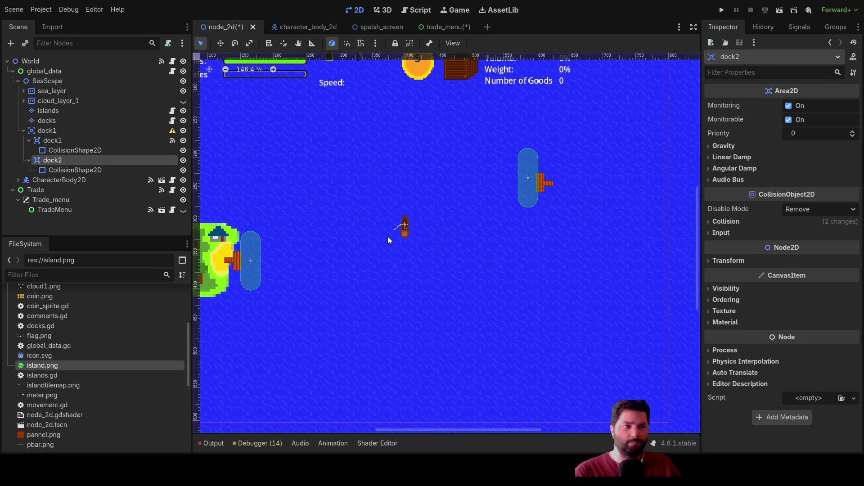
left_click_drag(388, 240, 527, 294)
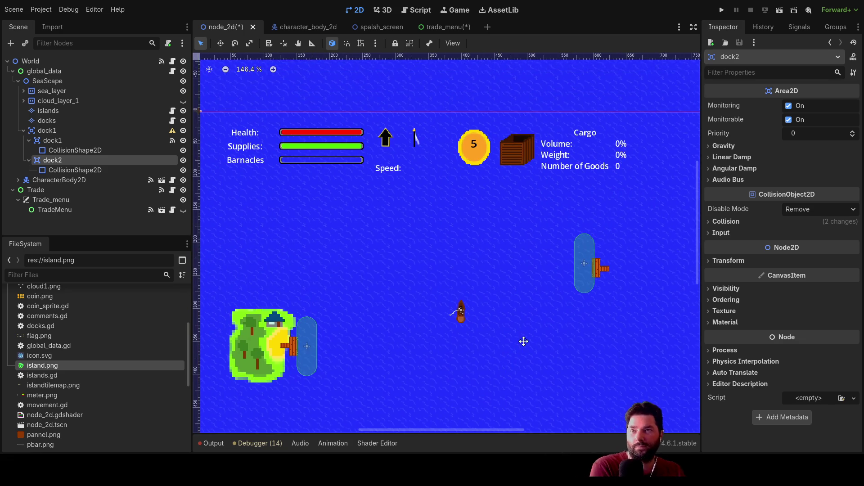
scroll(527, 294, "down", 2)
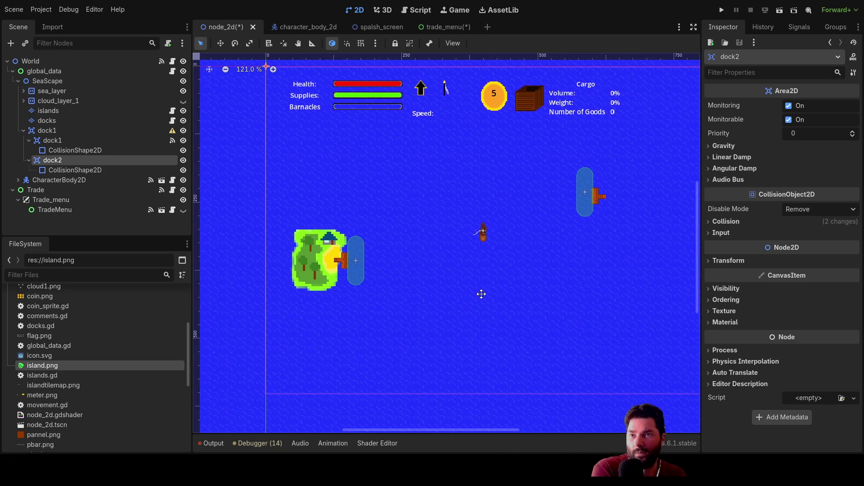
Compare dock1's and dock2's collision layers and mask, confirming they match, then move to scripts.
left_click(57, 140)
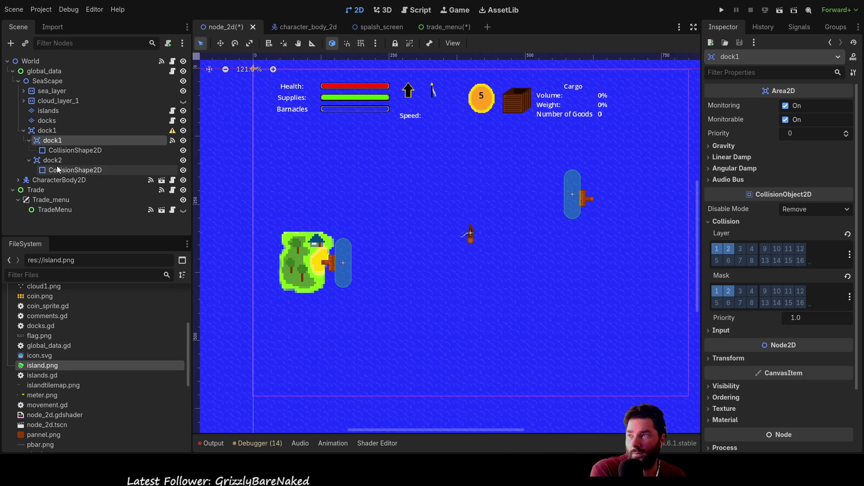
left_click(54, 160)
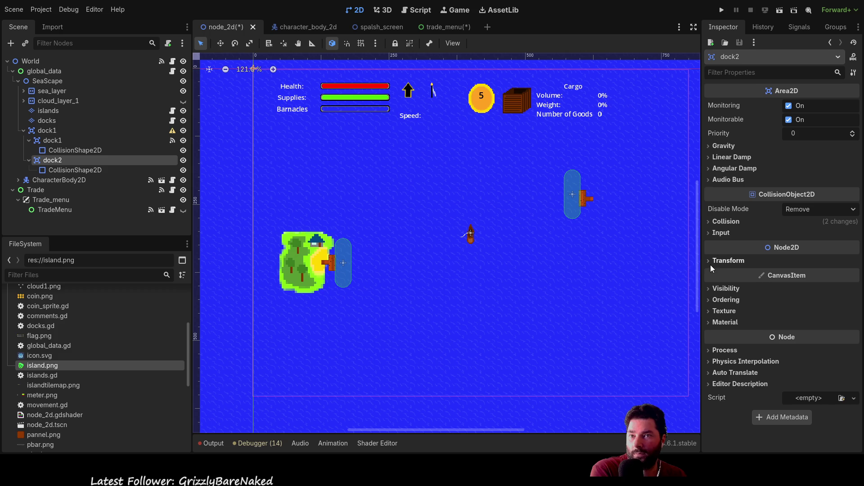
left_click(712, 223)
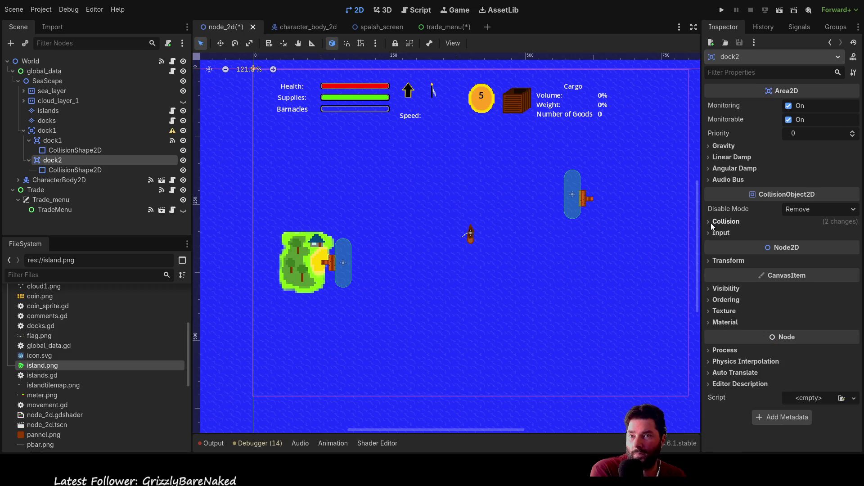
mouse_move(502, 252)
left_mouse_down()
mouse_move(426, 259)
mouse_move(439, 257)
left_mouse_up()
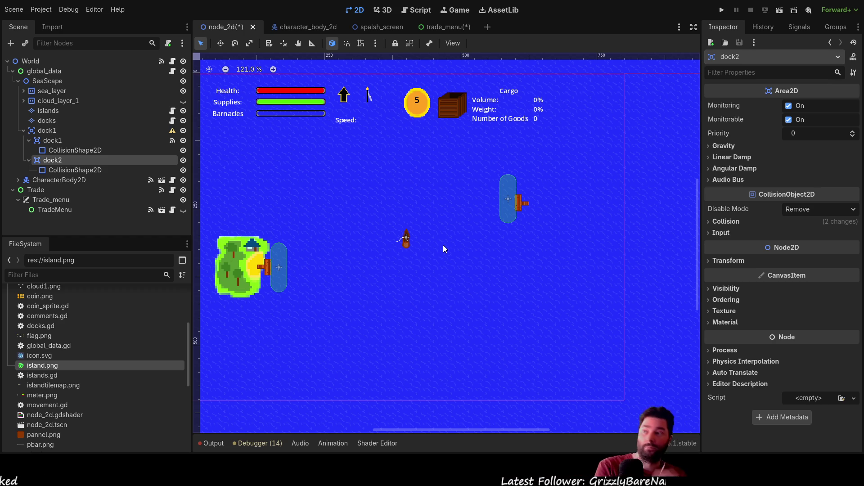
left_click(52, 140)
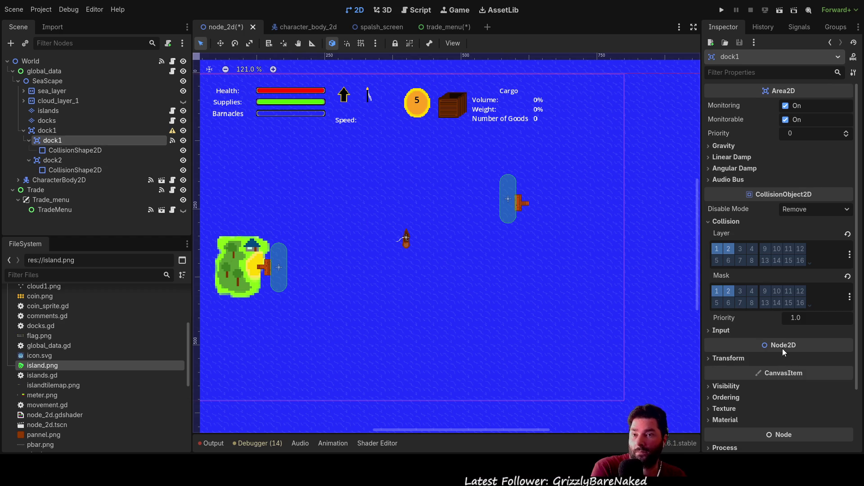
scroll(785, 353, "down", 3)
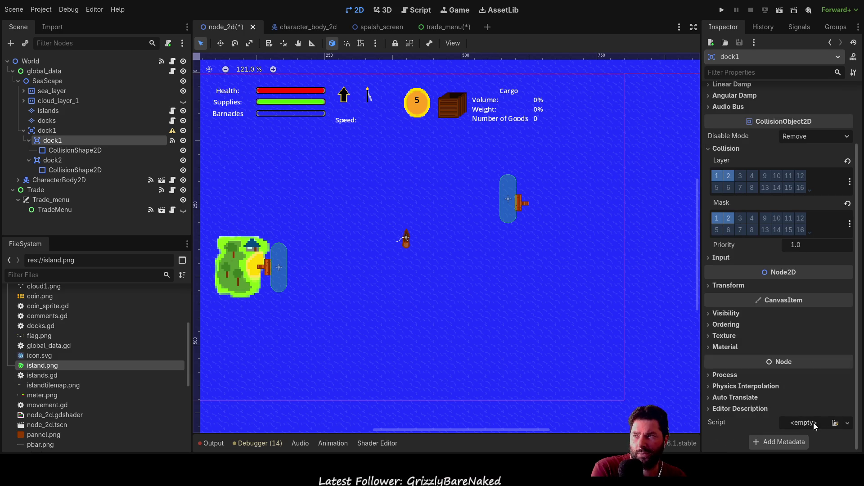
left_click(75, 160)
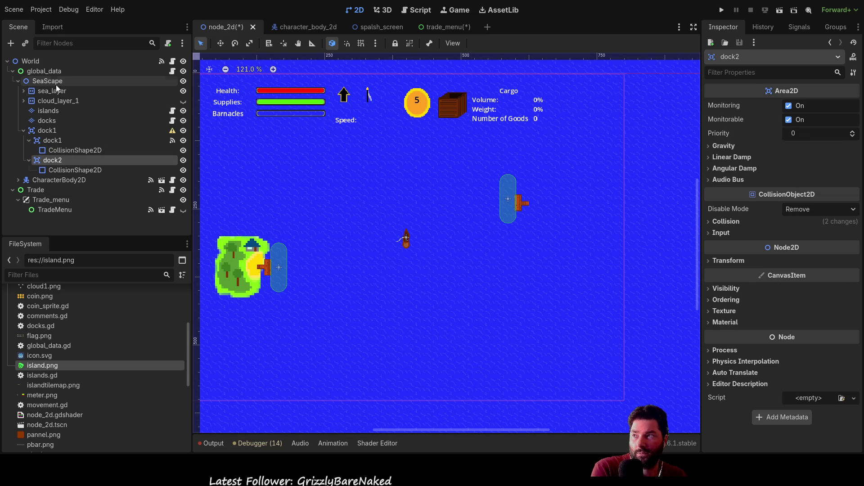
left_click(417, 9)
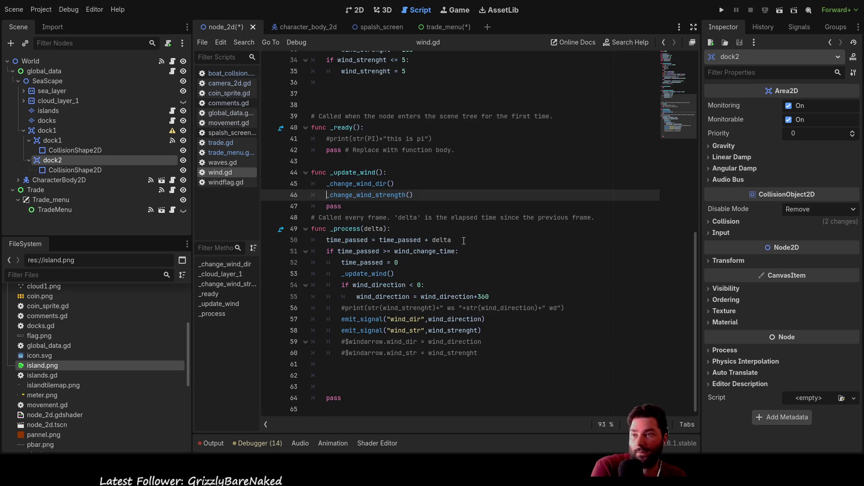
scroll(453, 227, "up", 6)
scroll(458, 245, "up", 3)
scroll(457, 245, "up", 3)
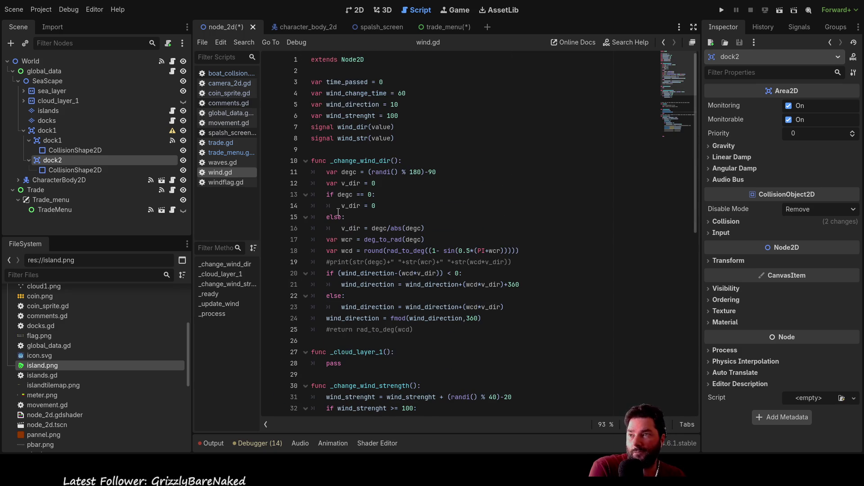
Review _on_trade_menu_sale in global_data.gd, then trade.gd's docking code and trade_menu.gd's handlers.
left_click(230, 113)
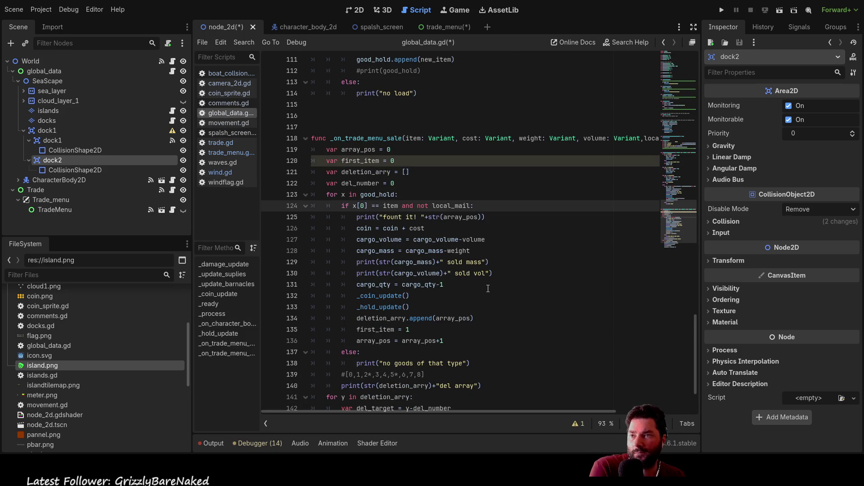
left_click(486, 291)
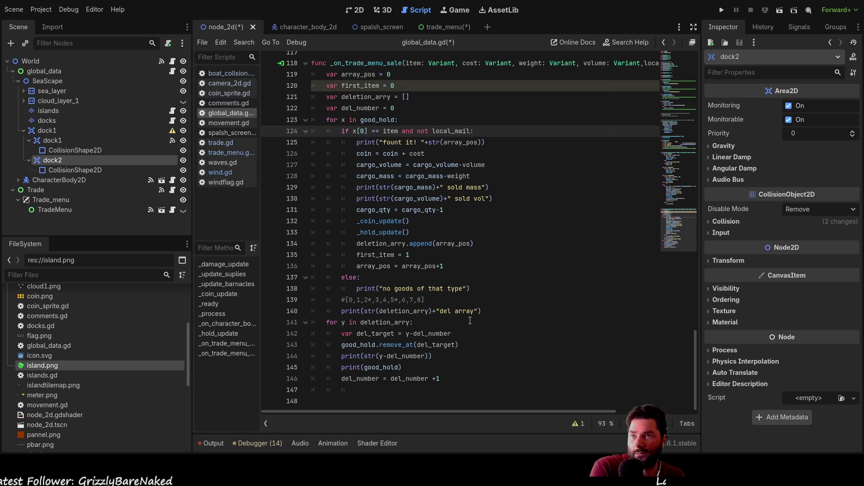
scroll(473, 257, "up", 2)
scroll(472, 223, "up", 1)
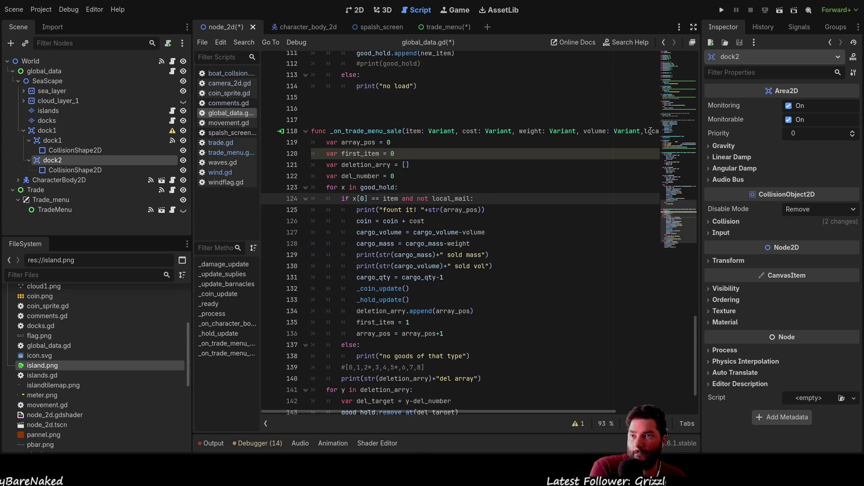
scroll(536, 199, "down", 2)
scroll(536, 198, "down", 1)
left_click(222, 143)
scroll(483, 248, "down", 3)
scroll(482, 248, "down", 1)
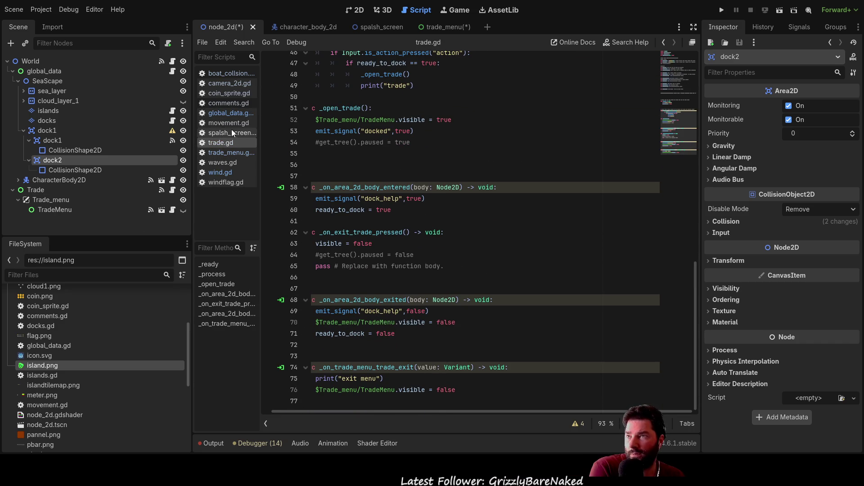
left_click(225, 153)
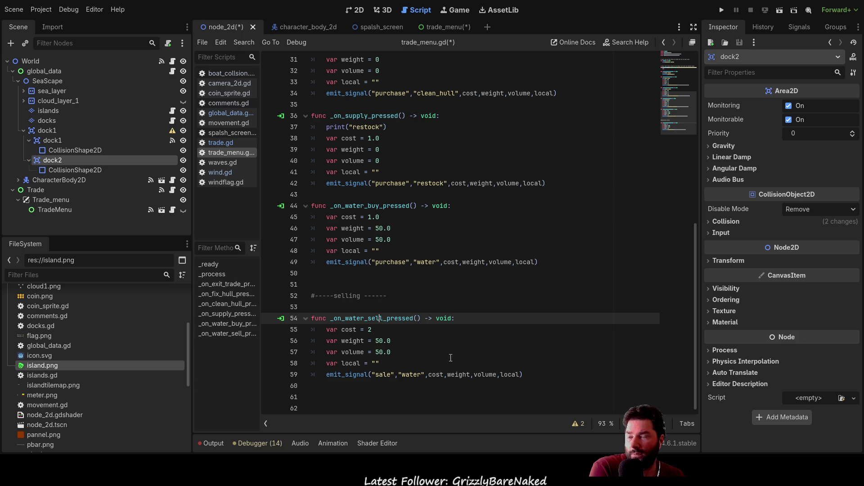
In the trade_menu scene, list sell_mail's signals and select pressed() for connection.
left_click(333, 284)
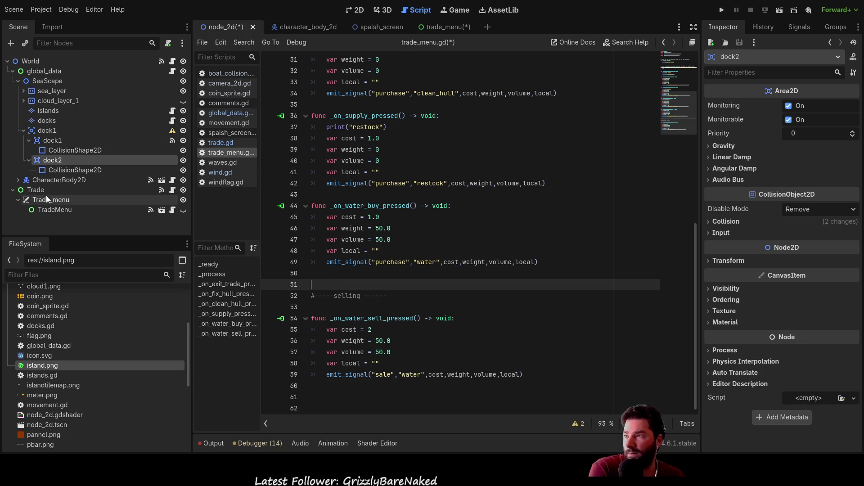
left_click(448, 27)
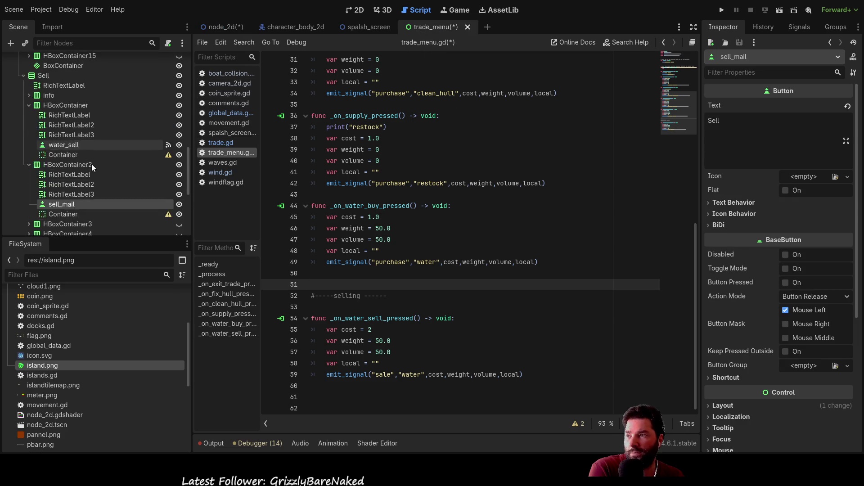
scroll(108, 177, "down", 3)
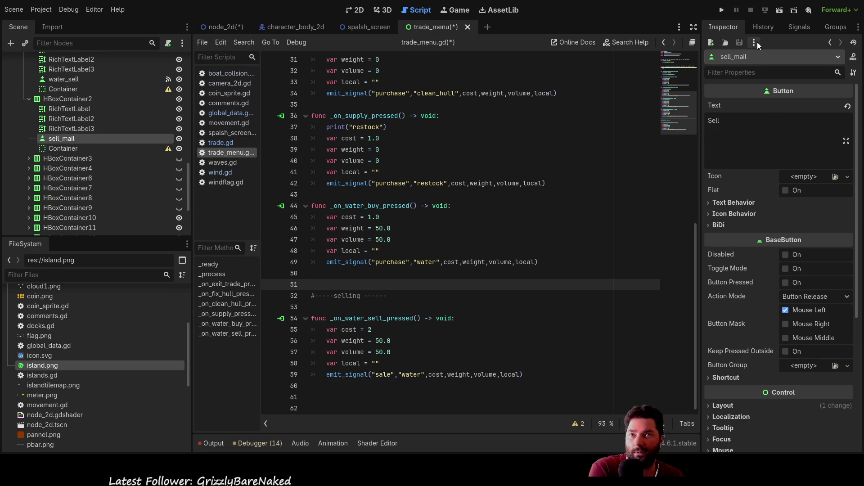
left_click(799, 26)
left_click(750, 90)
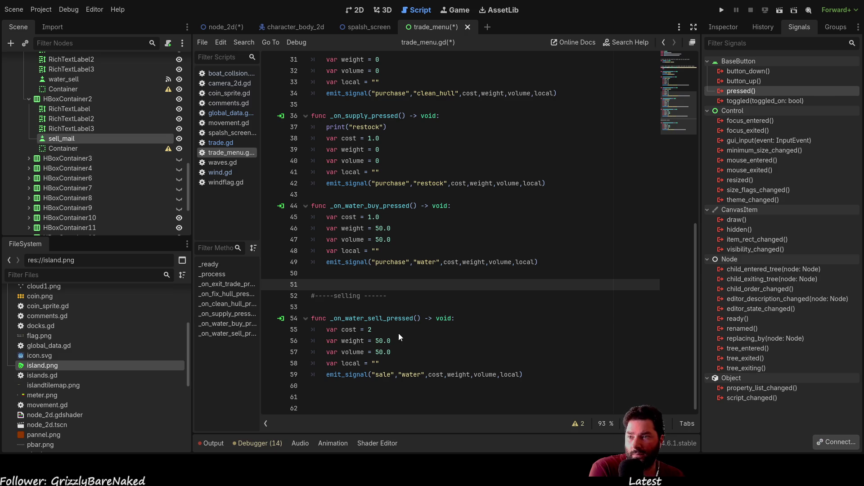
Connect pressed() to a new _on_sell_mail_pressed handler and paste the water sell body over its pass line.
key("Return")
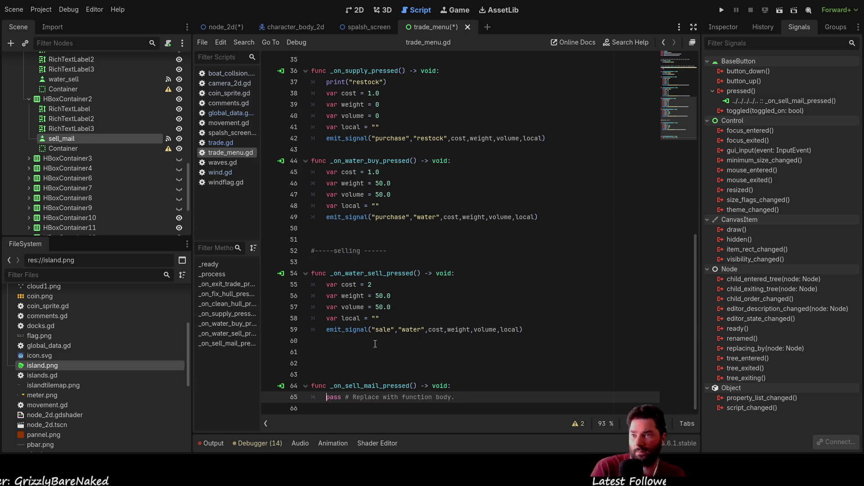
left_click_drag(523, 330, 294, 285)
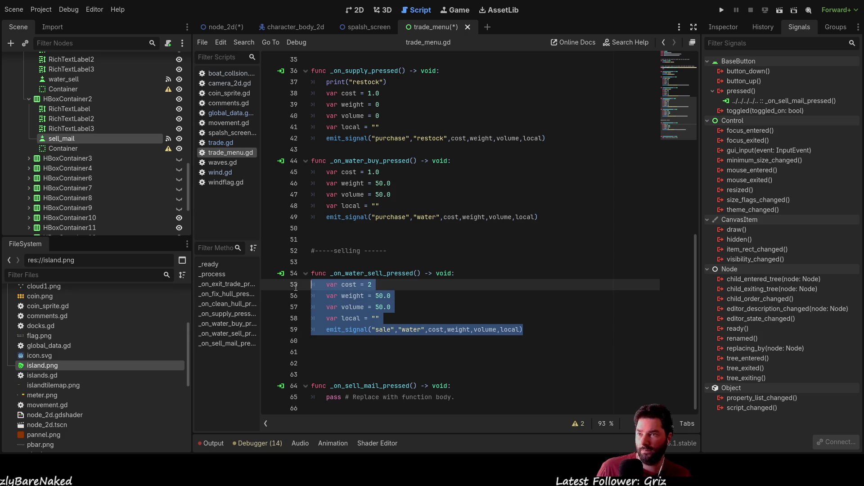
key("ctrl+c")
left_click(455, 397)
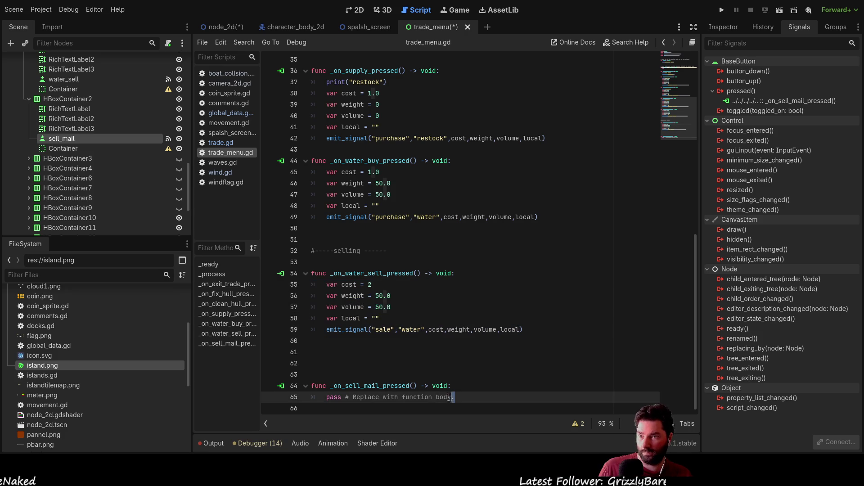
left_click_drag(456, 396, 312, 396)
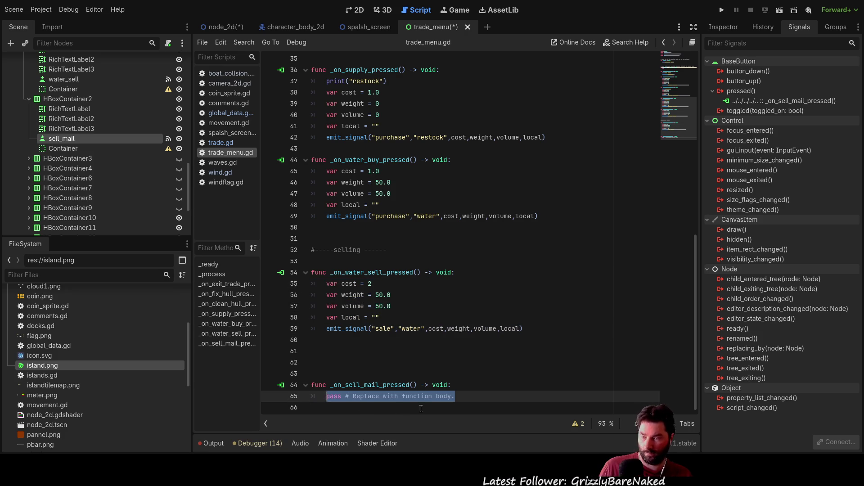
key("ctrl+v")
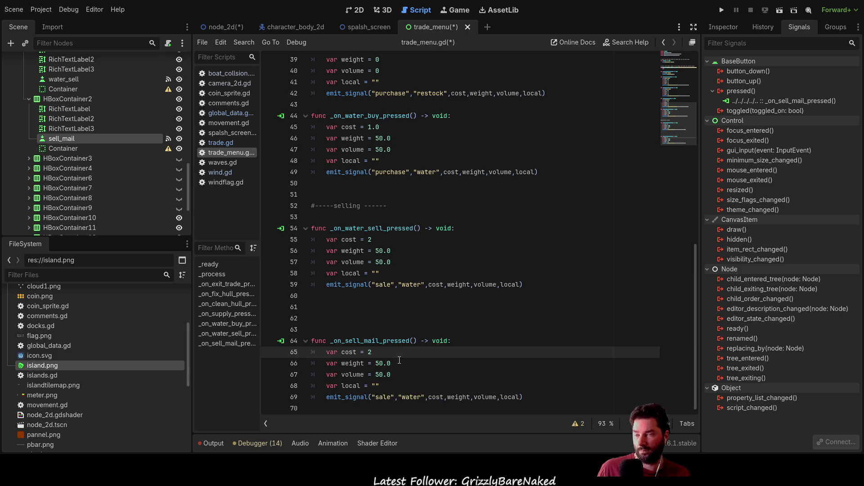
Edit the mail sale signal to cost 1, weight 0.1 and volume 0.1, then run the game.
key("BackSpace")
type("1")
key("Down")
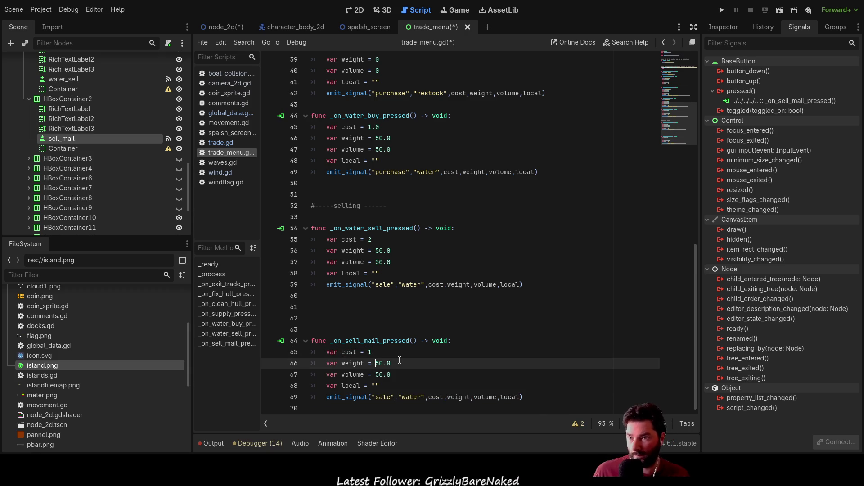
key("shift+Right")
key("shift+Right")
key("shift+Right")
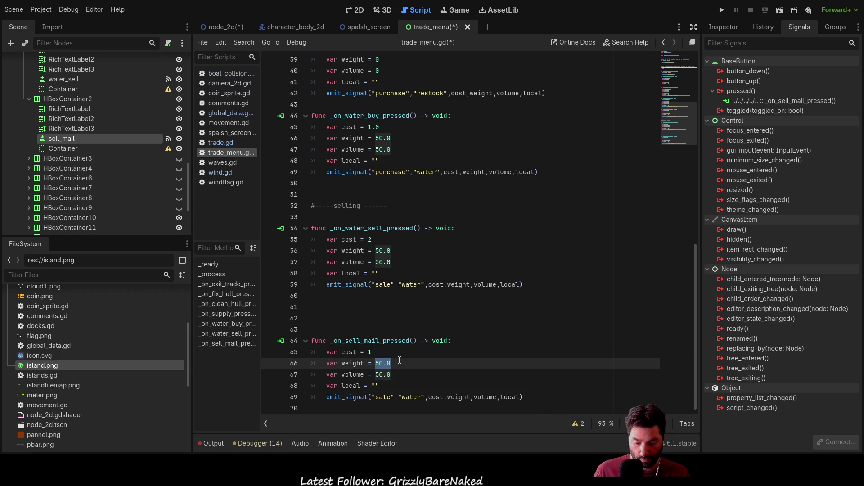
type("0.1")
key("Down")
key("shift+Right")
key("shift+Right")
key("shift+Right")
type("0.1")
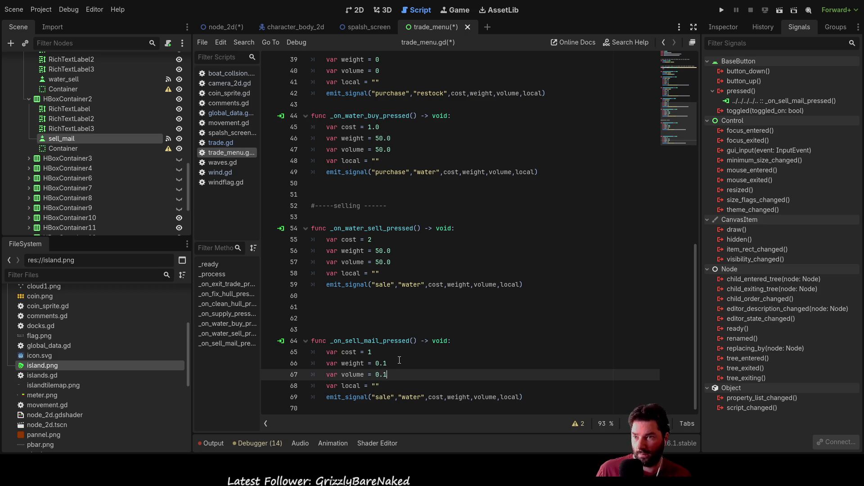
key("Down")
key("Up")
key("Up")
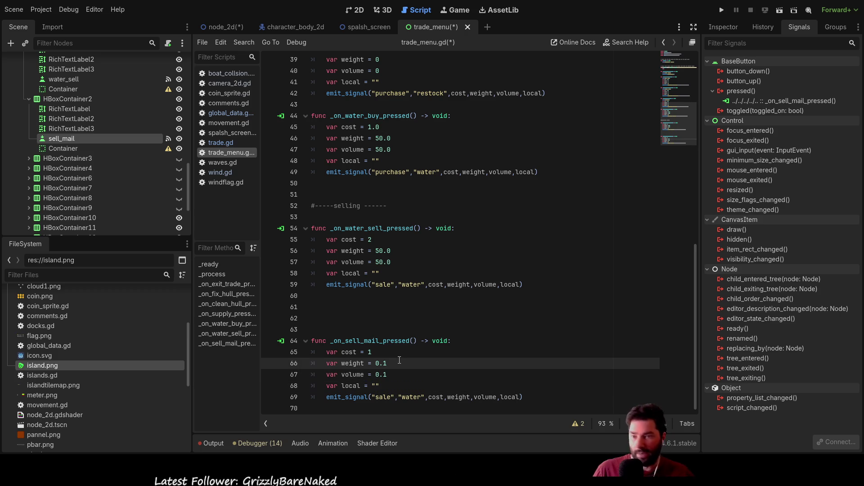
key("Down")
key("Down")
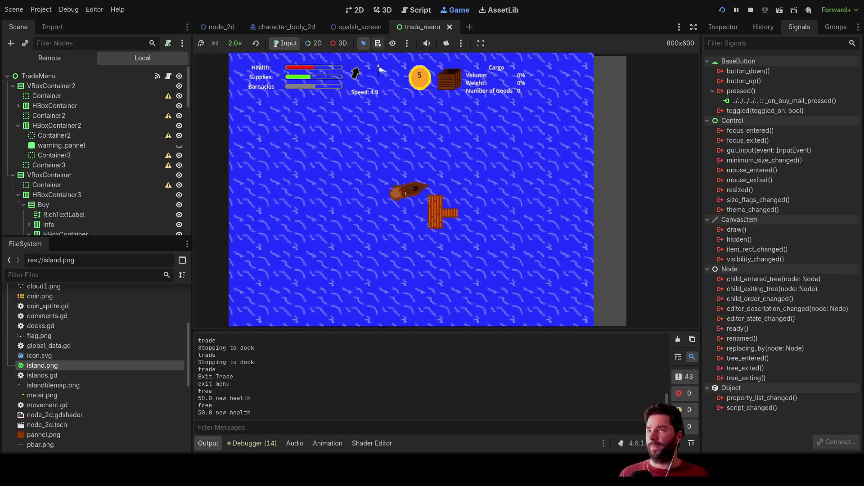
Stop the game, select dock1 in the world scene and bring up boat_collsion.gd then trade.gd.
key("F8")
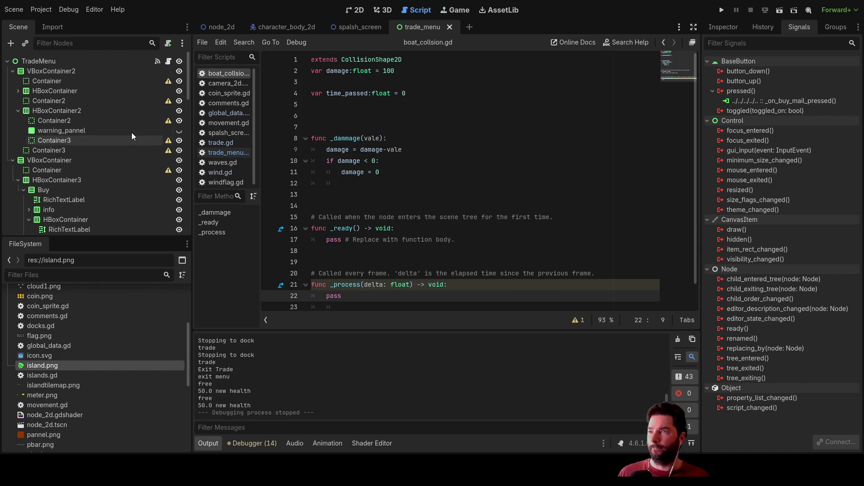
left_click(223, 27)
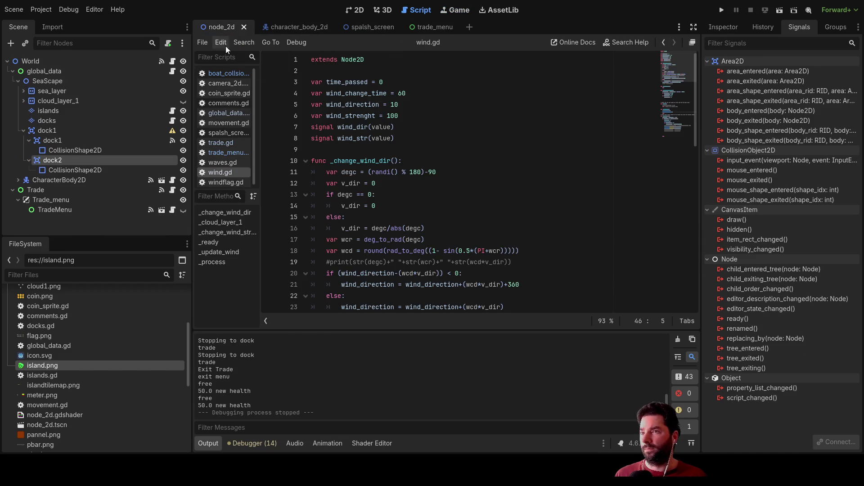
left_click(61, 172)
scroll(434, 210, "down", 2)
scroll(438, 208, "up", 2)
left_click(52, 141)
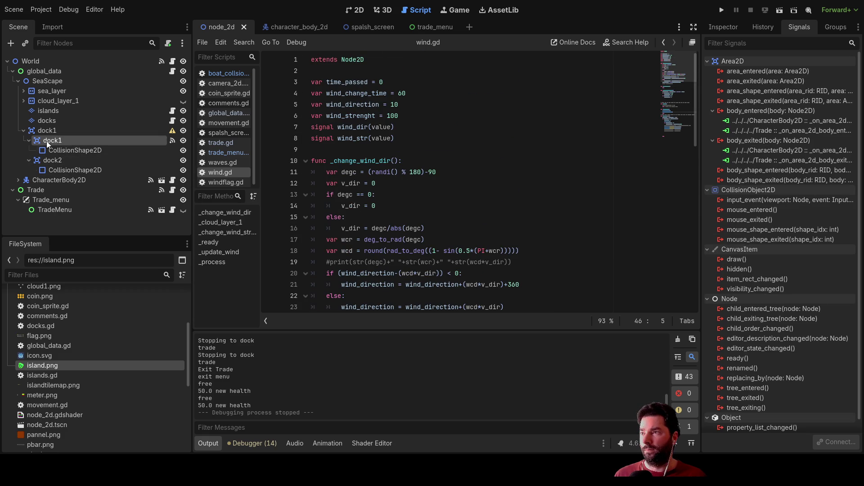
left_click(224, 73)
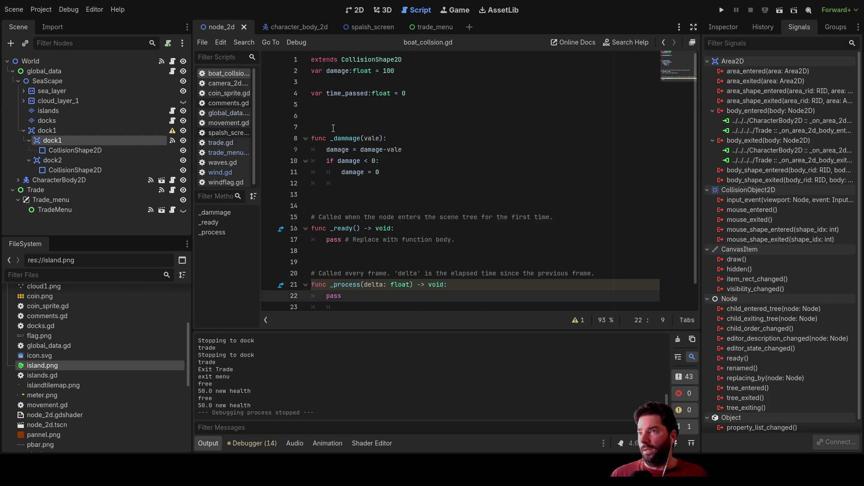
scroll(432, 203, "down", 2)
scroll(374, 239, "up", 2)
scroll(371, 237, "down", 2)
scroll(367, 229, "up", 2)
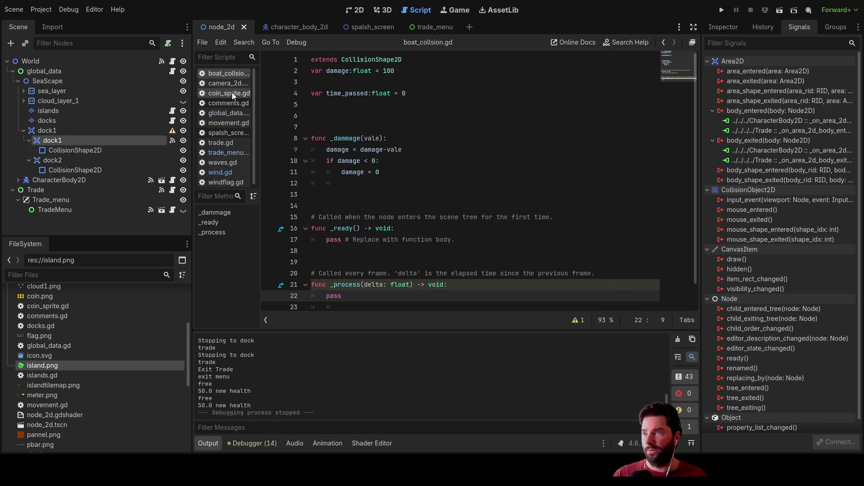
left_click(223, 144)
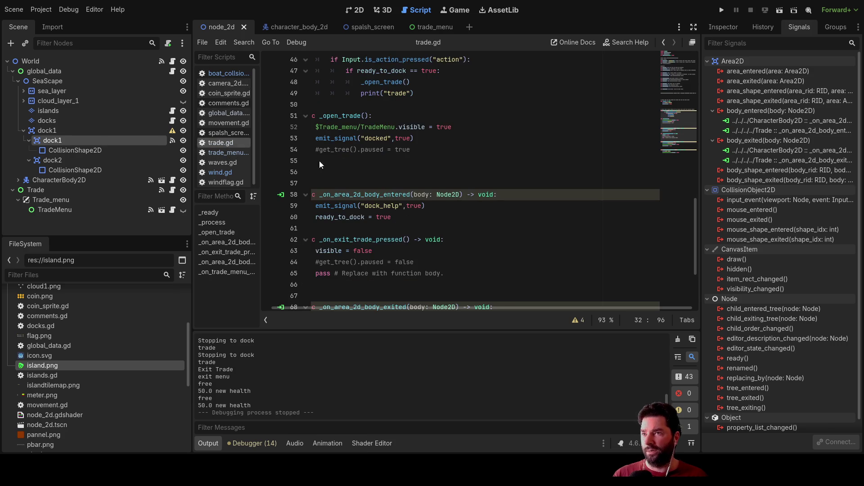
scroll(454, 225, "up", 5)
scroll(452, 223, "down", 5)
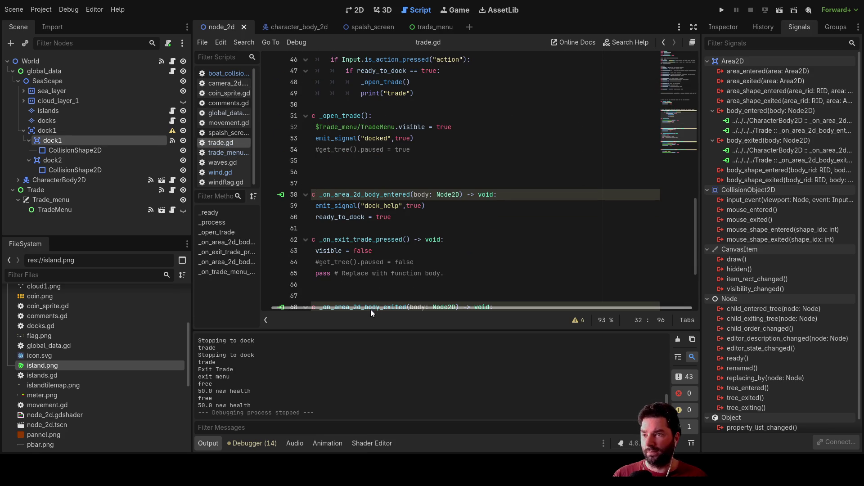
left_click_drag(371, 312, 330, 310)
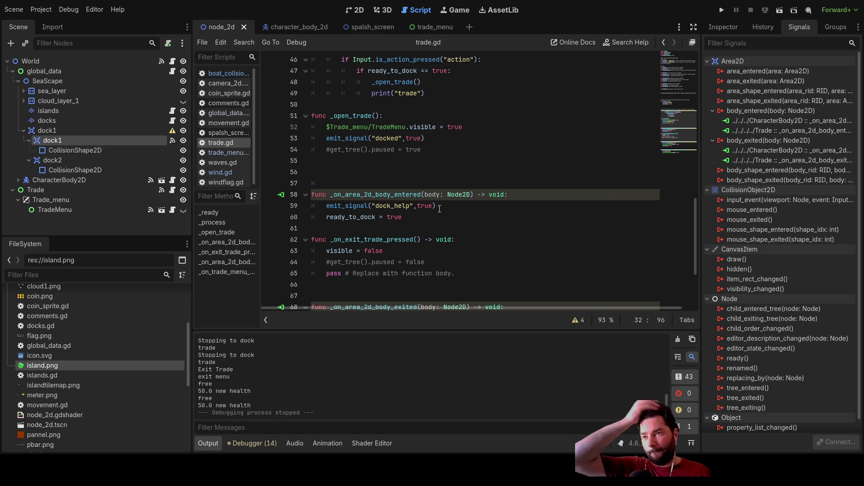
Compare dock1's CharacterBody2D and Trade body-entered connections and jump to the Trade handler code.
left_click(789, 122)
double_click(787, 130)
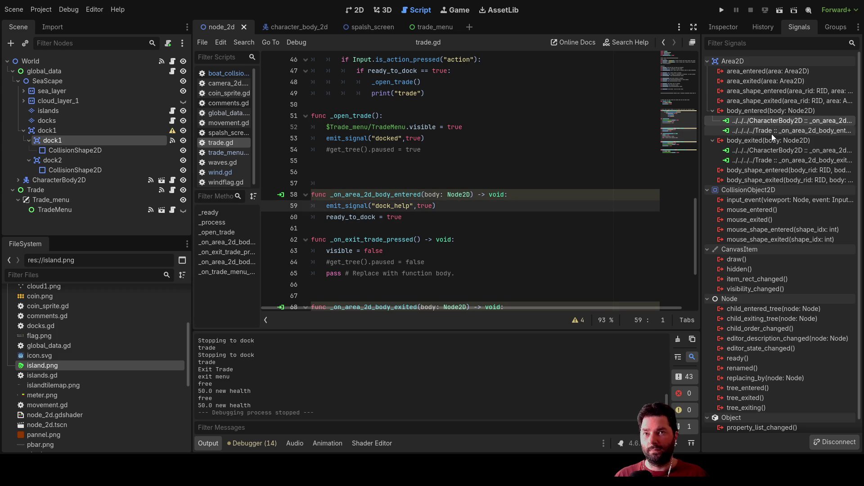
left_click(772, 131)
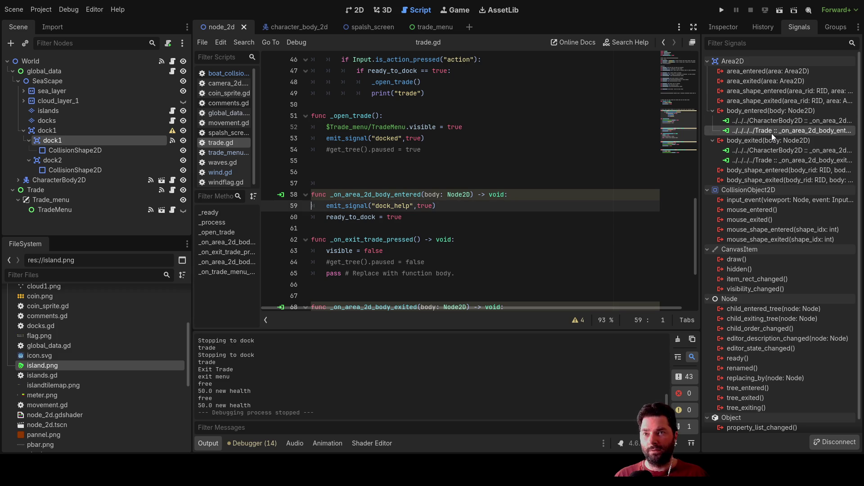
left_click(772, 124)
left_click(771, 131)
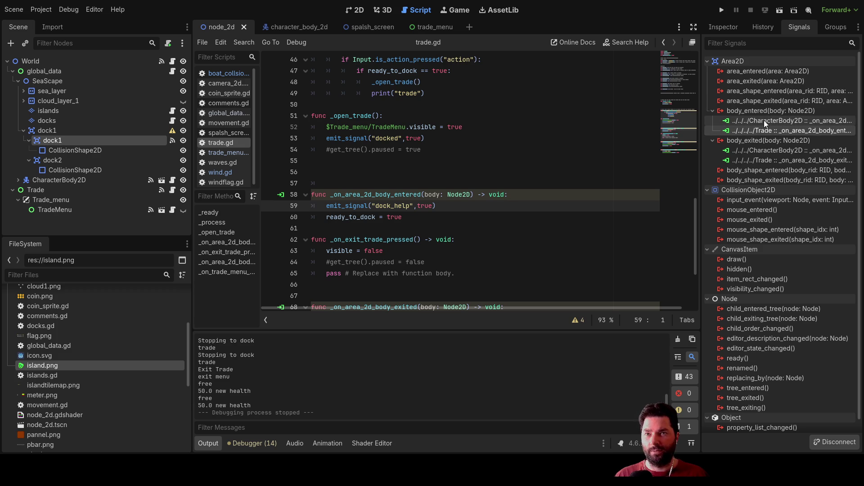
left_click(764, 121)
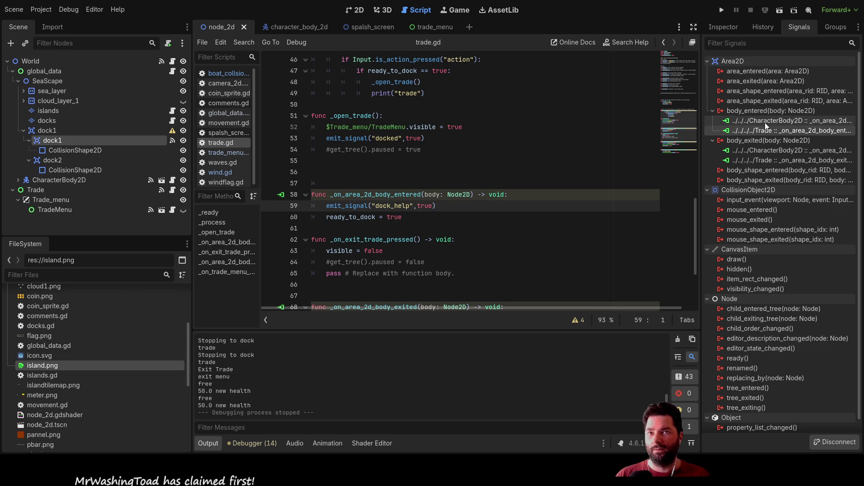
left_click(765, 123)
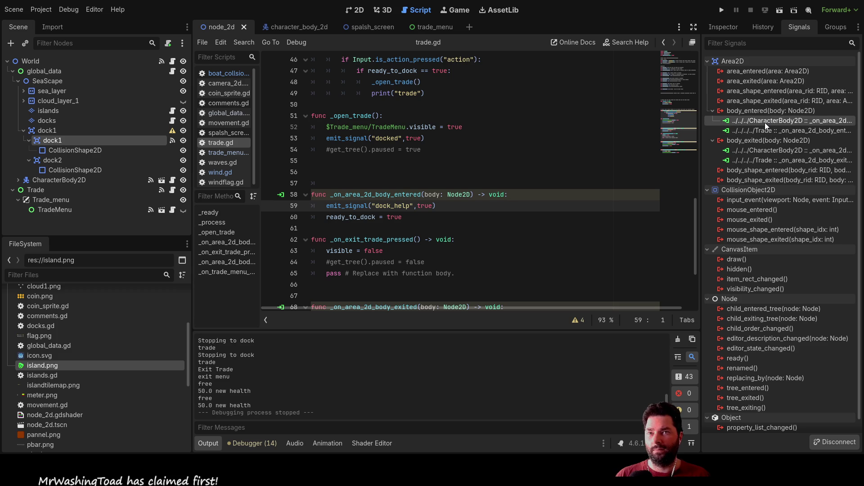
left_click(765, 131)
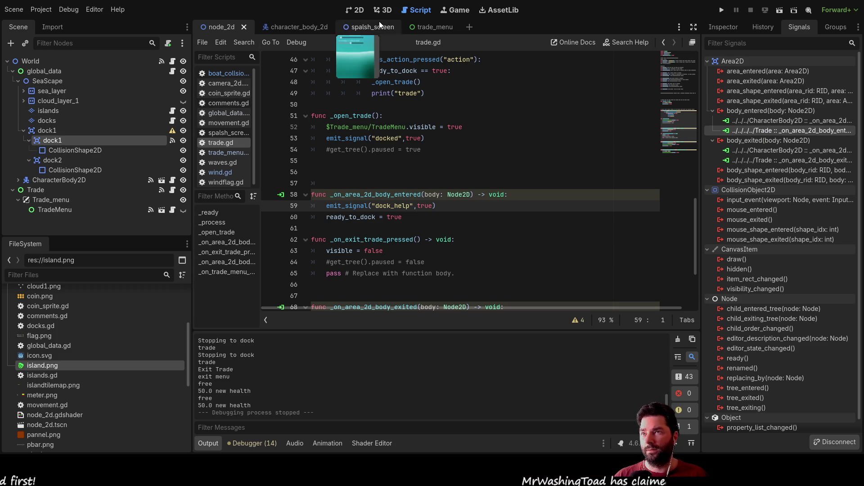
left_click(359, 10)
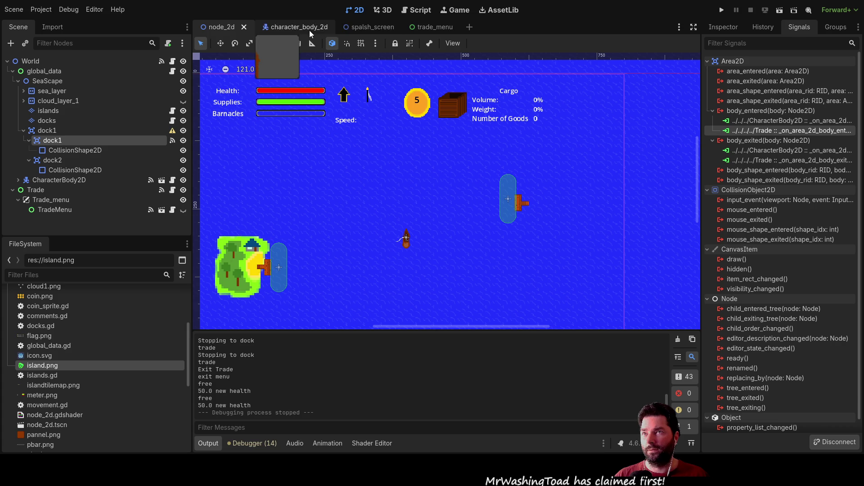
In the boat scene, toggle the edock 'Press e to Dock' label visible and hide it again.
left_click(299, 26)
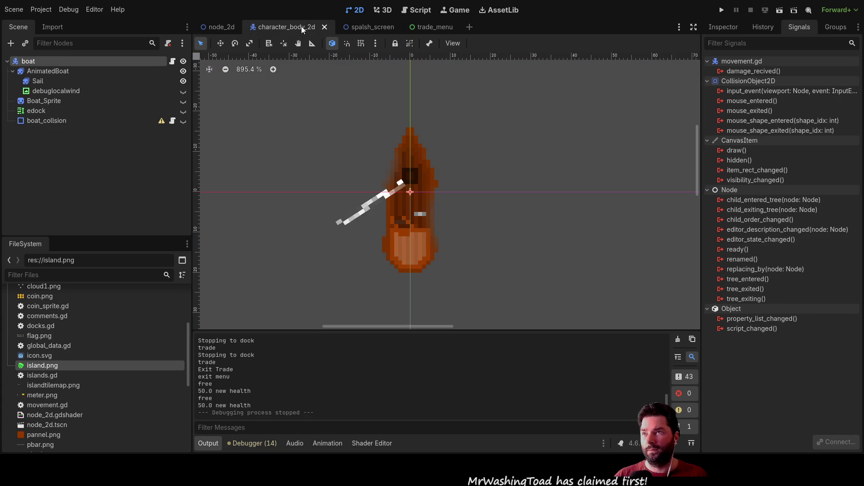
left_click(43, 111)
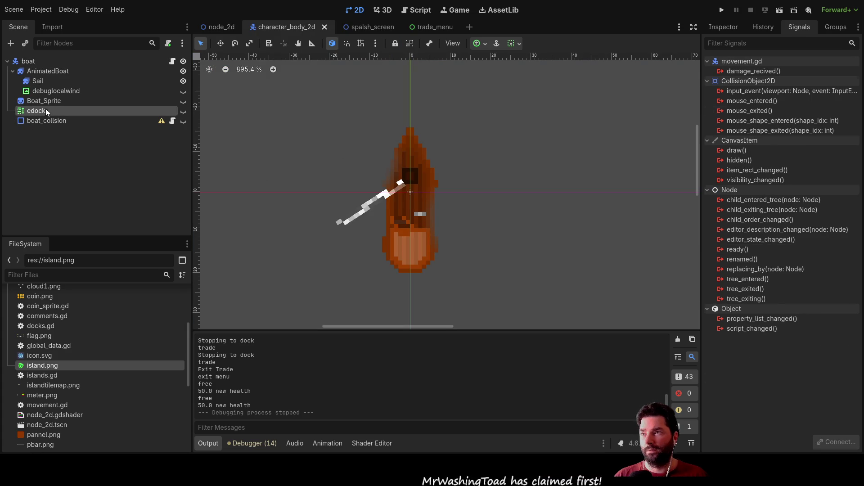
left_click(183, 111)
scroll(290, 137, "down", 3)
scroll(431, 166, "down", 1)
left_click_drag(430, 167, 476, 311)
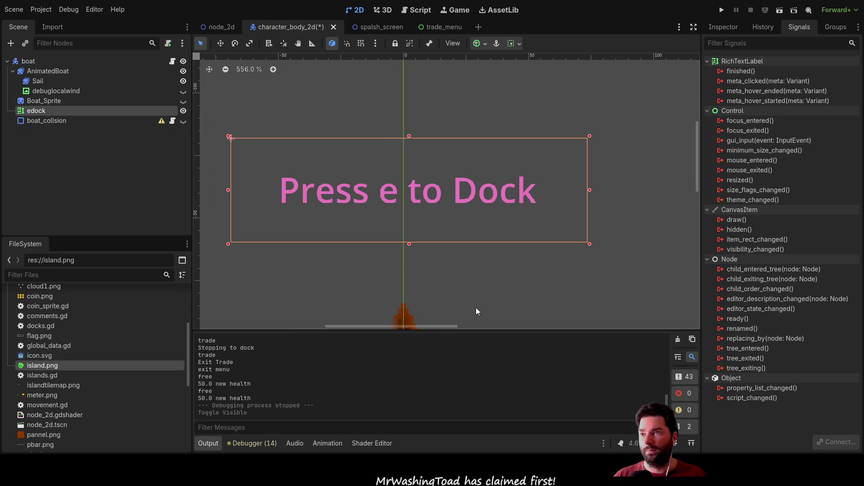
left_click(183, 111)
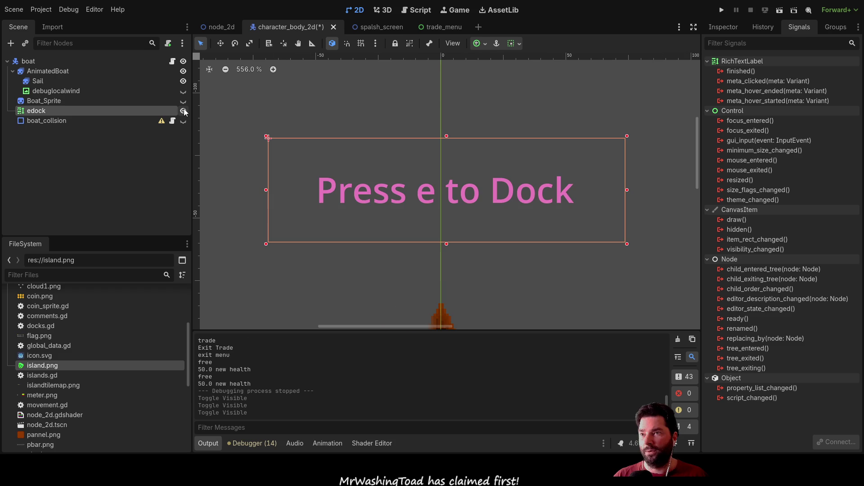
left_click(183, 111)
left_click(183, 111)
scroll(445, 178, "down", 1)
left_click_drag(445, 271, 432, 187)
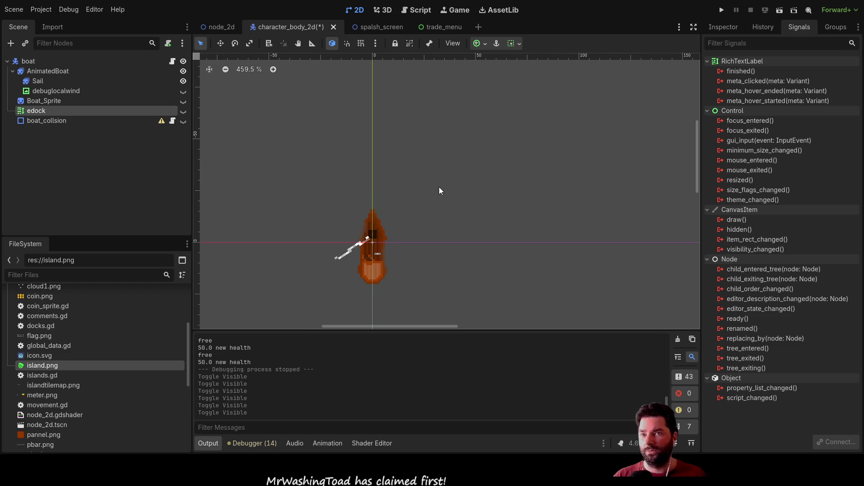
Inspect the boat root node's properties, including movement.gd, and the edock label's properties.
left_click(29, 62)
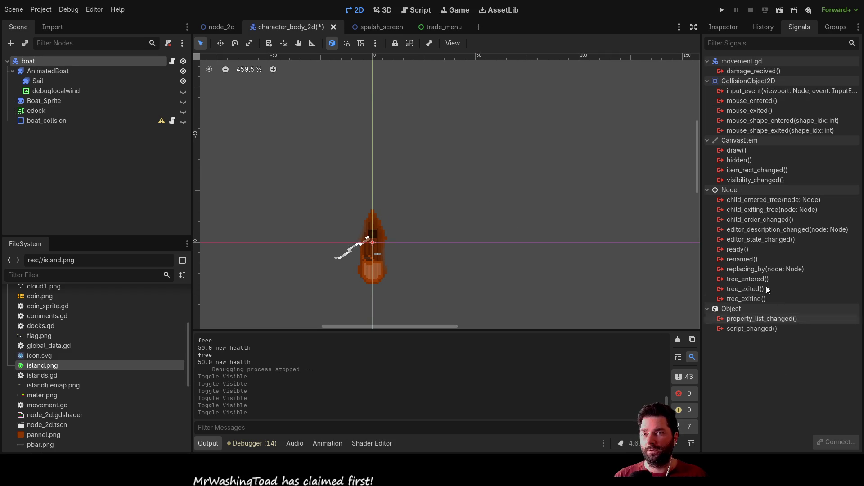
left_click(724, 28)
scroll(810, 405, "down", 5)
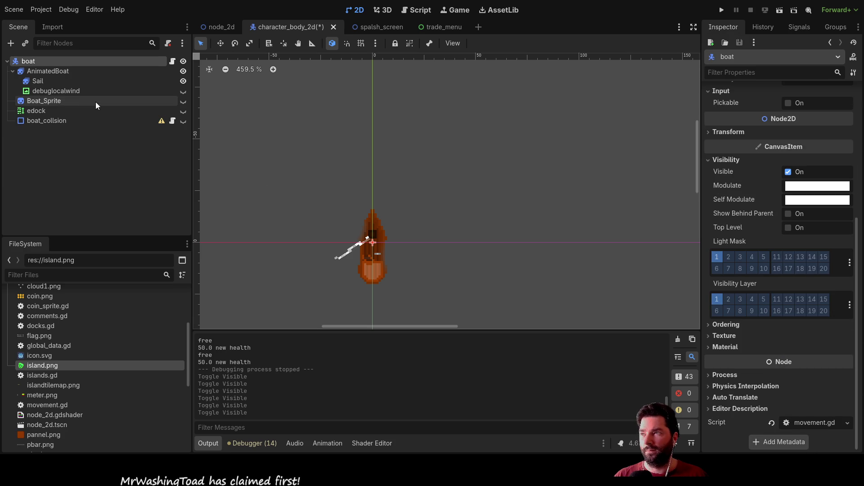
left_click(37, 110)
scroll(743, 304, "down", 5)
scroll(756, 365, "down", 5)
scroll(781, 367, "down", 5)
scroll(781, 367, "down", 5)
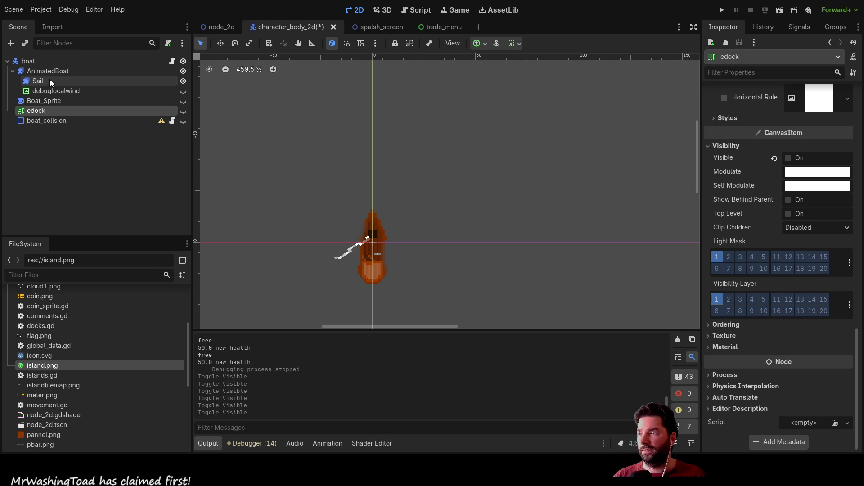
left_click(48, 61)
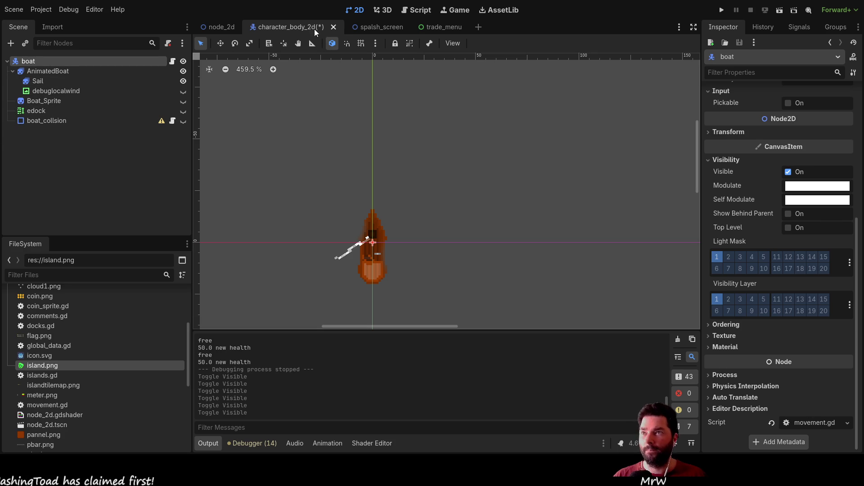
Review _on_trade_dock_help in movement.gd, then focus trade.gd's _on_area_2d_body_entered function.
left_click(420, 10)
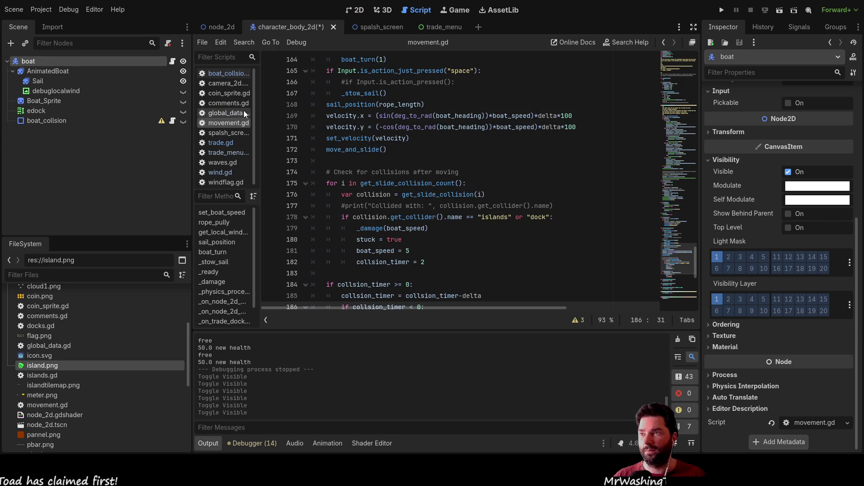
scroll(454, 179, "down", 5)
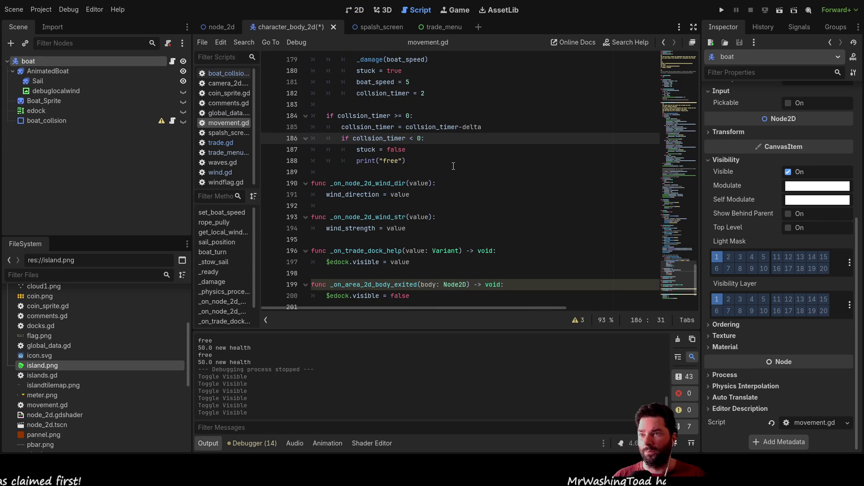
scroll(453, 179, "down", 3)
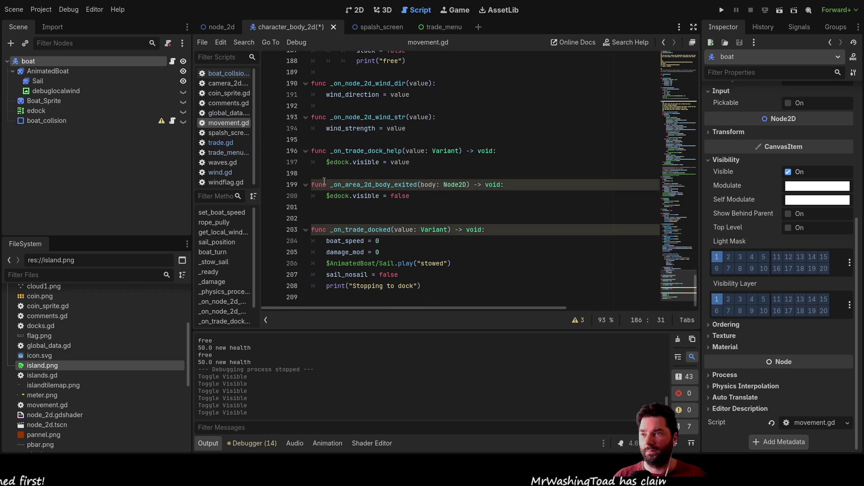
left_click_drag(410, 195, 311, 185)
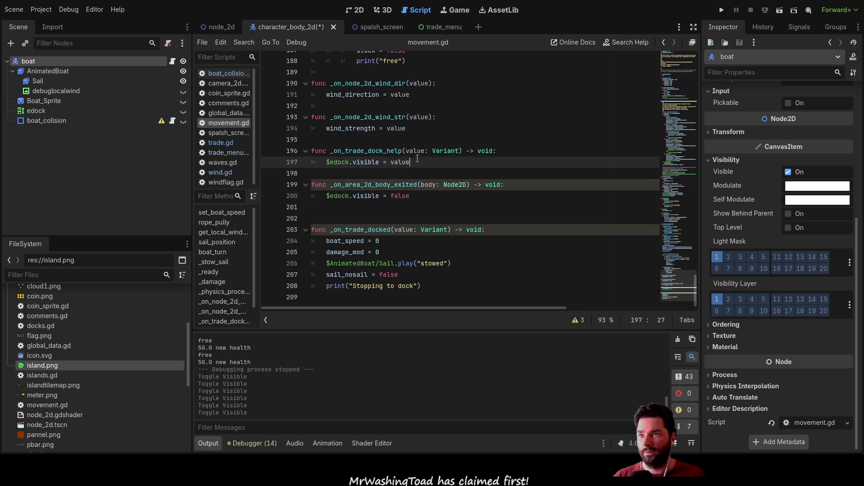
left_click_drag(410, 163, 287, 150)
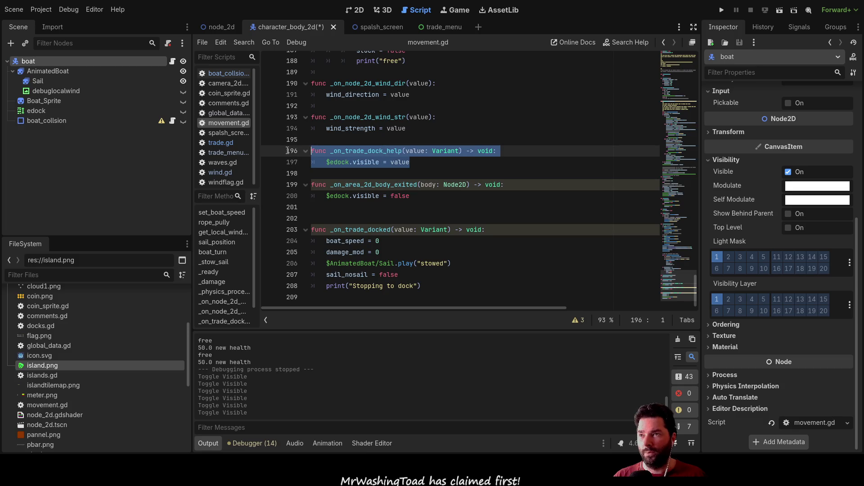
left_click(405, 213)
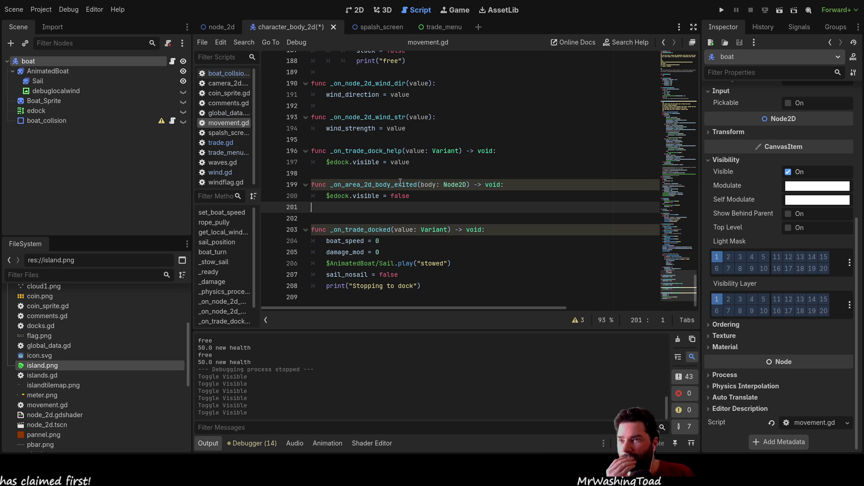
scroll(450, 165, "up", 4)
scroll(459, 164, "up", 3)
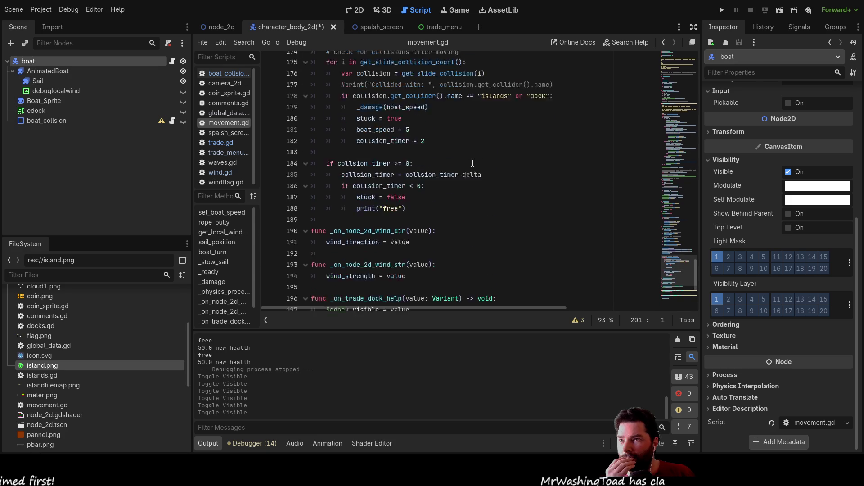
scroll(466, 164, "up", 3)
scroll(472, 162, "up", 5)
scroll(473, 162, "up", 2)
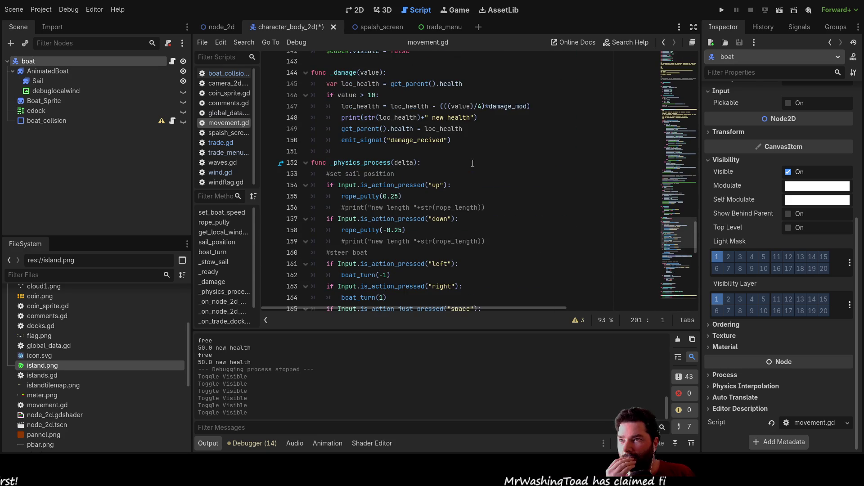
scroll(473, 163, "up", 4)
scroll(473, 165, "up", 1)
scroll(472, 164, "up", 4)
scroll(473, 164, "up", 3)
scroll(473, 164, "up", 3)
scroll(473, 165, "up", 4)
scroll(473, 162, "up", 6)
scroll(472, 162, "up", 6)
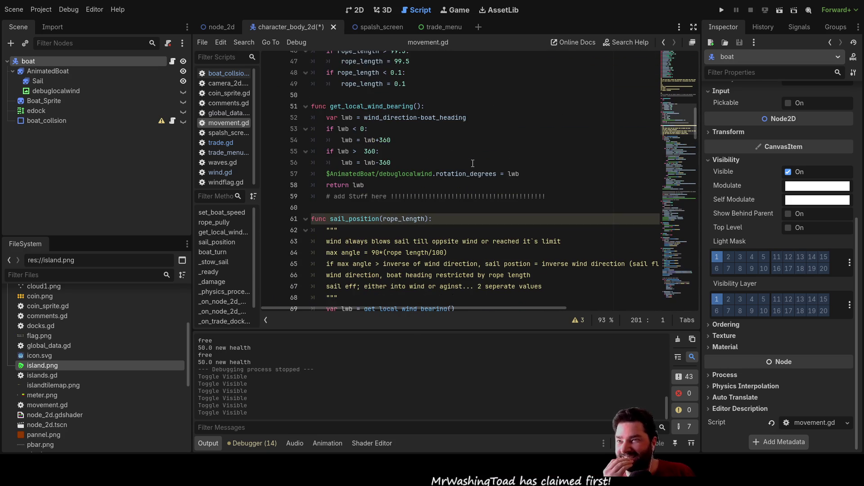
scroll(473, 163, "up", 5)
scroll(473, 162, "up", 6)
scroll(473, 162, "up", 3)
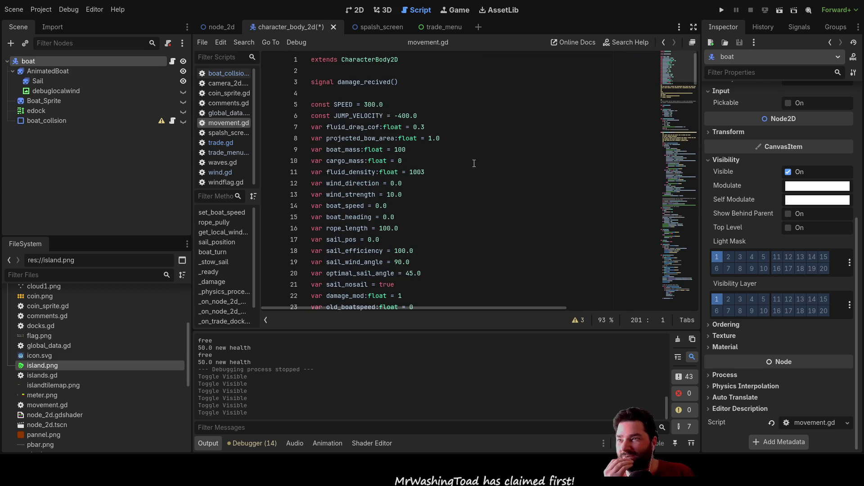
scroll(473, 162, "down", 3)
scroll(472, 162, "down", 15)
scroll(472, 163, "down", 12)
scroll(469, 166, "down", 12)
scroll(466, 169, "down", 10)
scroll(463, 173, "down", 3)
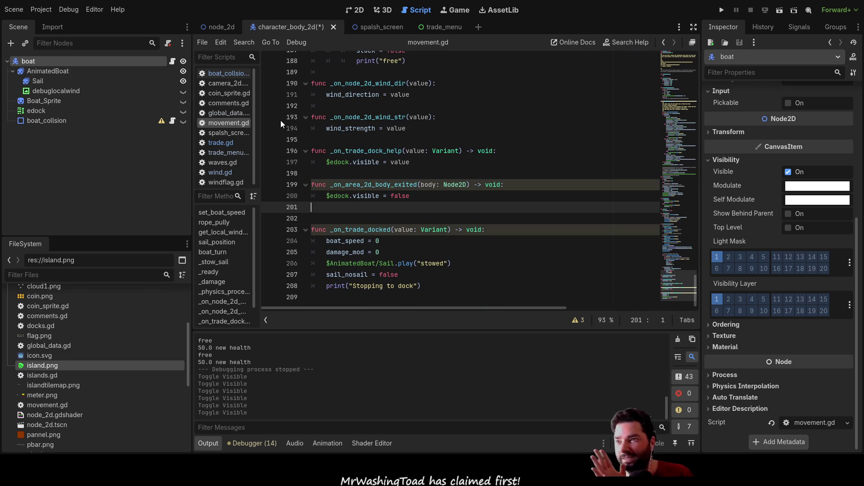
left_click(224, 142)
left_click(391, 195)
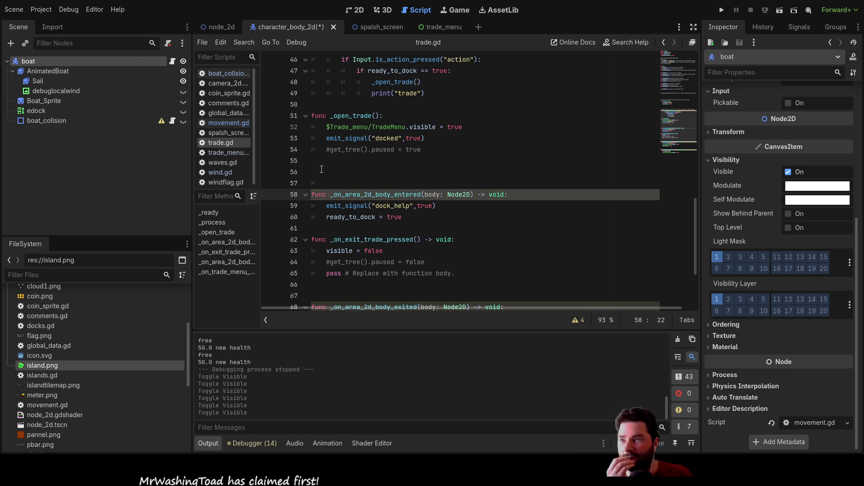
Leave trade.gd and return to the World scene in the 2D view.
left_click(405, 171)
scroll(405, 172, "down", 3)
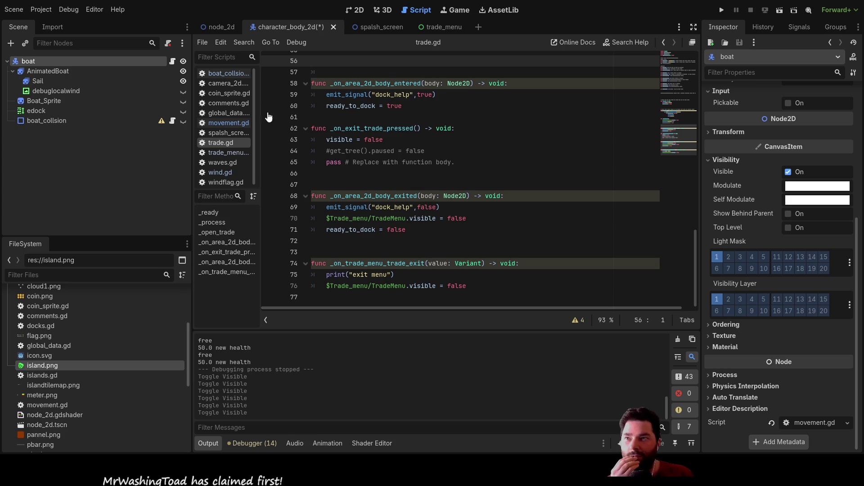
left_click(357, 9)
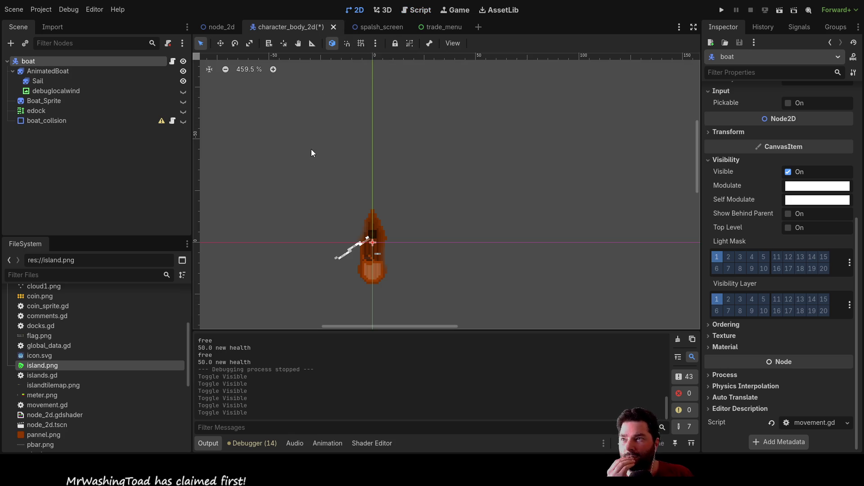
left_click(420, 10)
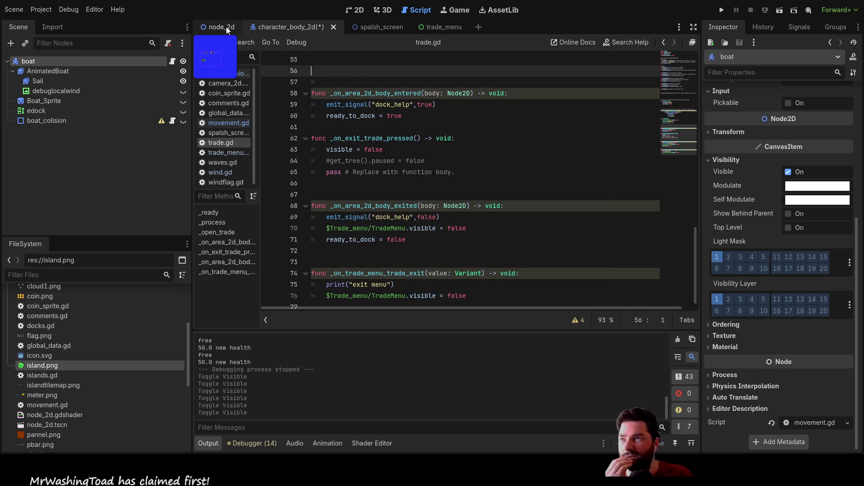
left_click(221, 26)
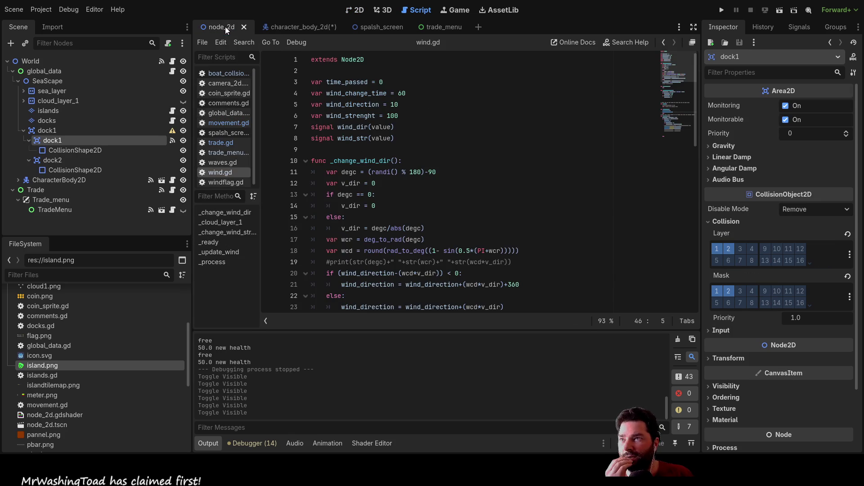
Select dock1's area node and pick the Trade connection on its body_entered signal.
left_click(68, 149)
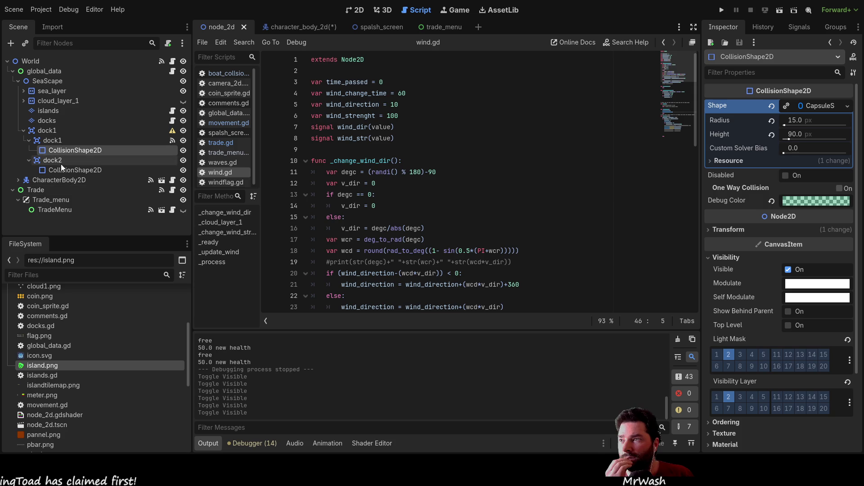
left_click(54, 140)
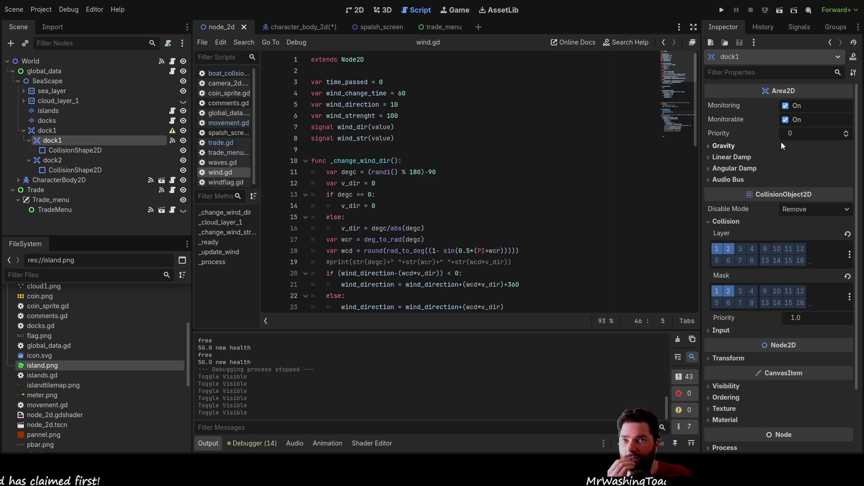
left_click(799, 27)
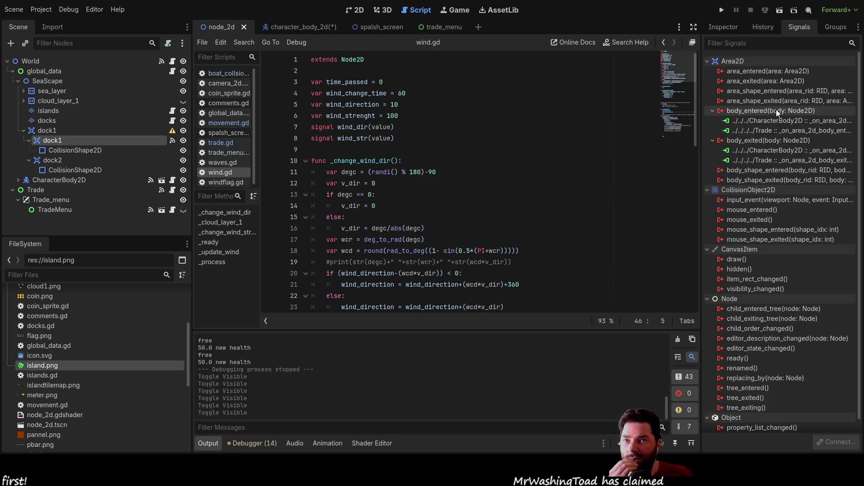
left_click(790, 130)
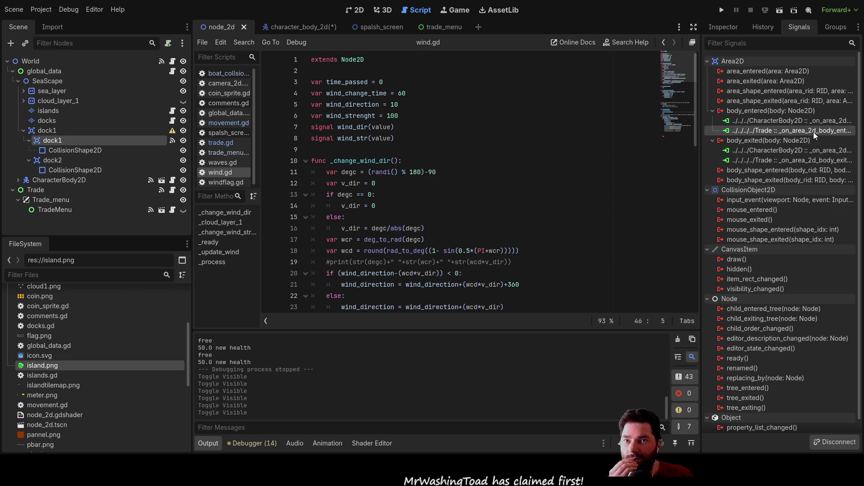
Disconnect Trade from body_entered, reconnect to _on_dock_1_body_entered, and cut that stub from trade.gd.
left_click(838, 443)
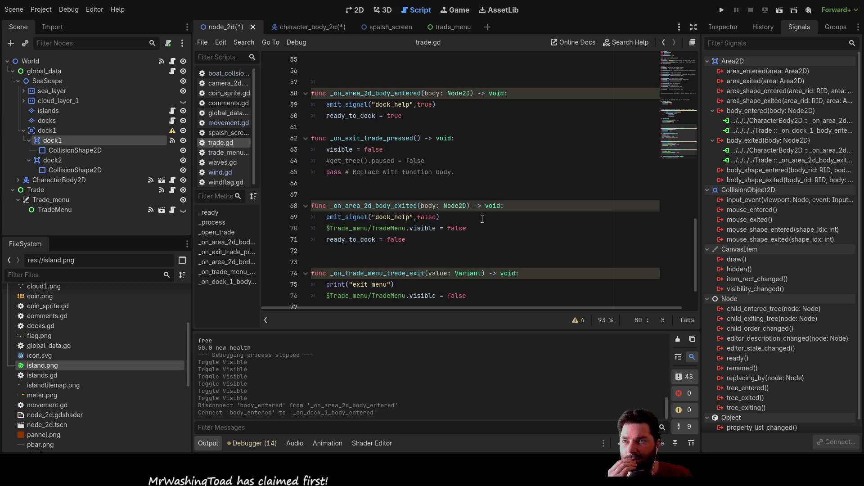
scroll(491, 193, "down", 2)
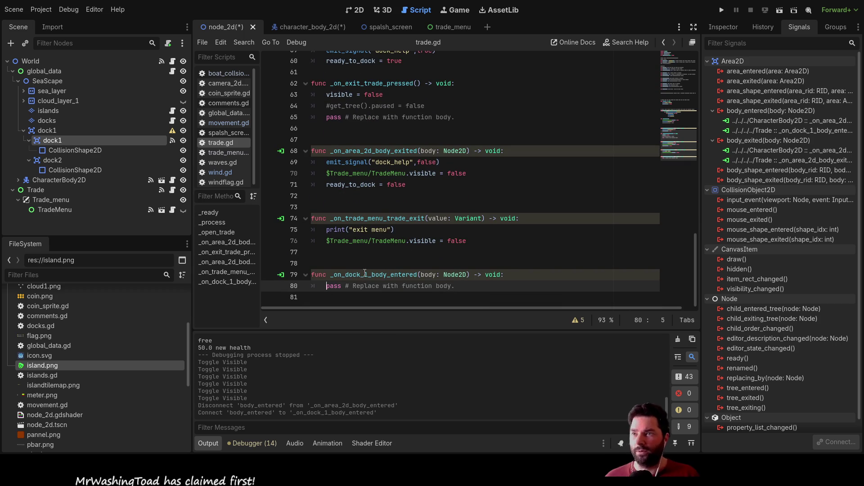
scroll(398, 206, "up", 3)
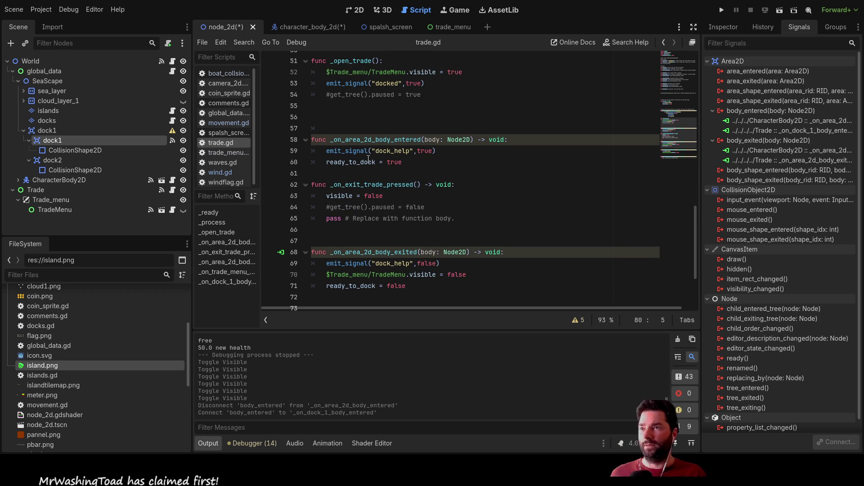
scroll(363, 203, "down", 3)
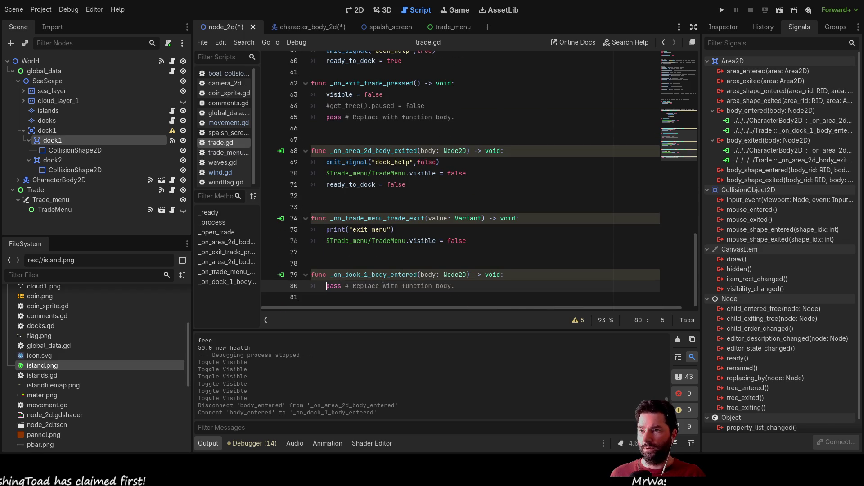
scroll(388, 196, "up", 1)
scroll(388, 197, "up", 3)
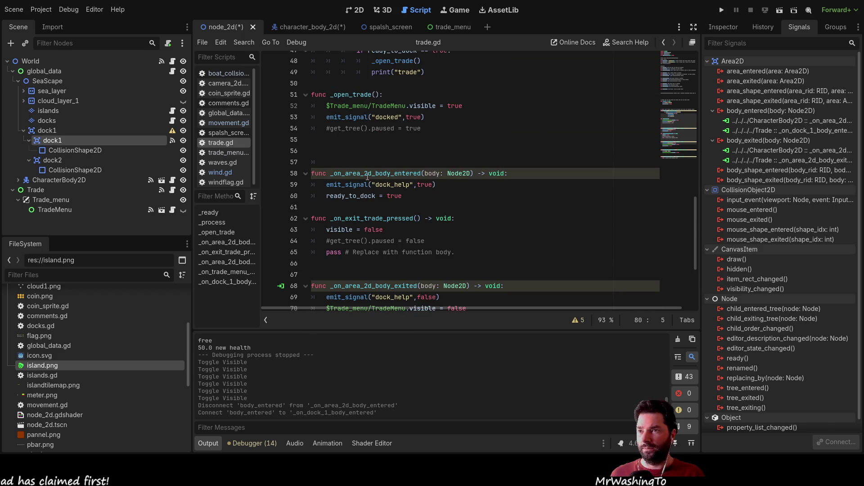
scroll(367, 177, "down", 4)
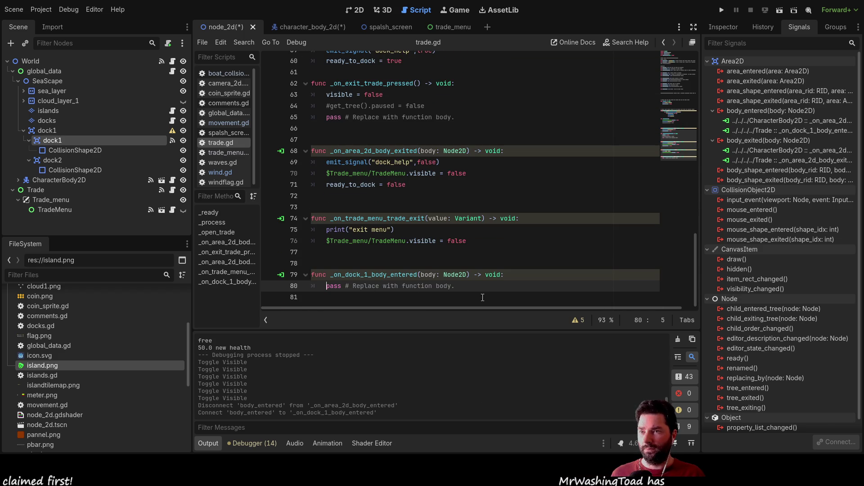
left_click_drag(482, 287, 282, 279)
key("ctrl+c")
key("Delete")
scroll(329, 203, "up", 3)
left_click(329, 139)
key("Up")
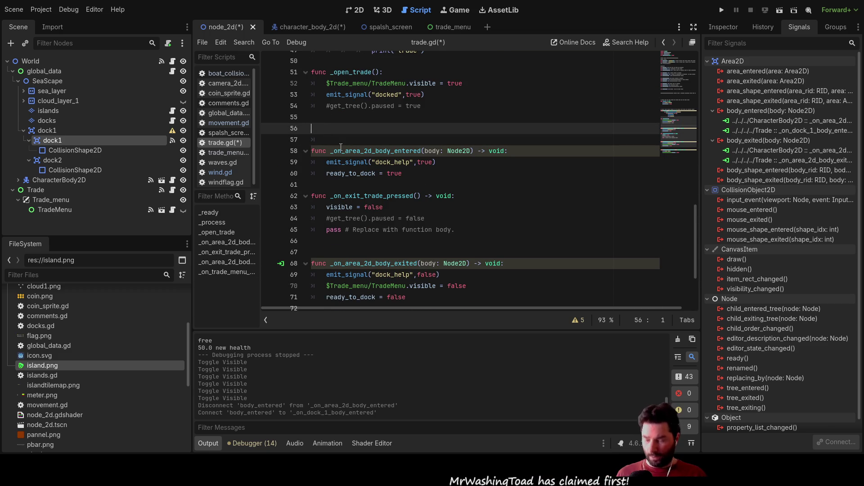
Move the dock_help emit and ready_to_dock lines from the old handler into _on_dock_1_body_entered.
key("ctrl+v")
left_click(405, 185)
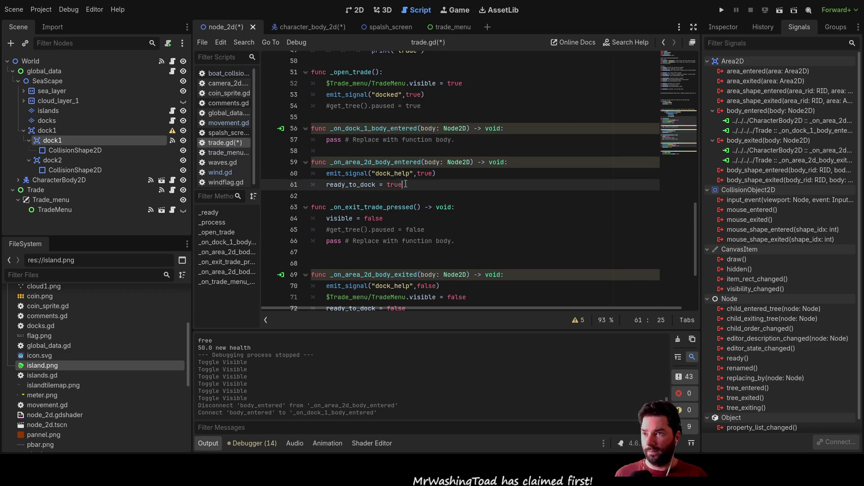
left_click_drag(406, 184, 289, 177)
key("ctrl+c")
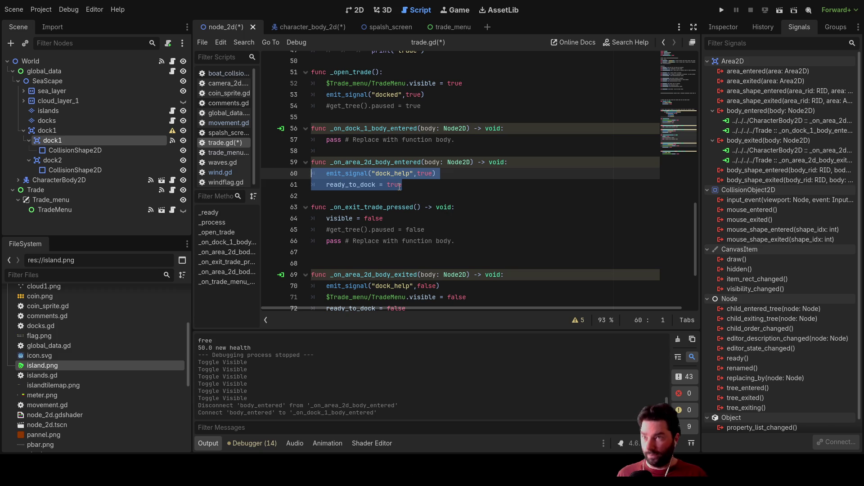
key("BackSpace")
double_click(333, 140)
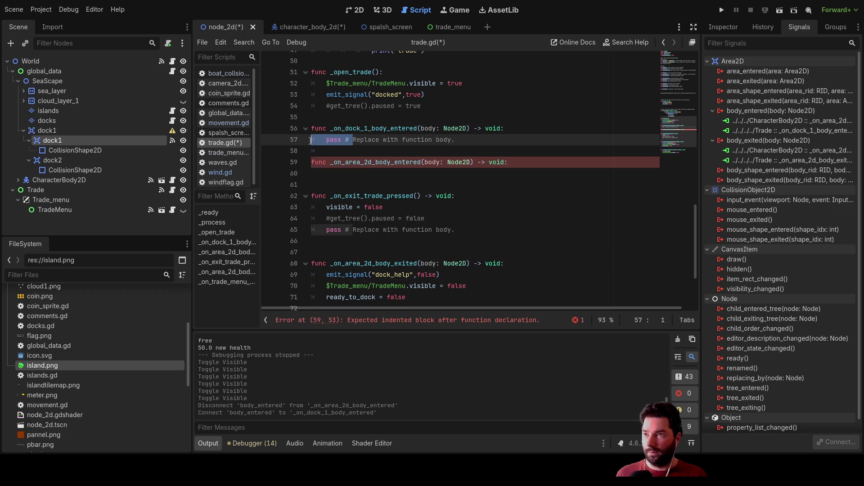
key("ctrl+v")
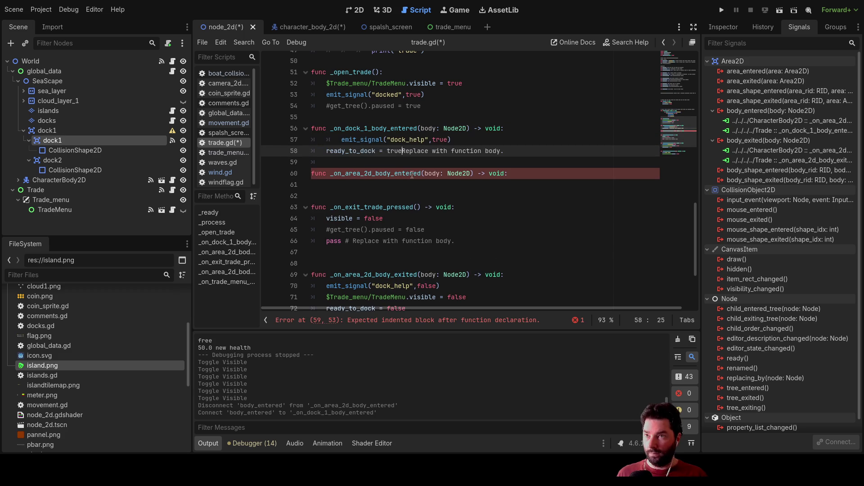
Indent the pasted lines under the handler and remove the leftover placeholder text after true.
left_click(332, 142)
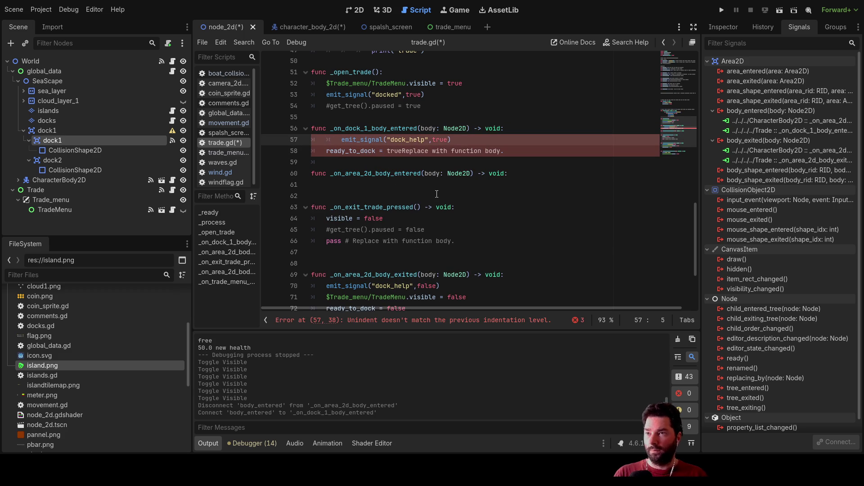
key("Delete")
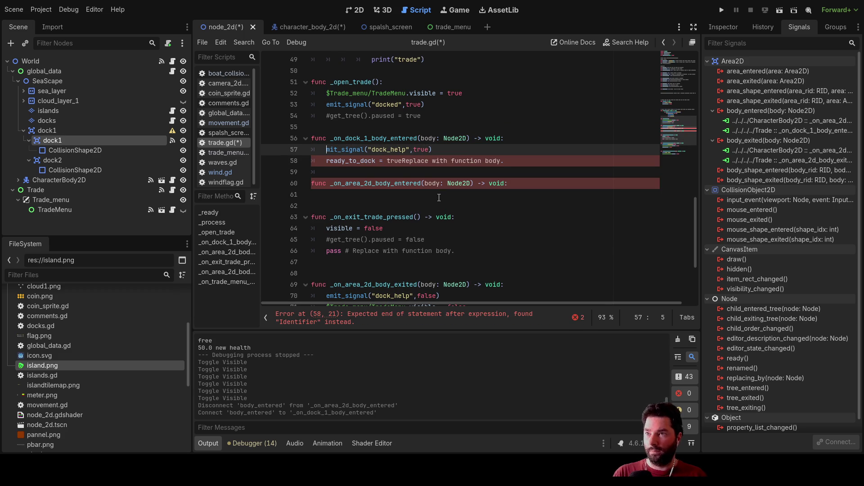
key("Left")
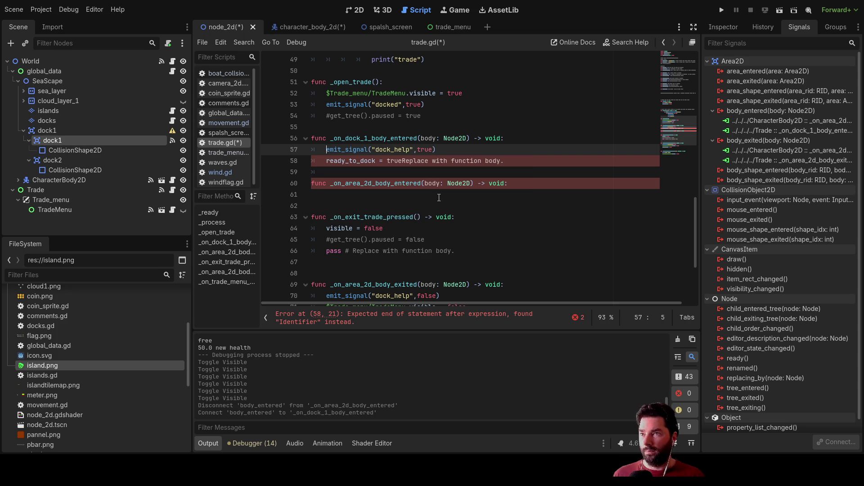
key("Tab")
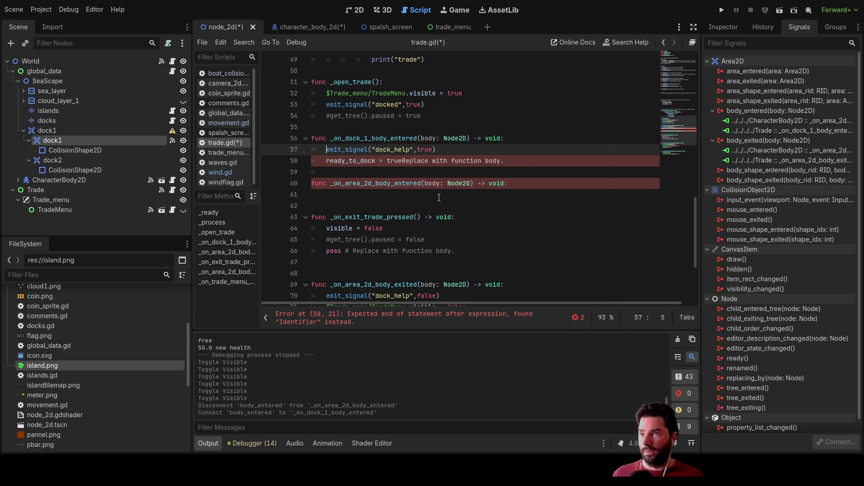
key("Down")
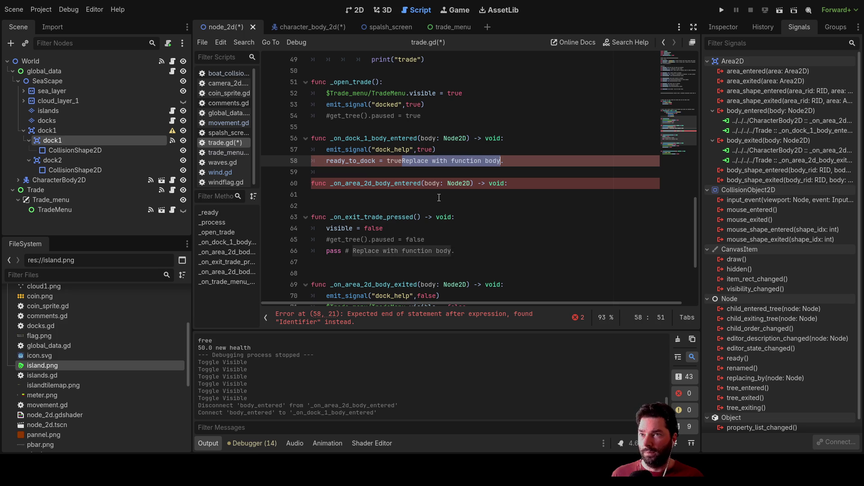
key("Delete")
key("Down")
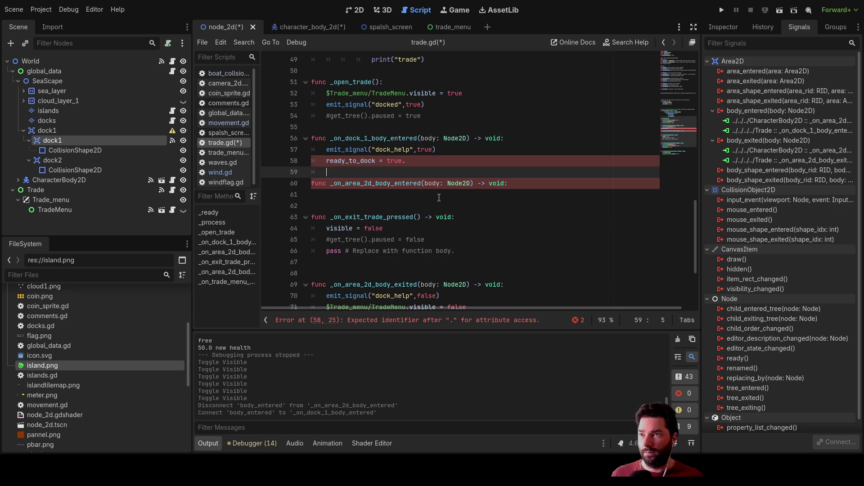
key("Left")
key("Left")
key("Left")
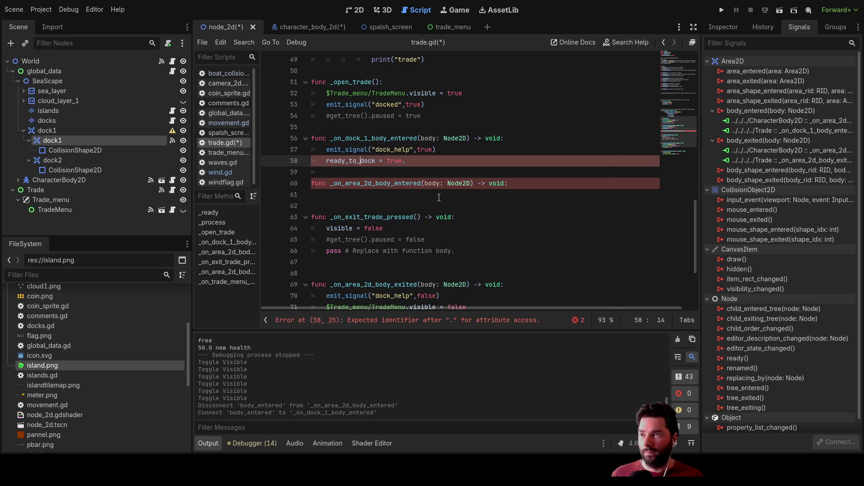
key("Down")
key("Down")
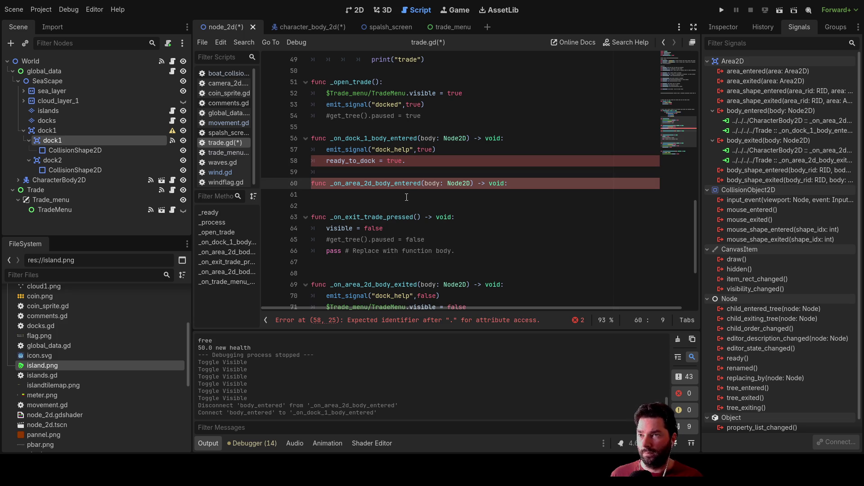
Delete the empty _on_area_2d_body_entered function declaration from trade.gd.
left_click(407, 197)
left_click_drag(515, 183, 291, 183)
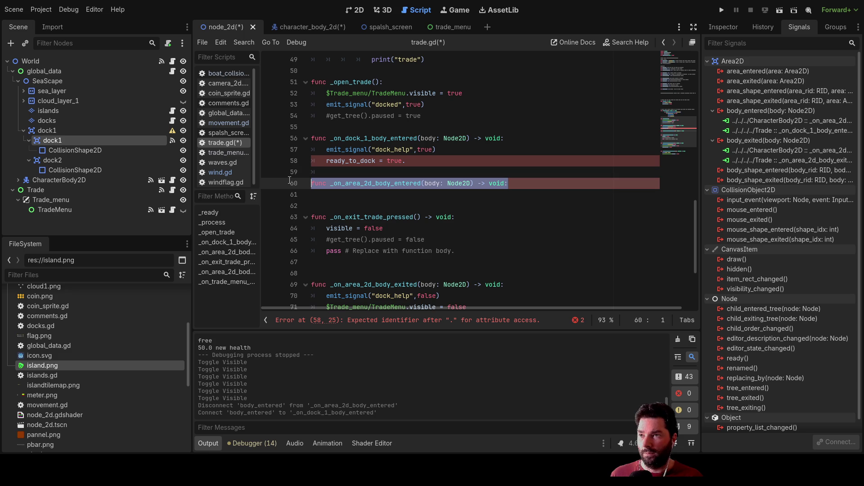
key("Delete")
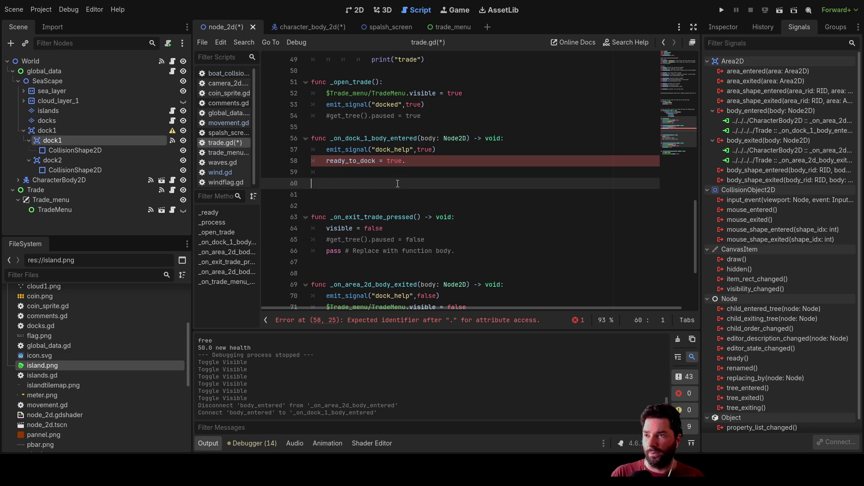
left_click(327, 161)
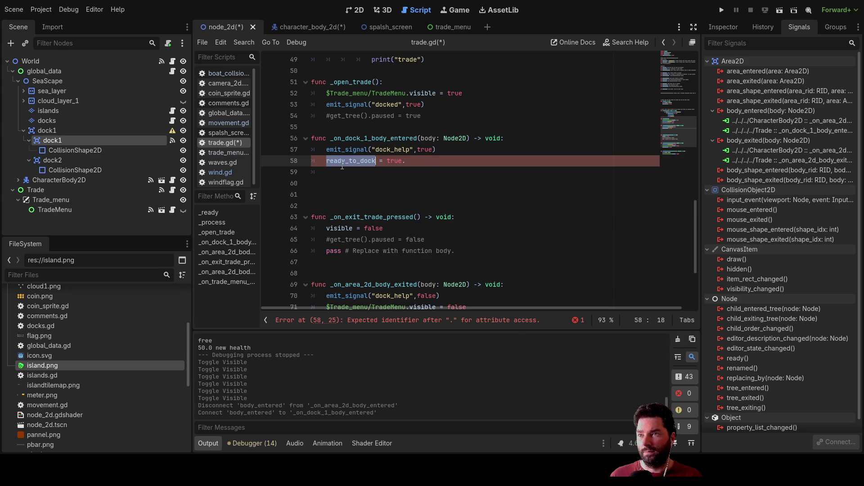
scroll(431, 263, "down", 2)
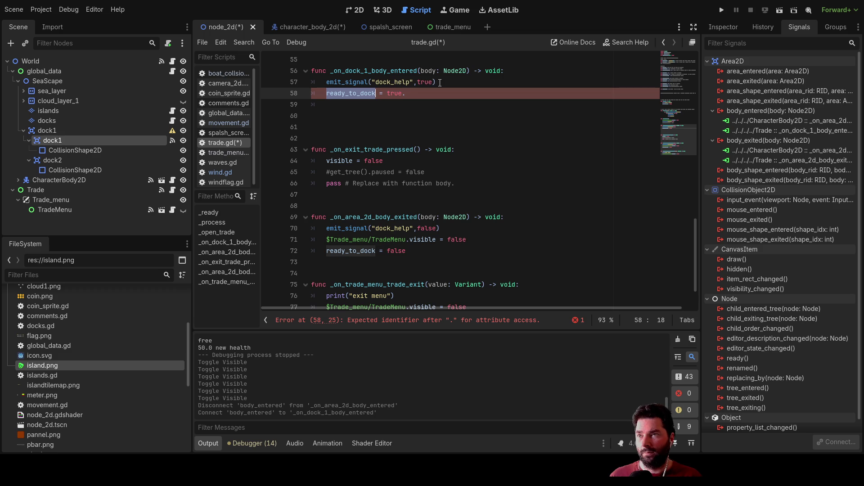
scroll(495, 143, "up", 2)
Remove the stray period after ready_to_dock = true, clearing the parse error.
key("End")
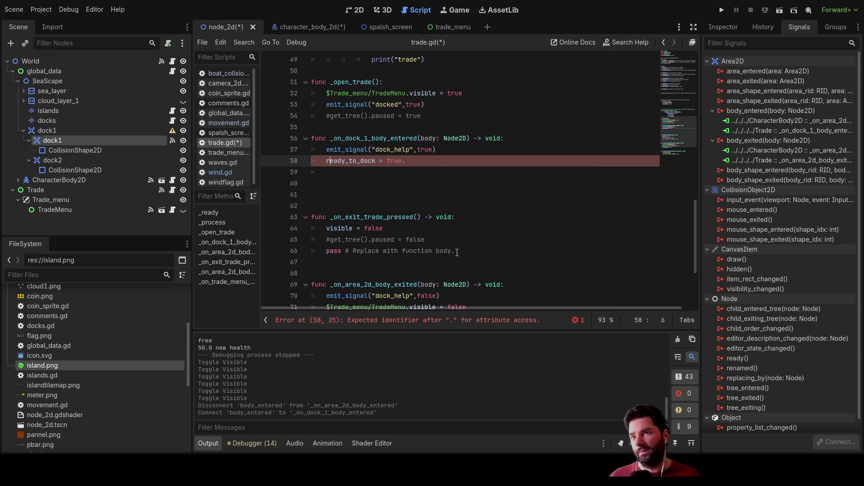
key("Up")
key("Down")
key("Down")
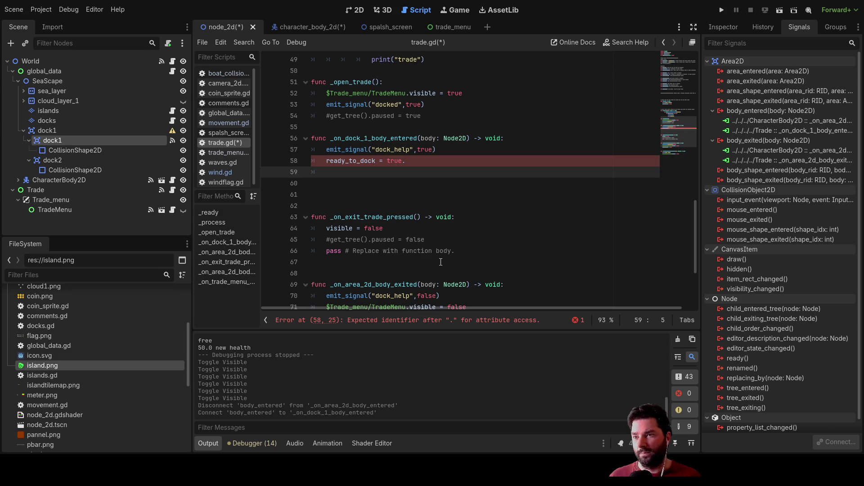
scroll(426, 270, "down", 2)
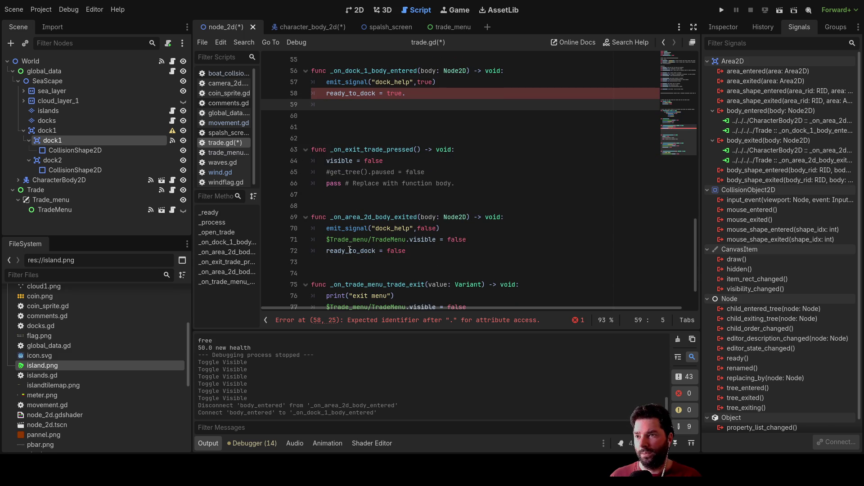
left_click(407, 95)
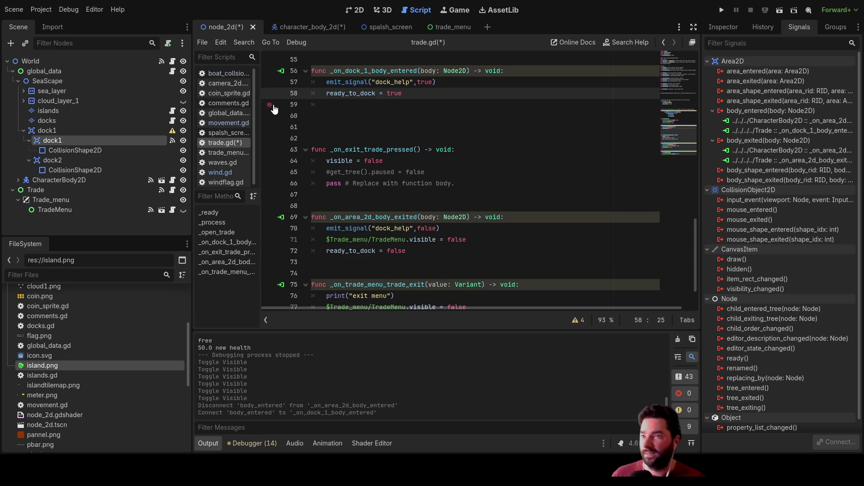
left_click(337, 103)
scroll(408, 148, "up", 10)
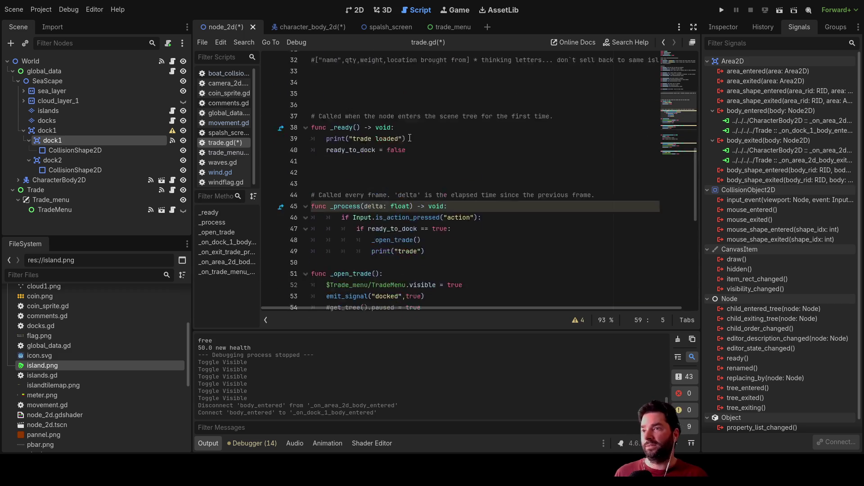
scroll(405, 142, "up", 8)
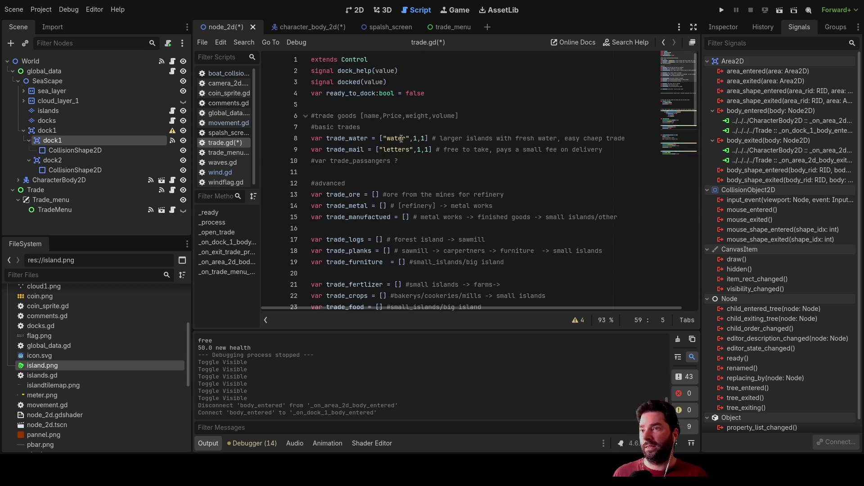
Declare var docked_island:String = "" below ready_to_dock, accepting String from autocomplete.
left_click(320, 104)
key("Return")
key("Up")
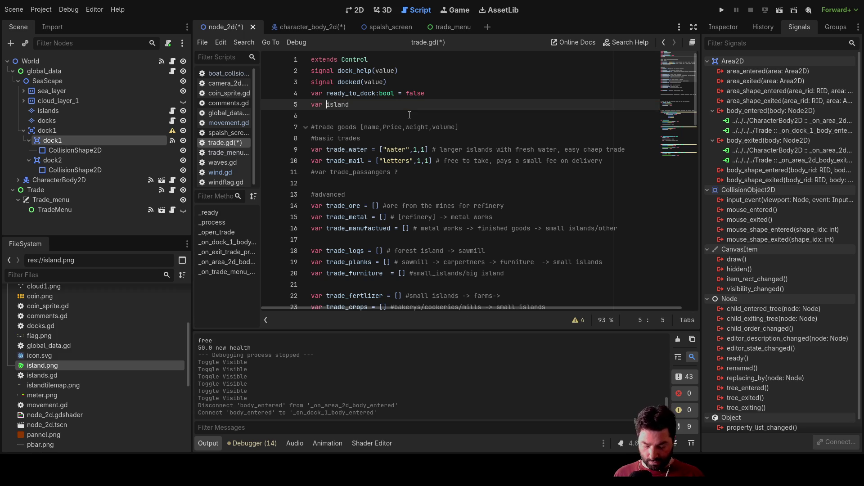
type("docked_island:s")
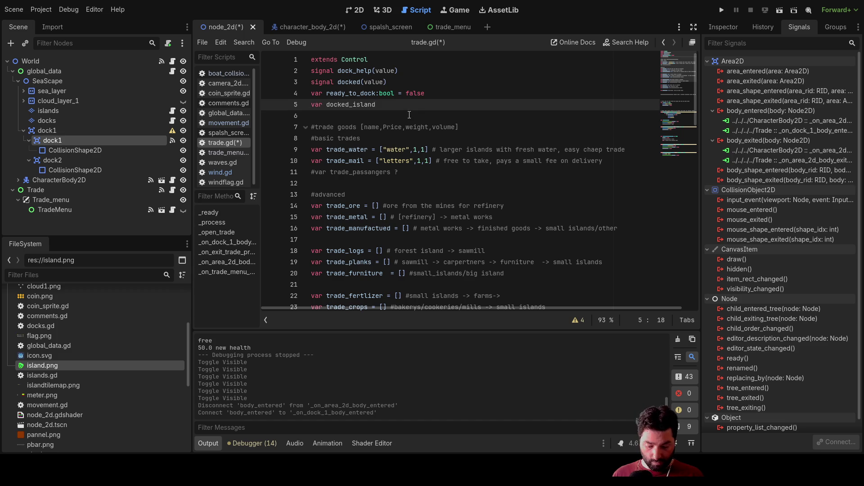
type("tr")
key("BackSpace")
key("BackSpace")
key("BackSpace")
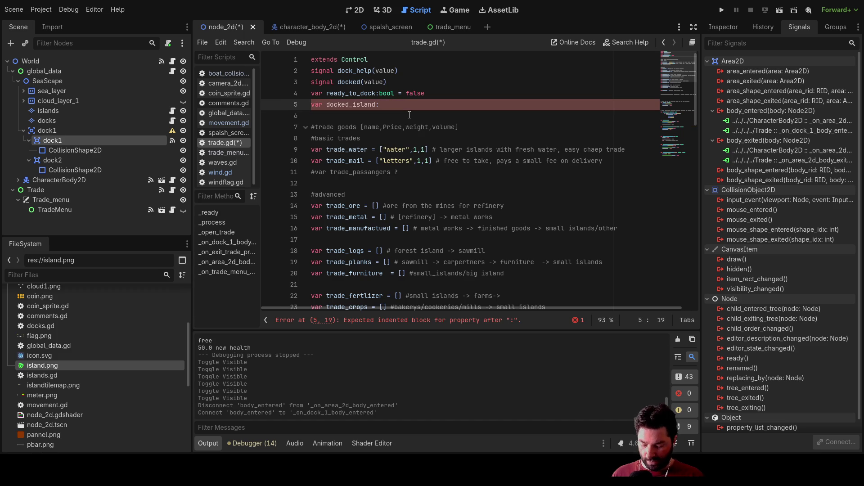
type("s")
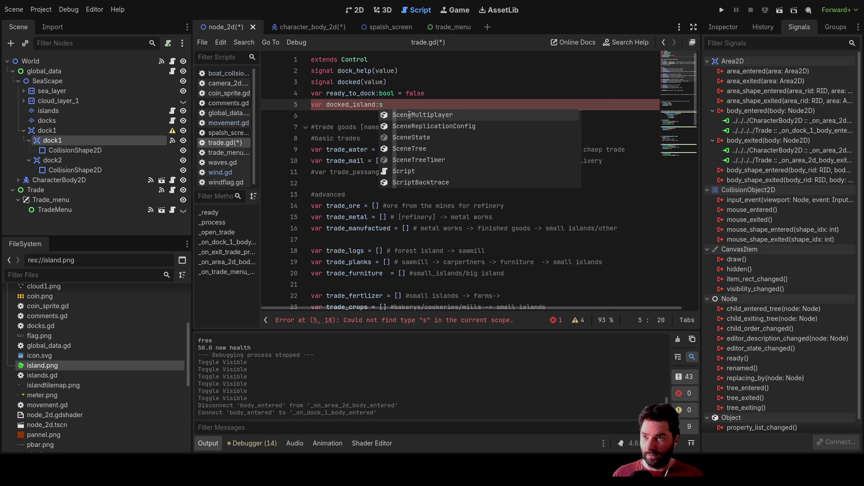
key("BackSpace")
type("=")
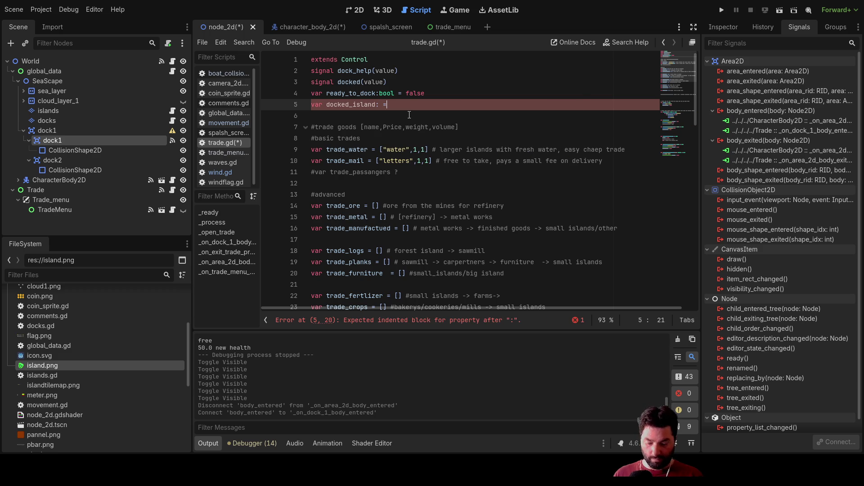
type("= \"")
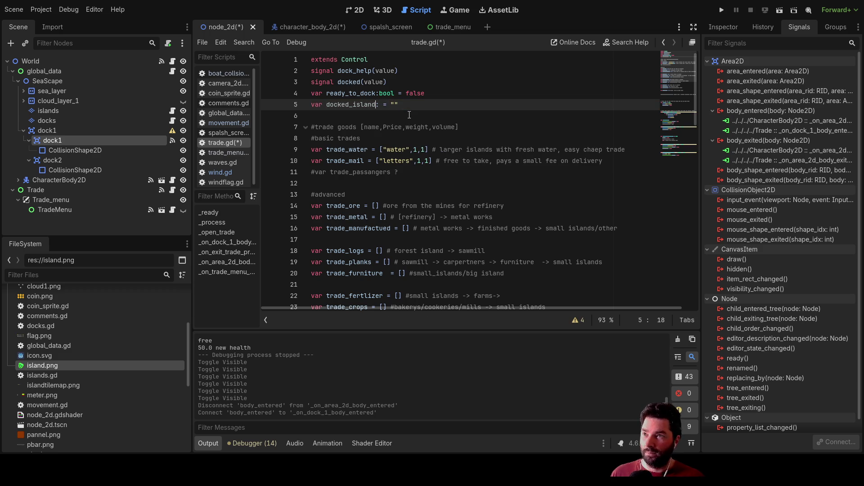
type("str")
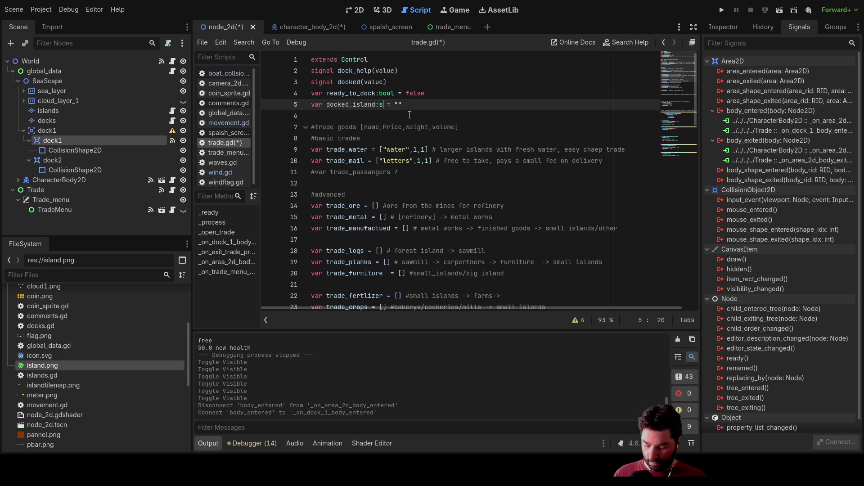
type("ing")
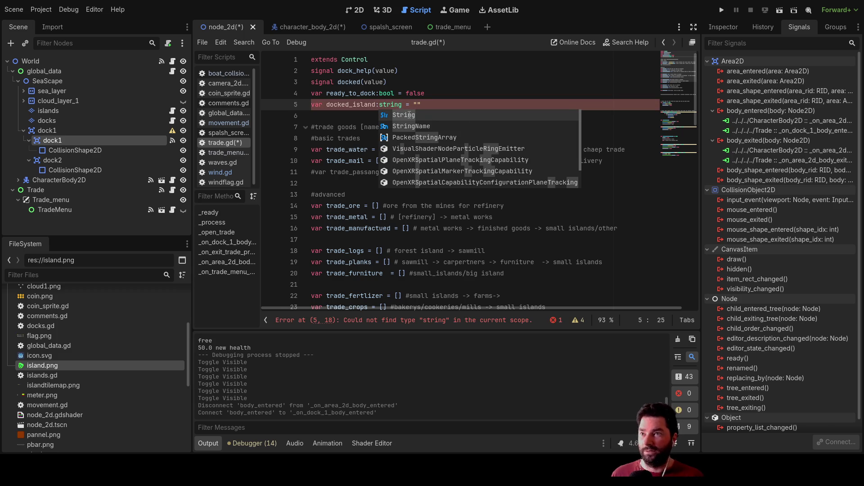
left_click(409, 116)
left_click(417, 120)
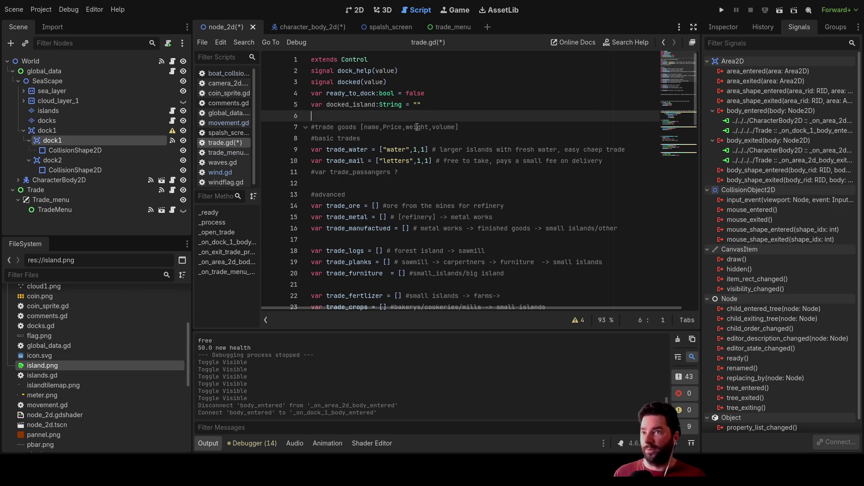
double_click(351, 104)
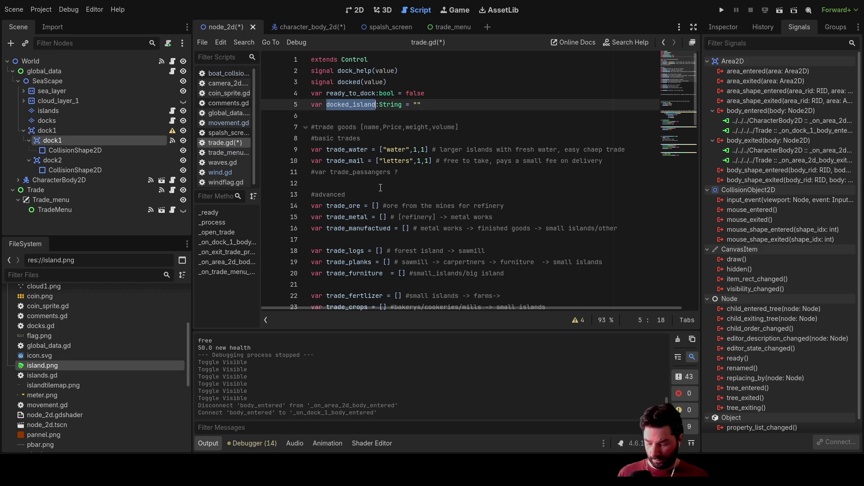
scroll(386, 151, "down", 5)
scroll(386, 151, "down", 5)
scroll(386, 151, "down", 3)
scroll(387, 151, "down", 2)
scroll(388, 155, "down", 3)
scroll(390, 183, "down", 2)
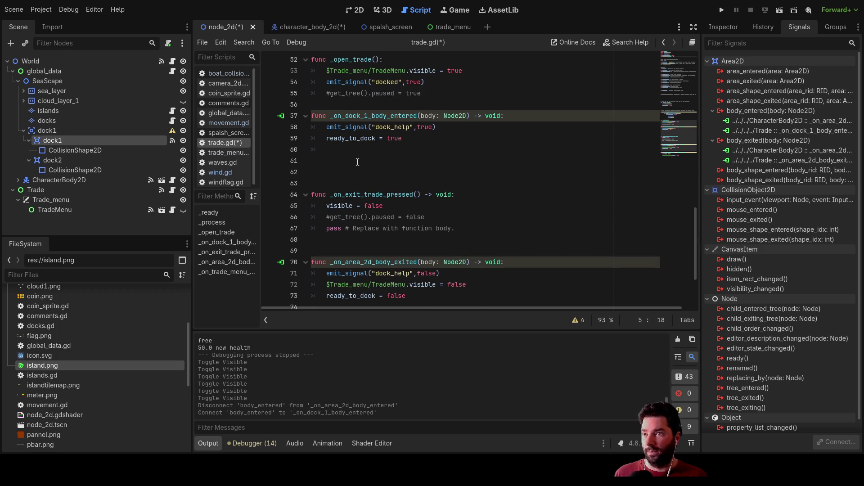
Assign docked_island in the dock1 entry handler and check dock1's collision shape and signals.
left_click(340, 148)
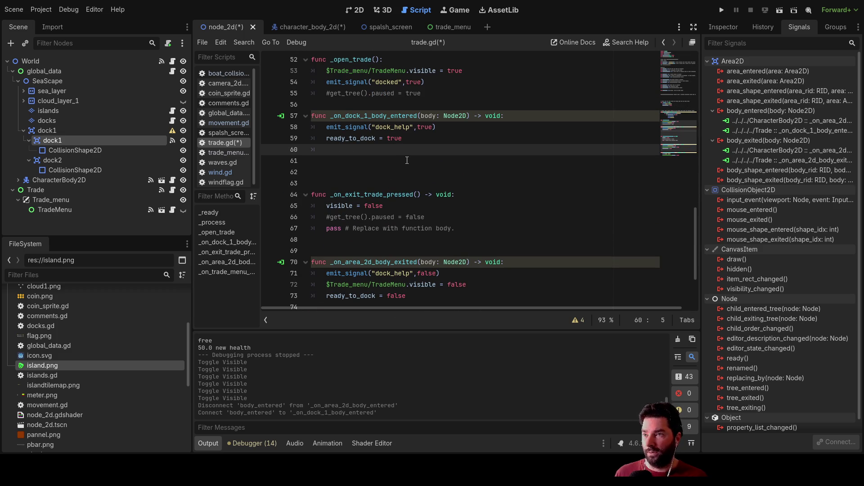
type("docked_island =")
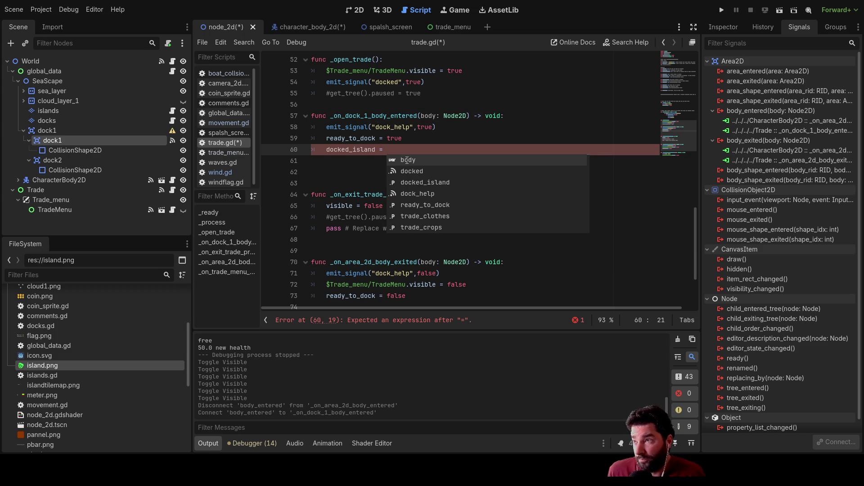
type(" dock1")
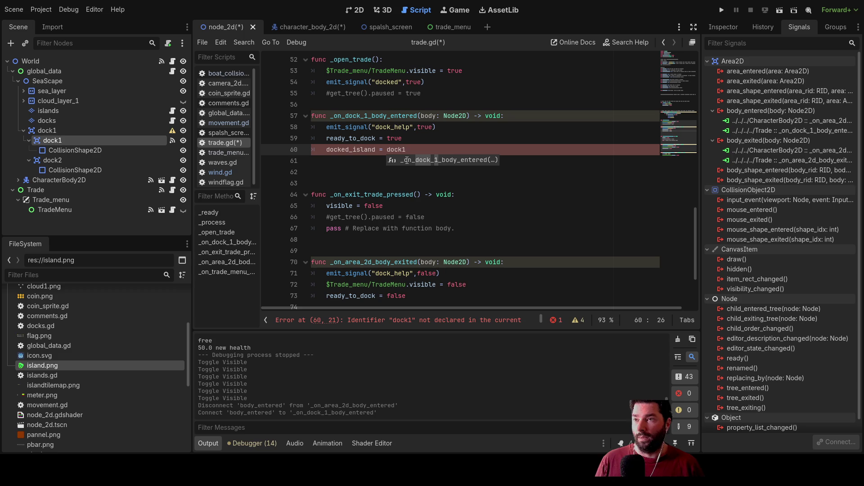
left_click(413, 138)
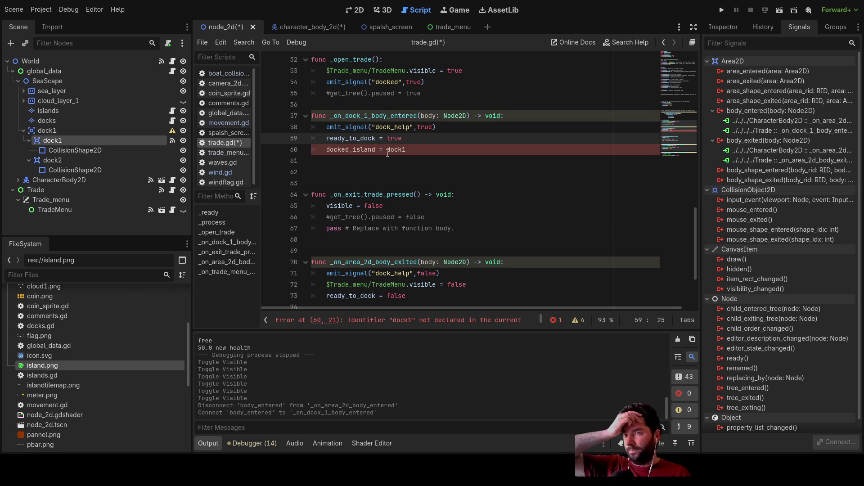
left_click(71, 150)
left_click(47, 141)
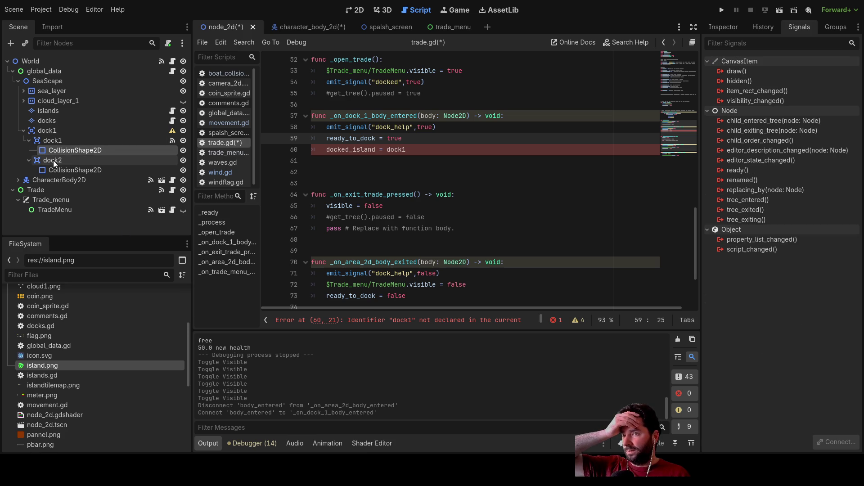
Quote dock1 on line 60 so docked_island is set to the string "dock1".
left_click(348, 161)
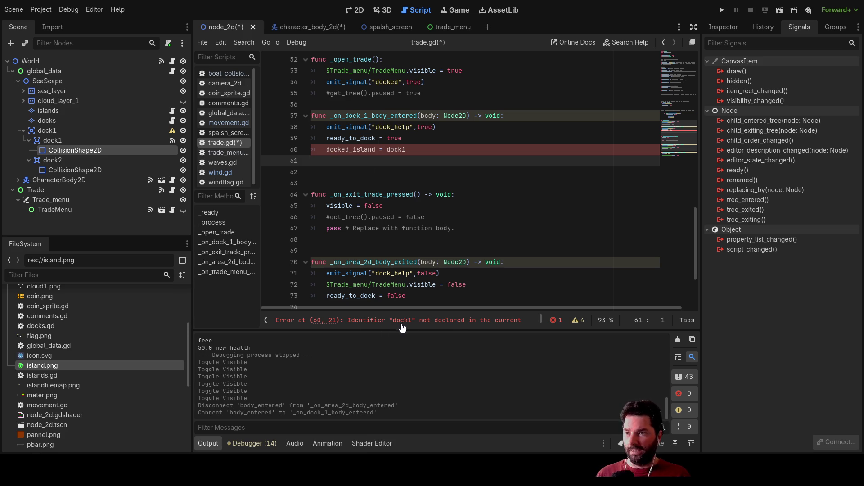
left_click(386, 149)
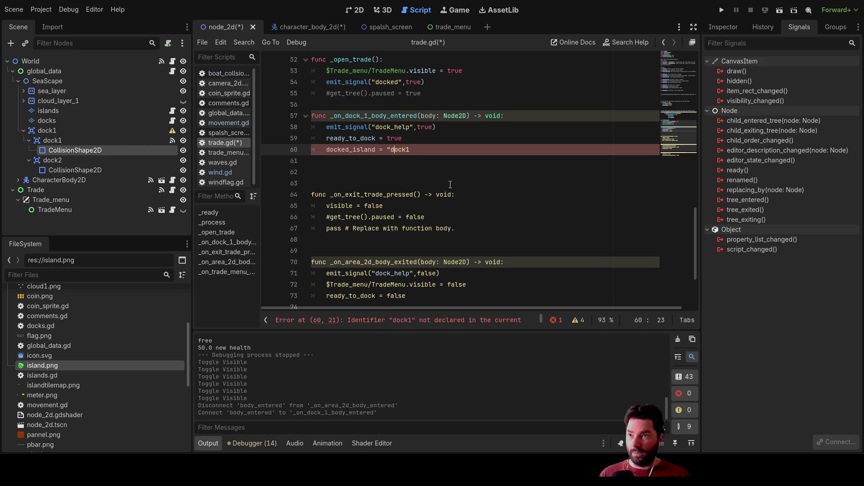
type("\"")
type("\"")
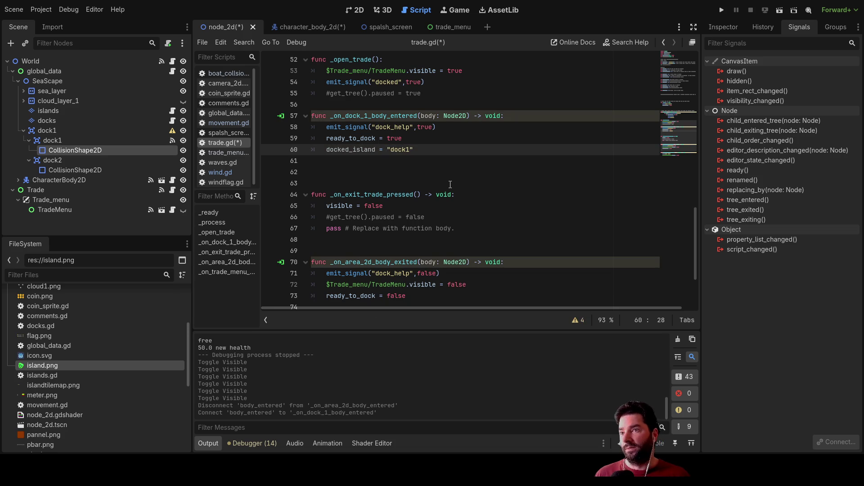
left_click(358, 159)
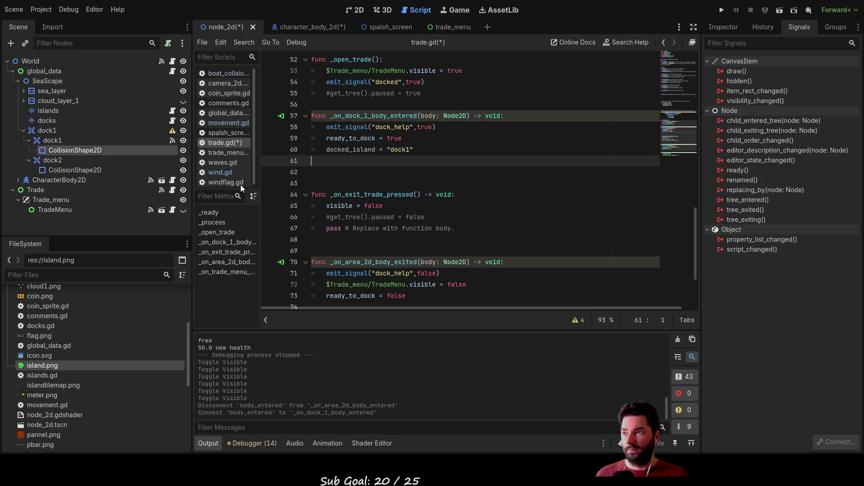
left_click(83, 171)
Paste a copy of dock1's CollisionShape2D as CollisionShape2D2 and reparent it under dock1.
left_click(53, 160)
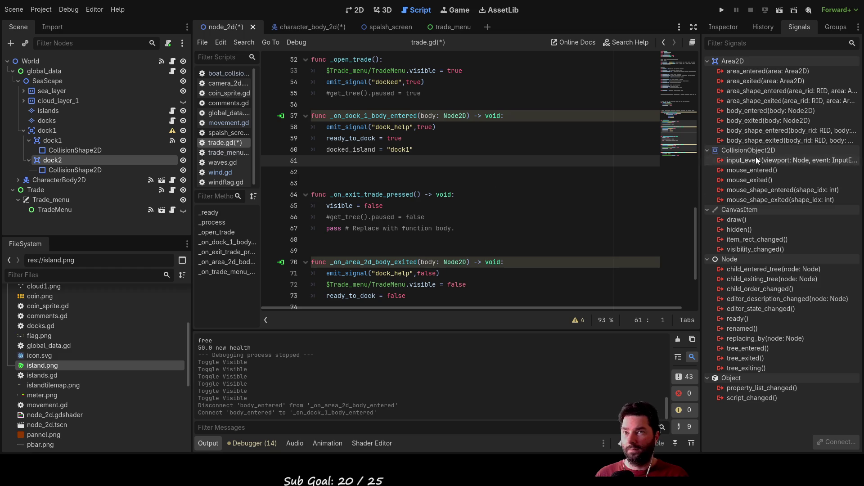
left_click(51, 140)
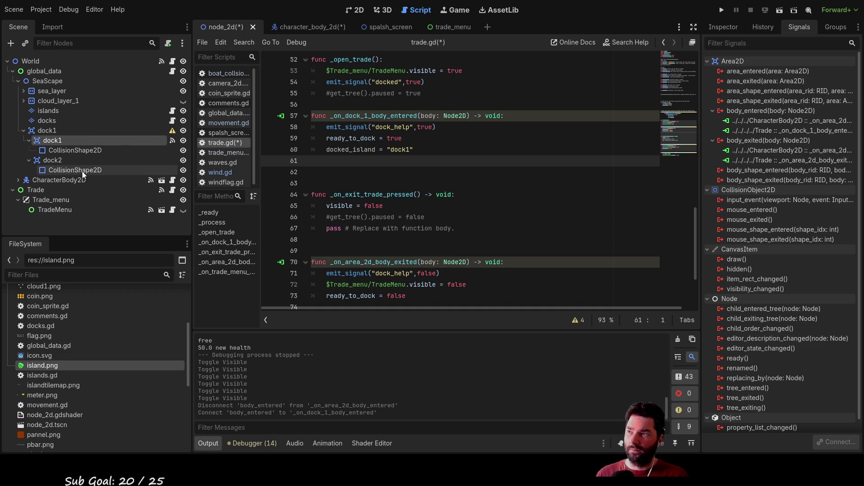
left_click(90, 150)
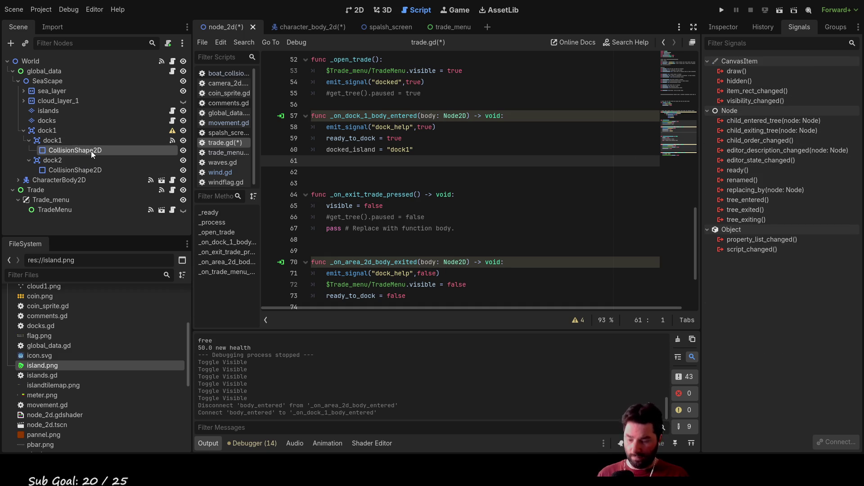
key("ctrl+v")
left_click_drag(78, 160, 51, 143)
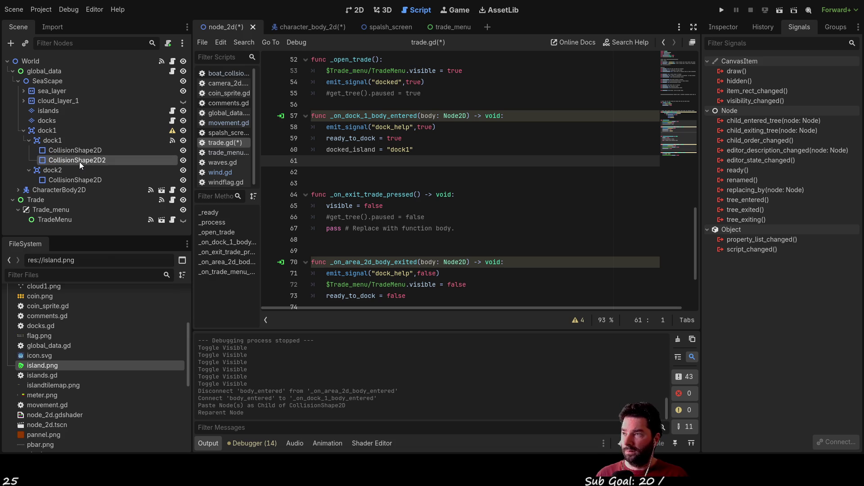
left_click(51, 141)
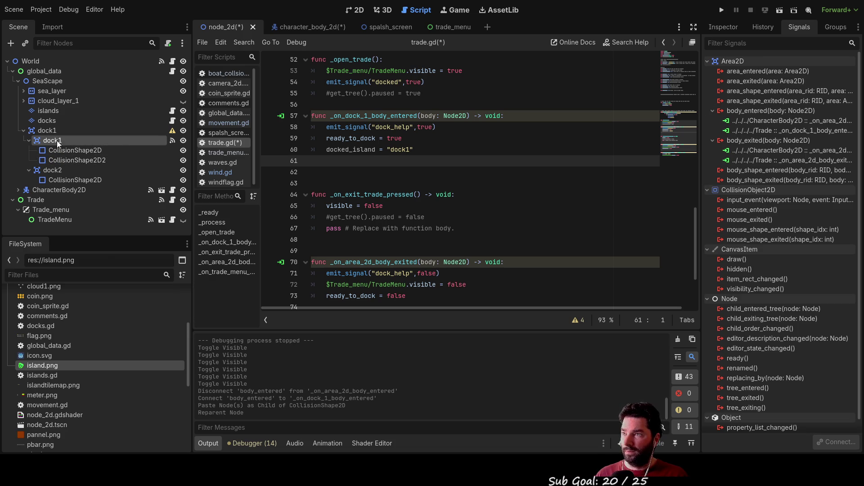
left_click(356, 10)
Drag CollisionShape2D2 to the island's left side, opposite the original capsule on the right.
mouse_move(282, 270)
left_mouse_down()
mouse_move(295, 260)
mouse_move(284, 267)
left_mouse_up()
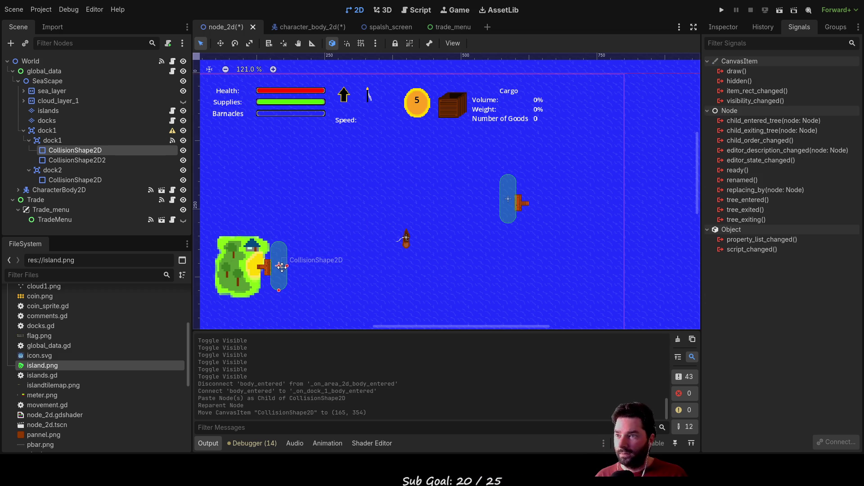
left_click(90, 162)
scroll(357, 217, "down", 2)
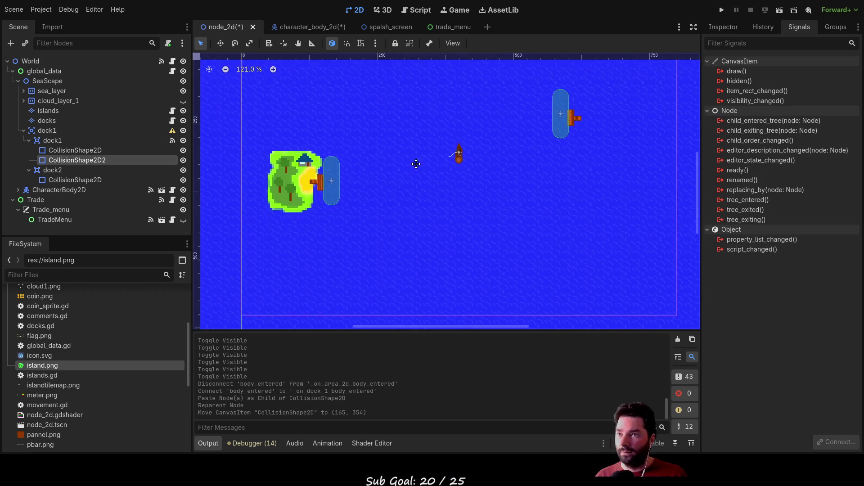
scroll(395, 178, "down", 3)
scroll(406, 185, "down", 2)
left_click_drag(426, 262, 323, 140)
scroll(366, 190, "up", 3)
scroll(430, 247, "up", 3)
left_click_drag(365, 160, 367, 161)
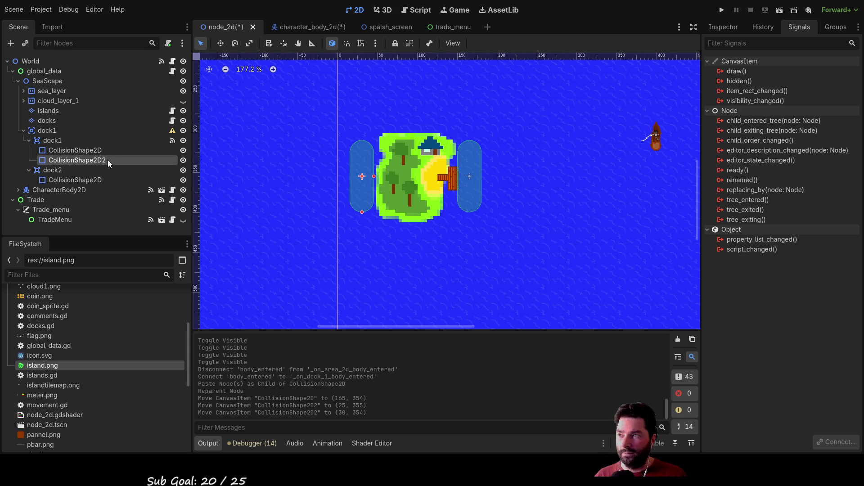
Run the game with F5, steer the boat with WASD to the island and dock with E.
key("F5")
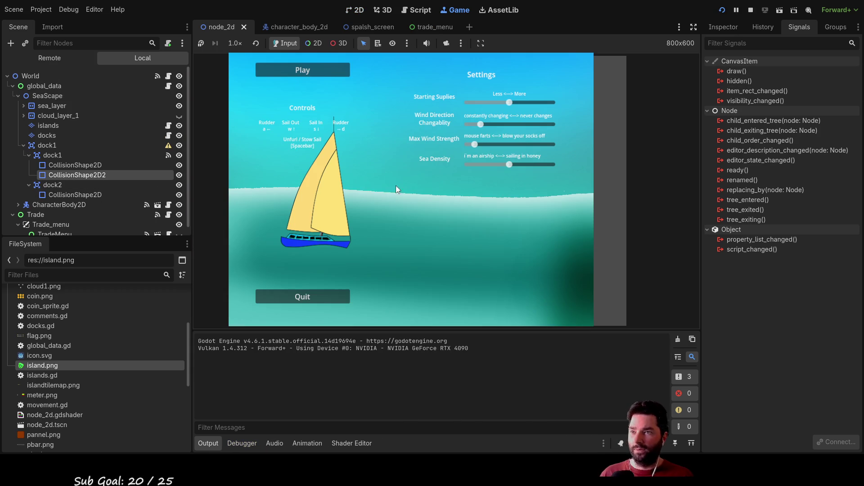
key("Return")
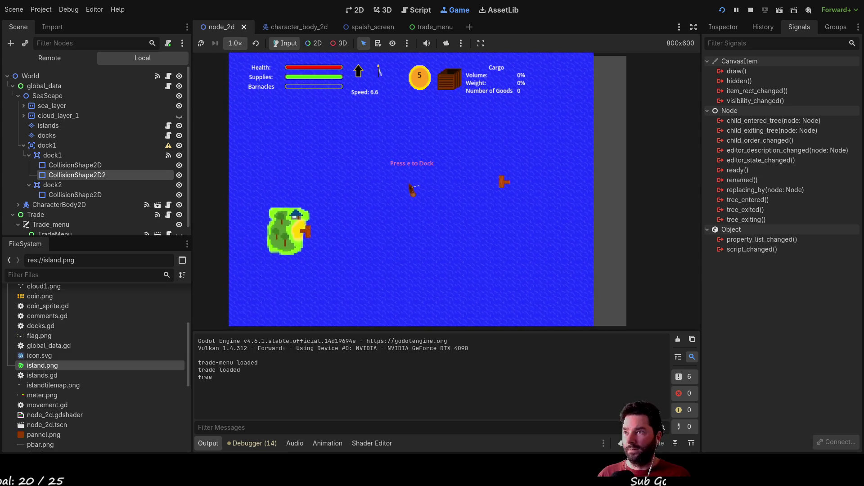
scroll(465, 233, "up", 3)
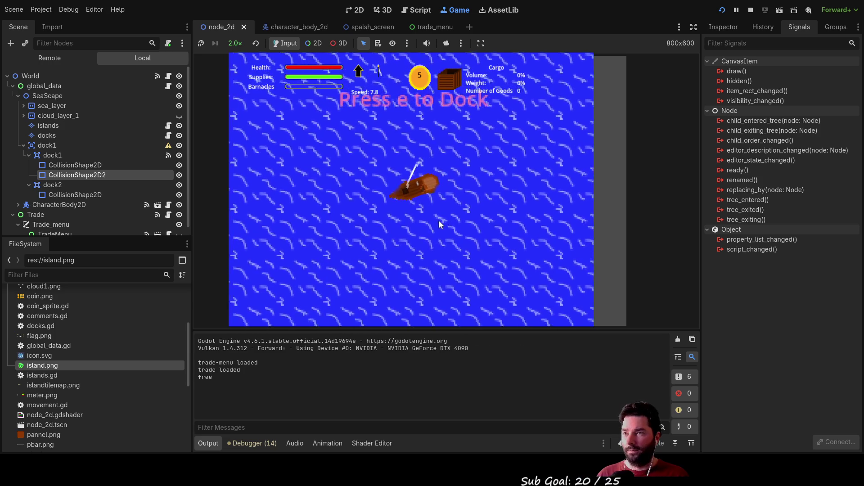
scroll(437, 220, "down", 3)
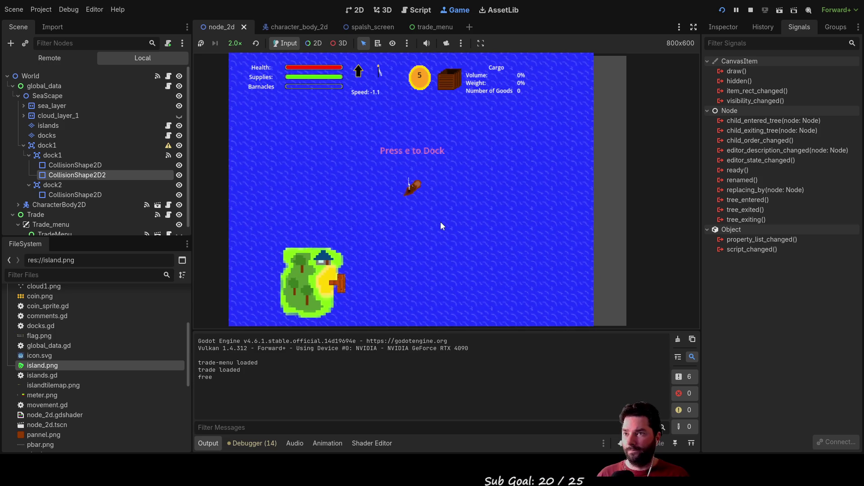
key("w")
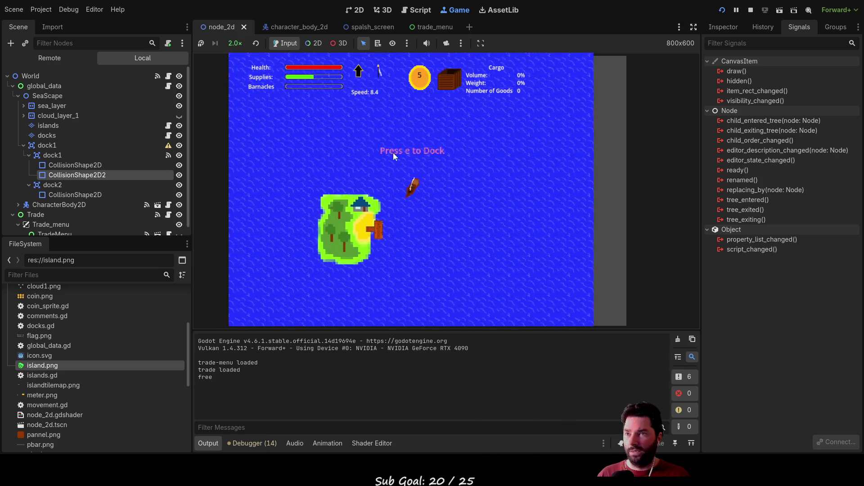
key("s")
key("w")
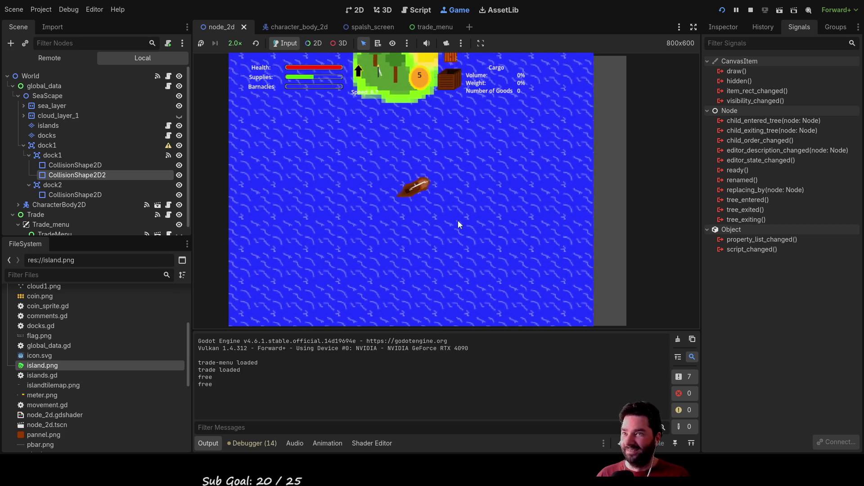
key("a")
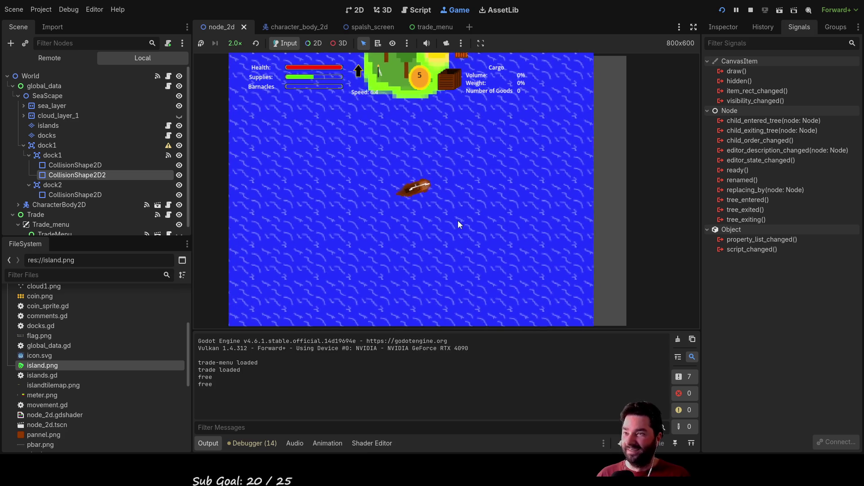
key("s")
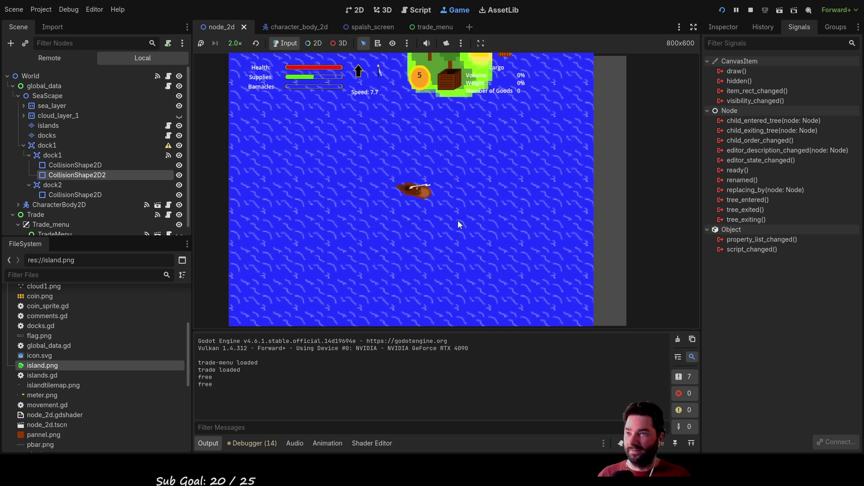
key("s")
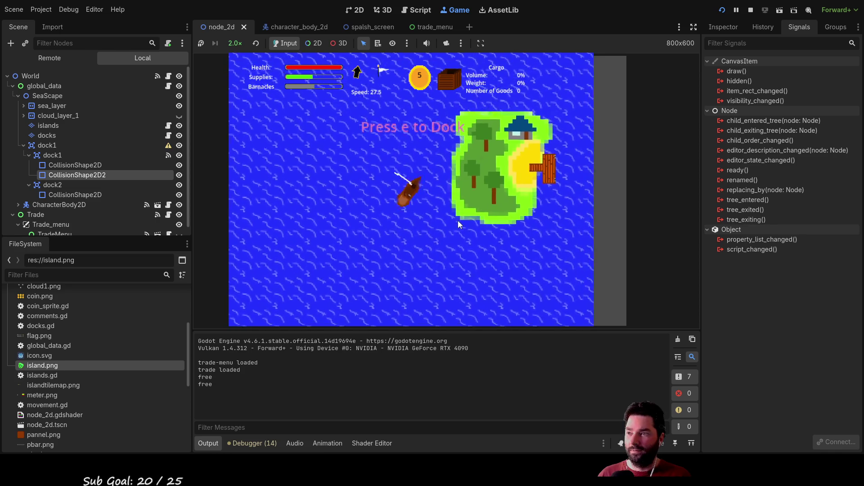
key("e")
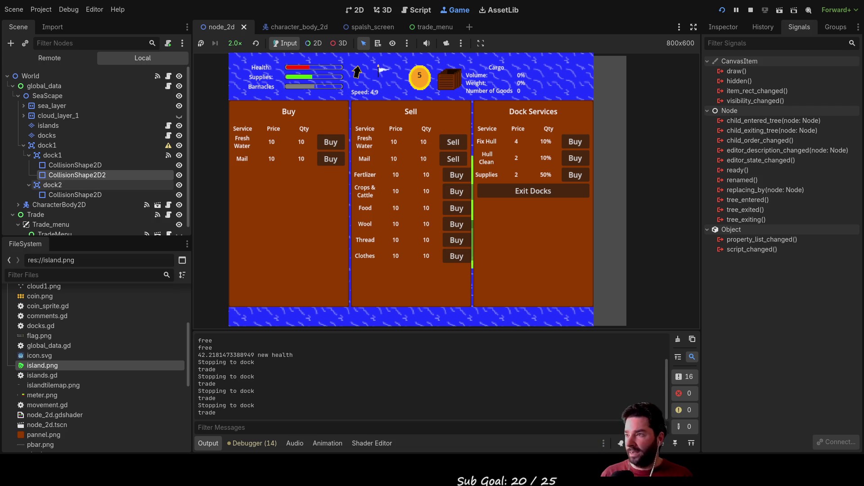
Leave the trade menu via Exit Docks, returning the boat to sea beside the island.
left_click(58, 184)
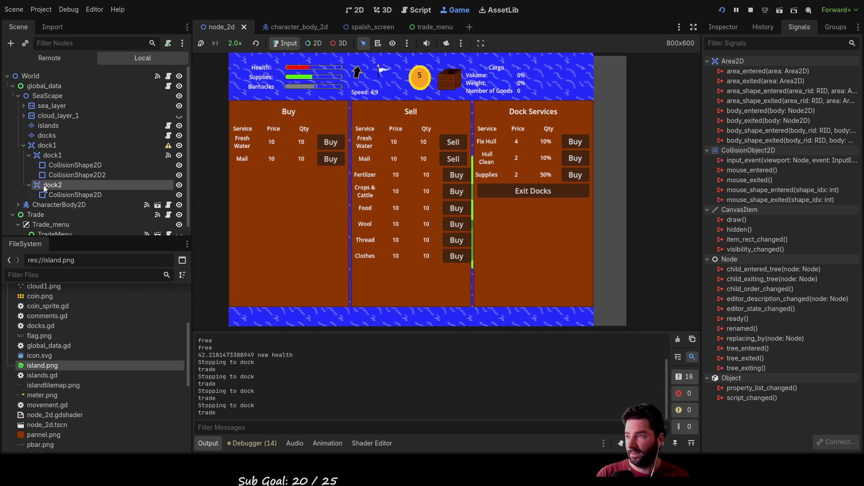
left_click(533, 190)
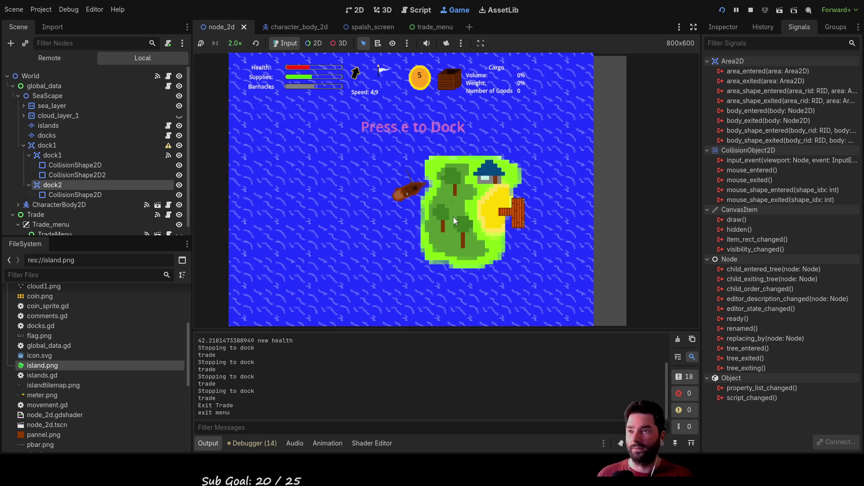
Sail away and back to the pier with the arrow keys, then dock again with E.
key("Up")
key("Up")
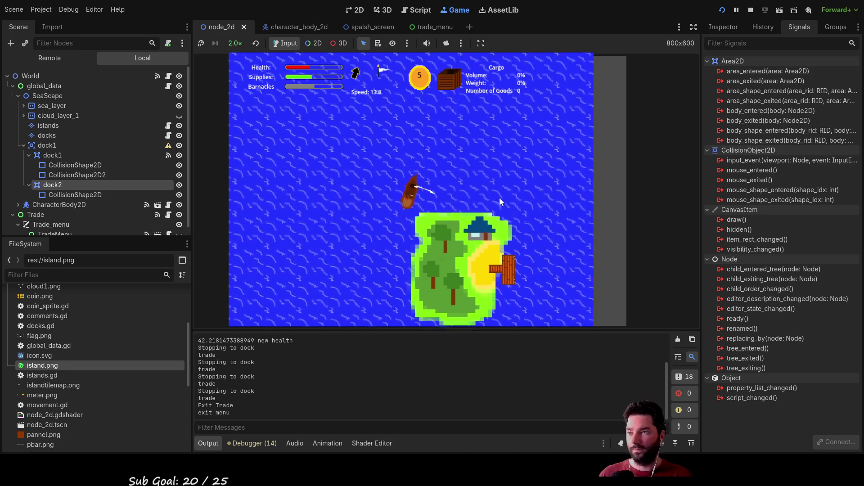
key("Up")
key("Left")
key("Up")
key("Down")
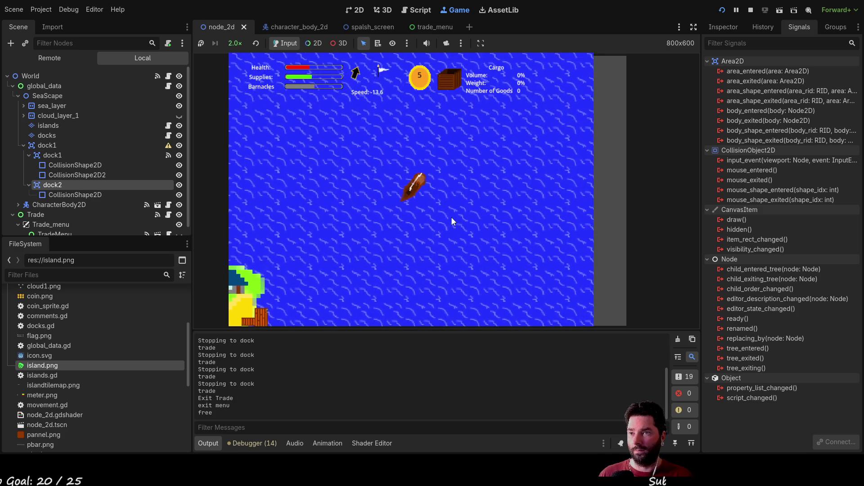
key("Up")
key("Up")
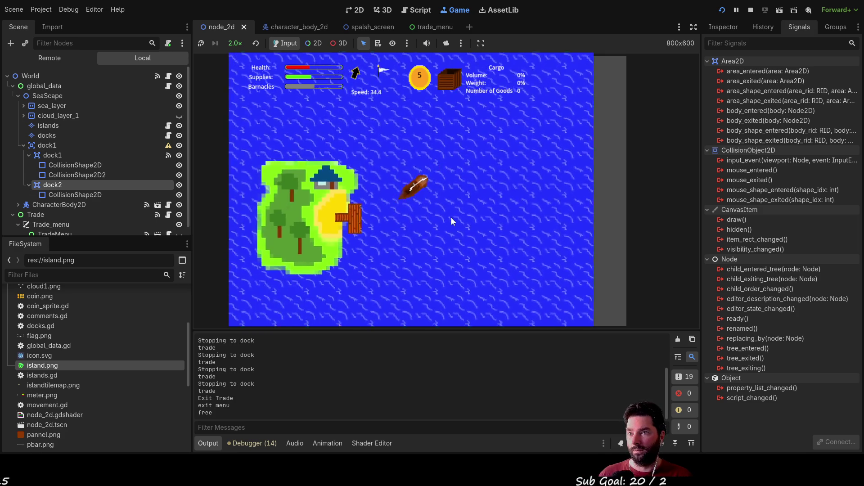
key("Down")
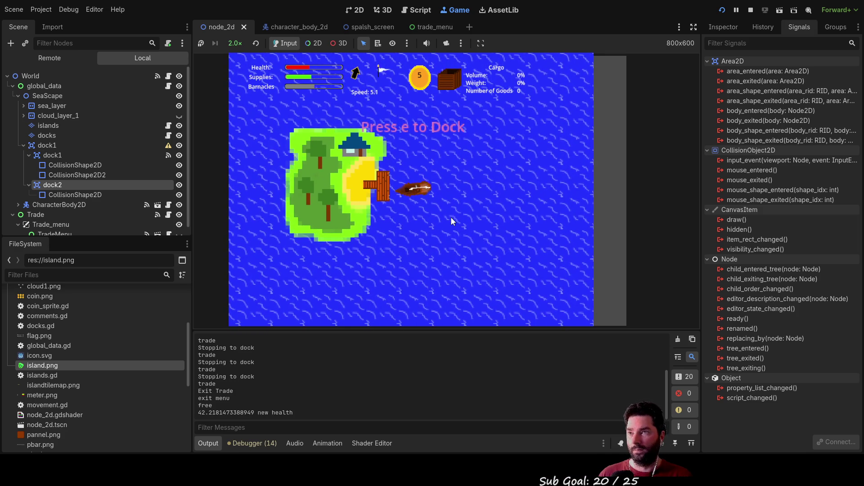
key("e")
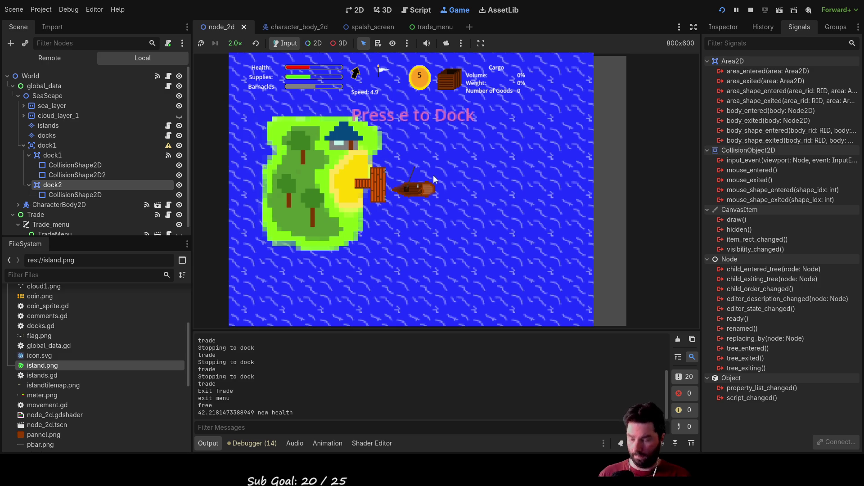
key("e")
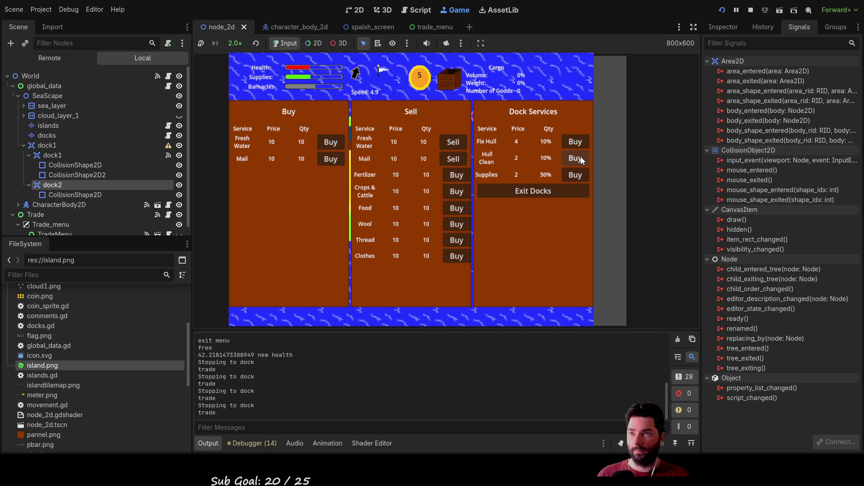
Buy hull cleaning repeatedly so each purchase logs its message.
left_click(581, 161)
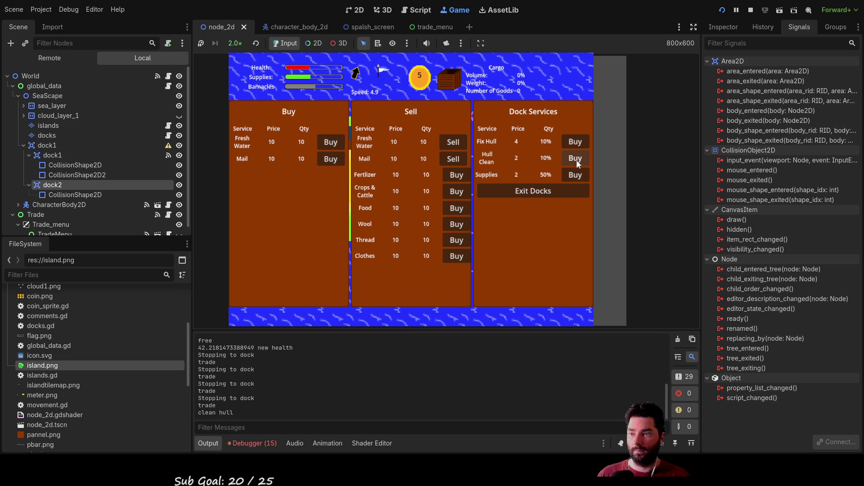
left_click(578, 160)
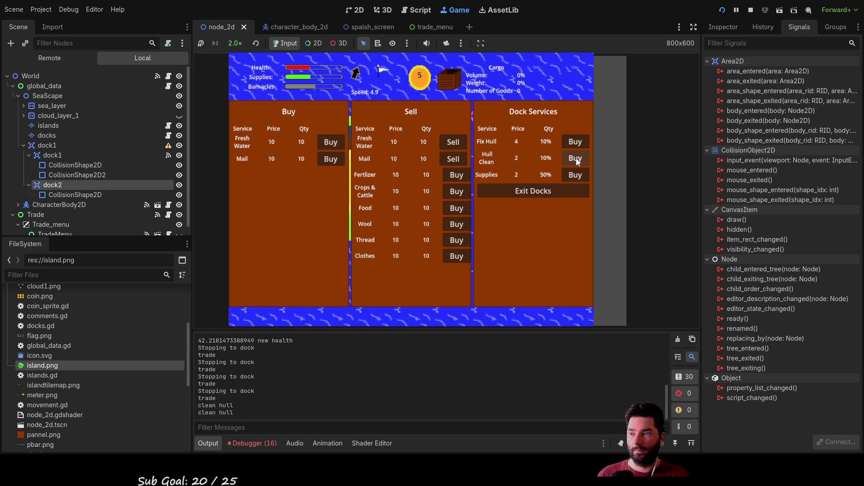
left_click(576, 160)
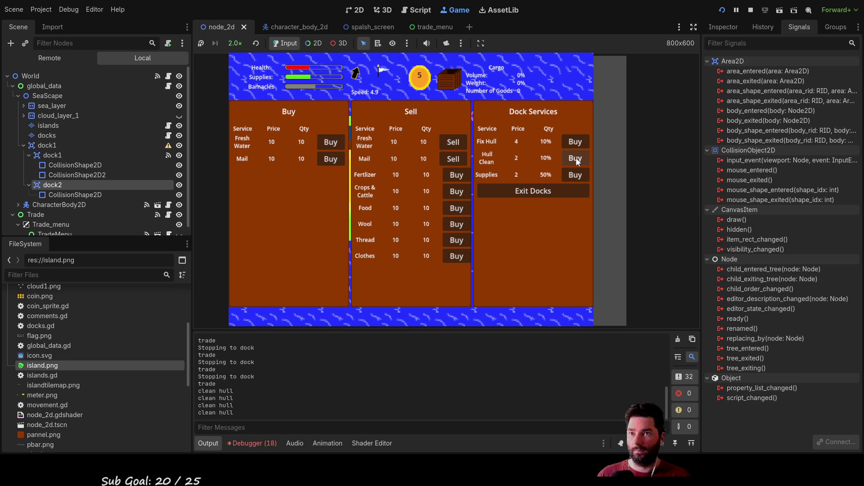
left_click(578, 160)
left_click(577, 160)
left_click(578, 160)
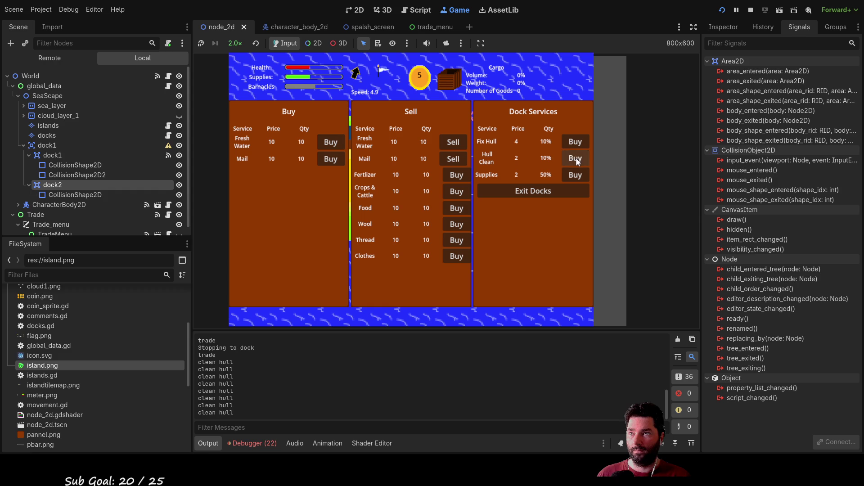
left_click(576, 160)
left_click(576, 160)
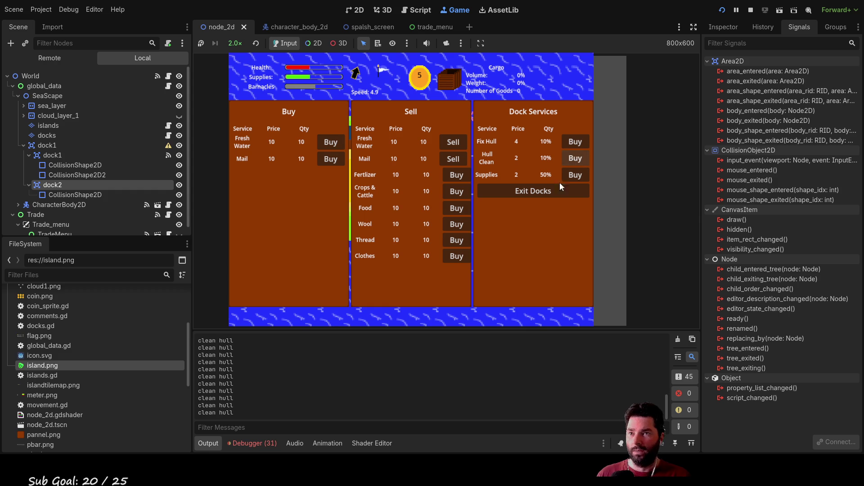
left_click(575, 159)
left_click(575, 158)
left_click(575, 158)
Buy supplies and hull repair several times each, then stop the running game.
left_click(568, 175)
left_click(568, 175)
left_click(568, 175)
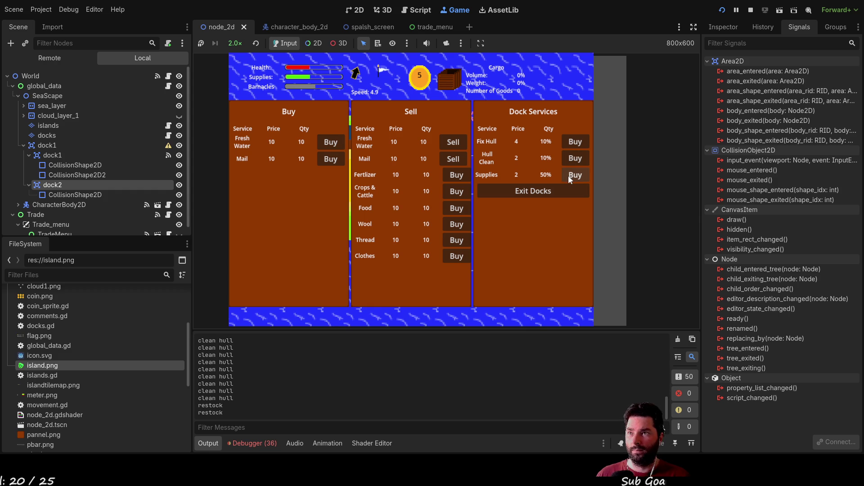
left_click(567, 175)
left_click(568, 175)
left_click(568, 175)
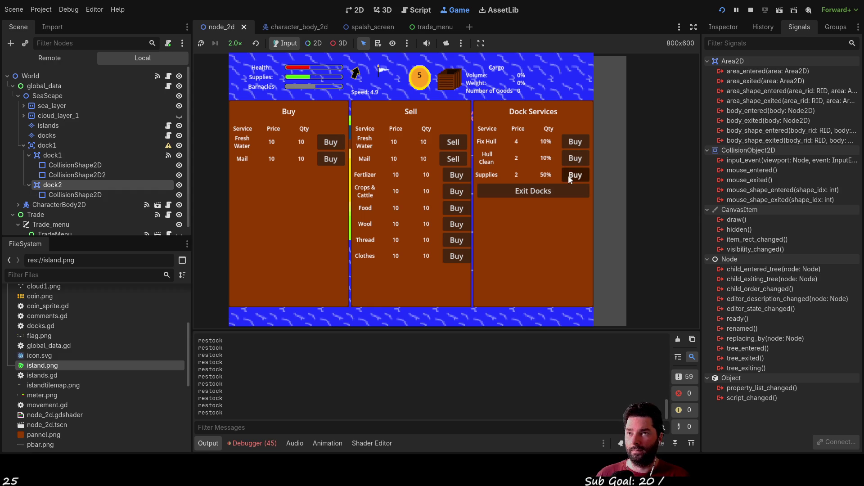
left_click(573, 142)
left_click(573, 142)
left_click(573, 143)
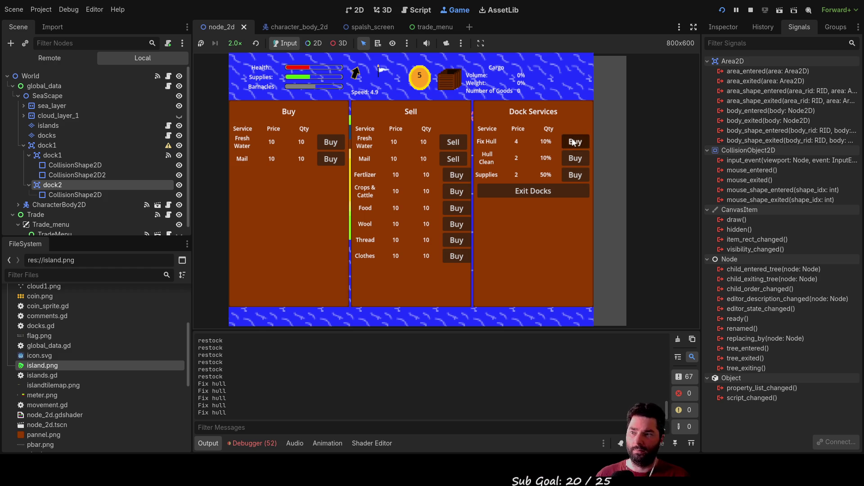
left_click(574, 142)
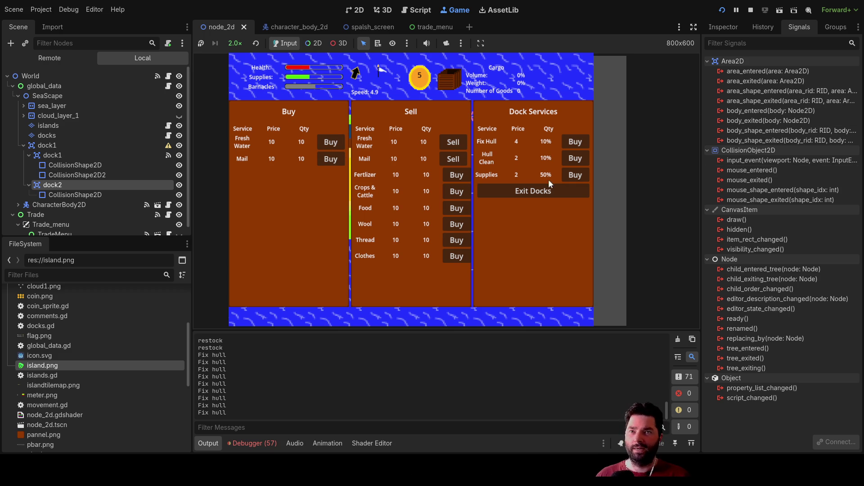
left_click(750, 11)
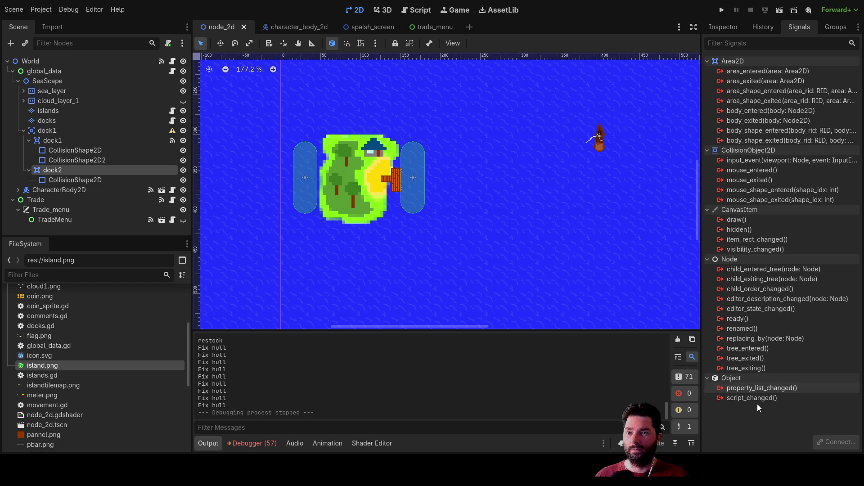
Review trade.gd's _on_dock_1_body_entered handler, then bring up trade_menu.gd's buy and sell handlers.
left_click(417, 10)
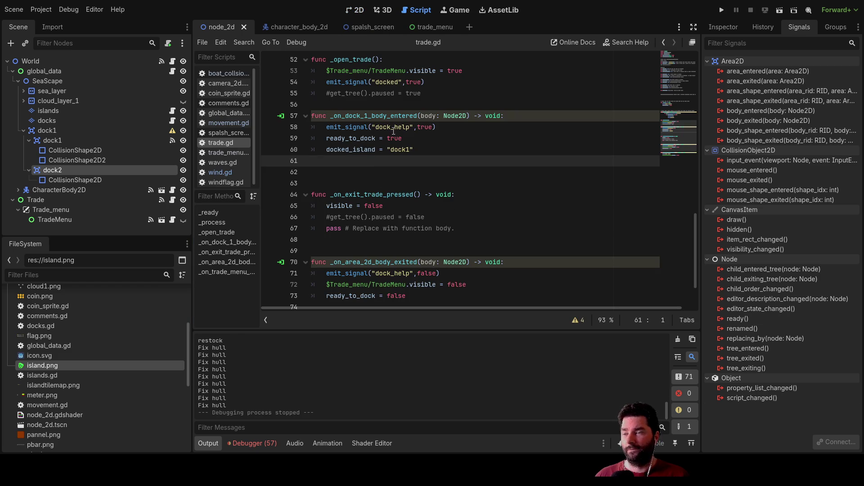
double_click(359, 115)
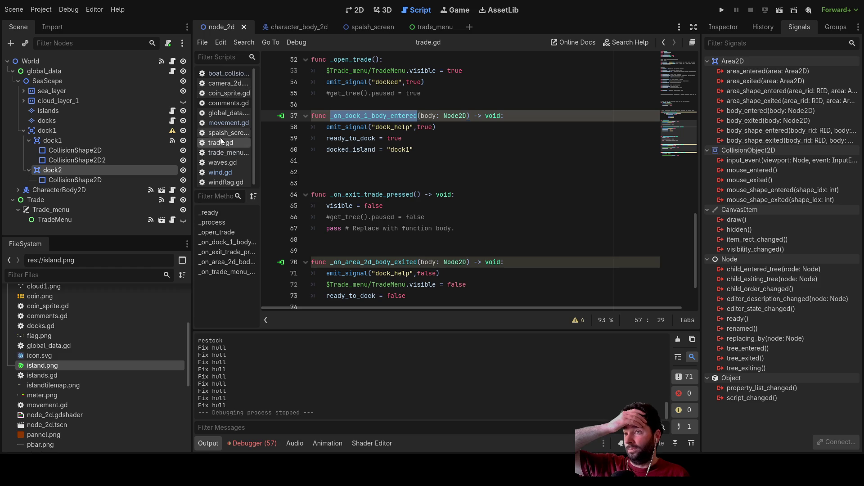
left_click(222, 152)
scroll(472, 203, "up", 3)
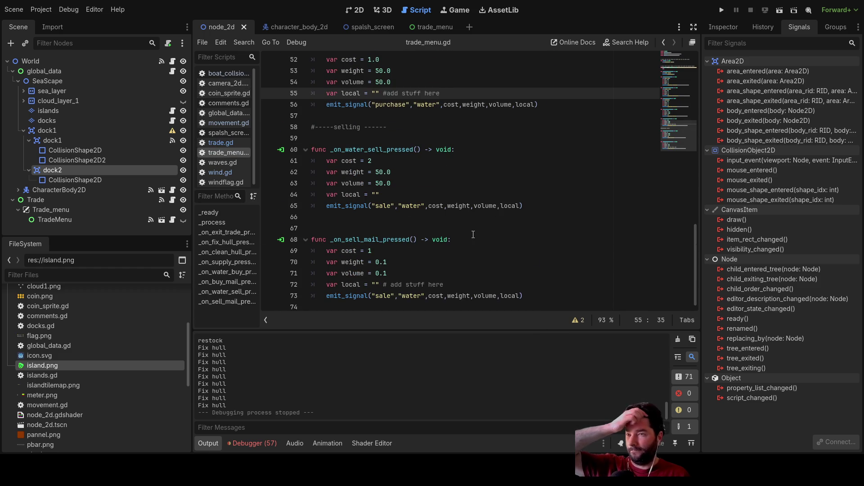
scroll(473, 234, "up", 5)
scroll(475, 230, "up", 5)
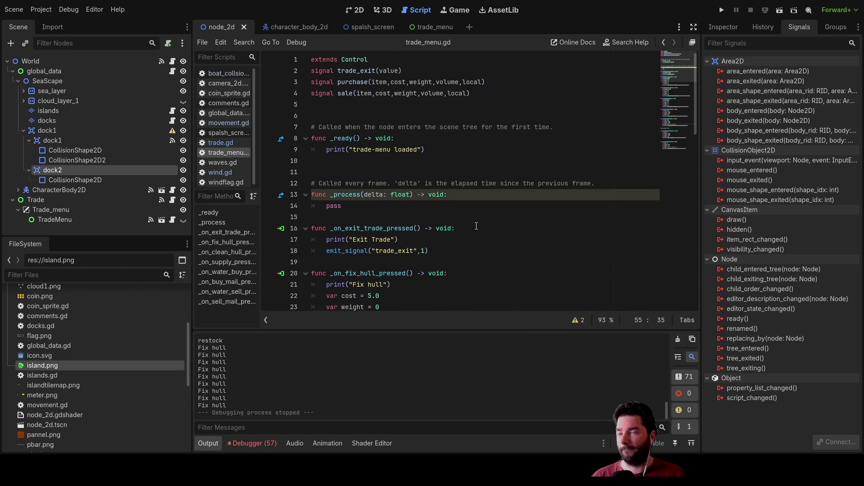
scroll(476, 227, "down", 4)
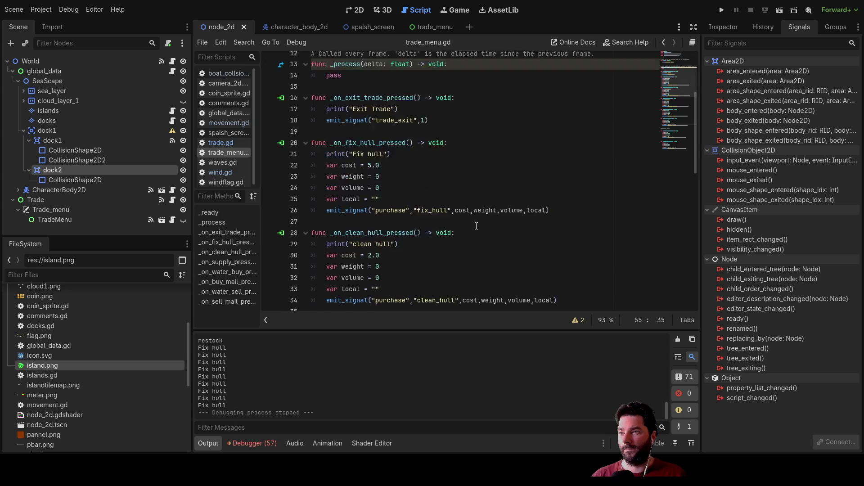
scroll(476, 226, "down", 4)
scroll(477, 227, "down", 3)
scroll(478, 226, "down", 3)
scroll(478, 226, "up", 3)
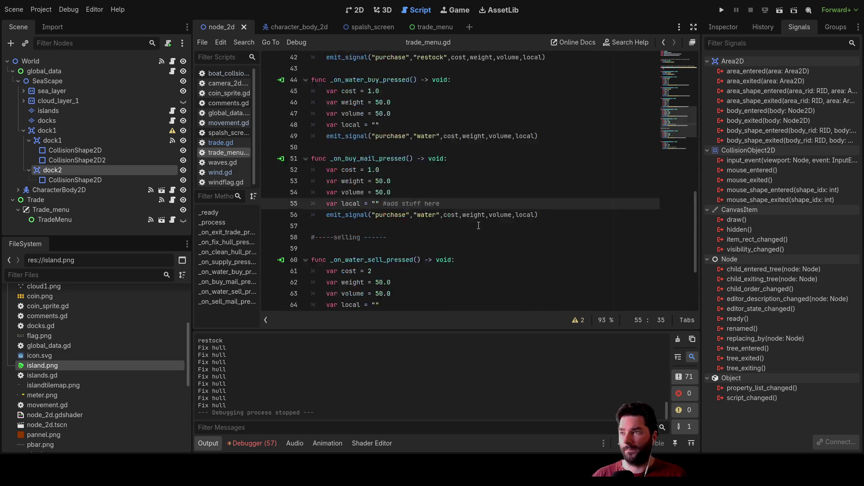
scroll(478, 226, "up", 4)
scroll(478, 223, "up", 4)
scroll(477, 221, "up", 3)
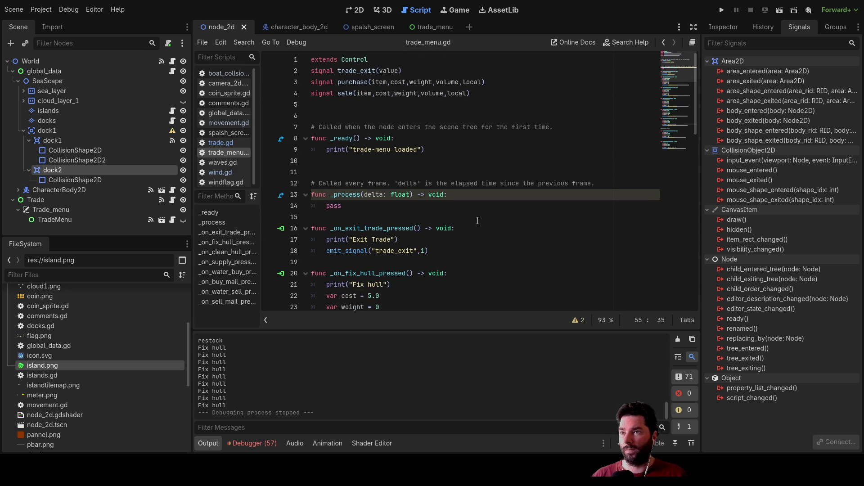
Inspect dock1's signal connections, review global_data.gd, and launch the game to its main menu.
left_click(60, 142)
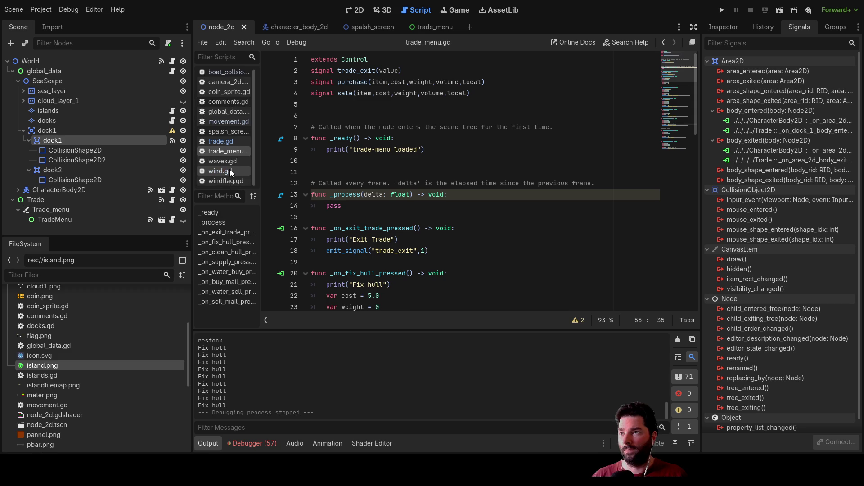
left_click(222, 111)
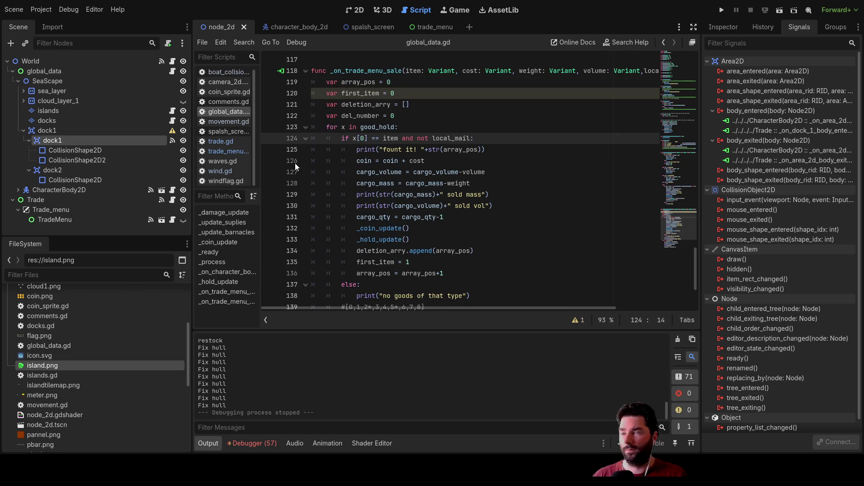
scroll(451, 211, "down", 3)
scroll(452, 210, "down", 2)
scroll(494, 231, "up", 6)
scroll(494, 231, "up", 6)
scroll(494, 231, "up", 6)
scroll(494, 231, "up", 5)
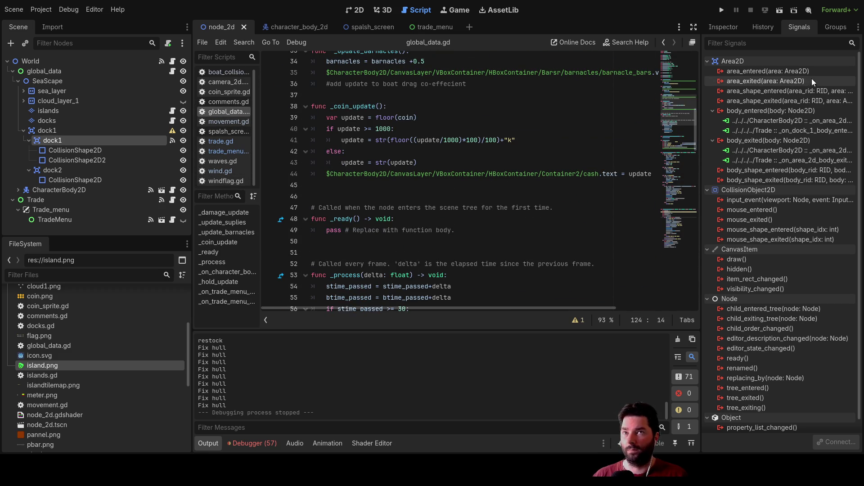
left_click(721, 10)
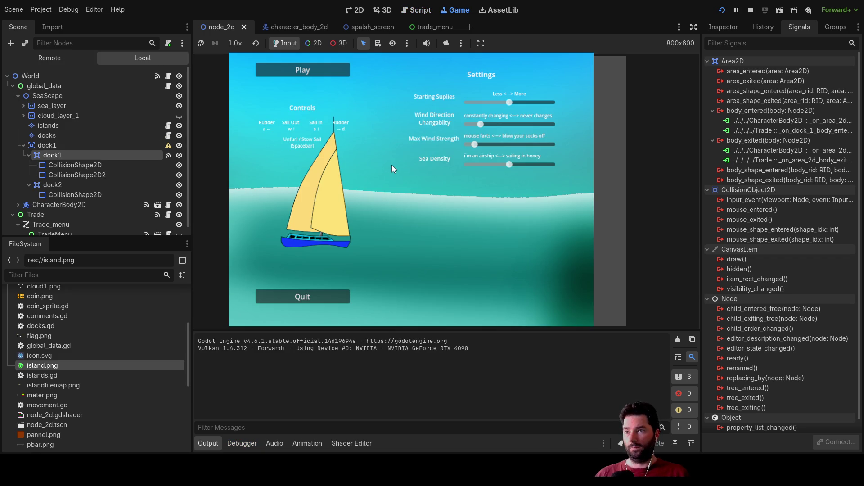
Start a voyage, dock at the island with E to open the trade menu, and show the debugger.
left_click(320, 73)
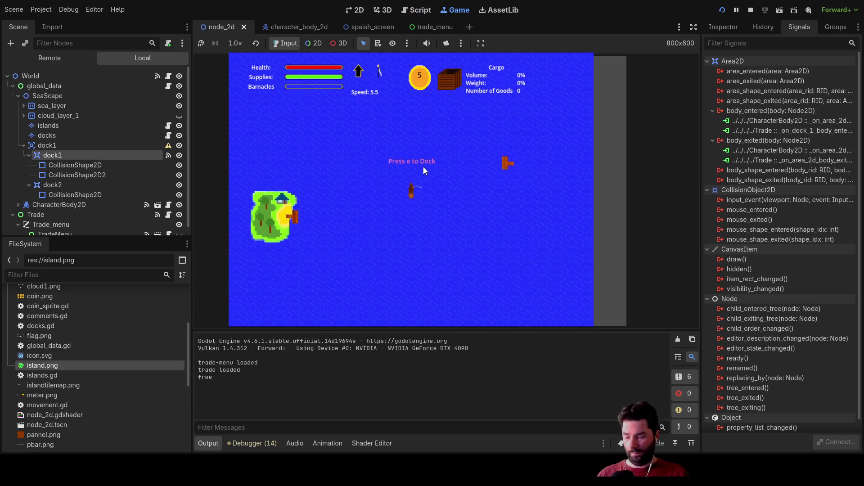
key("e")
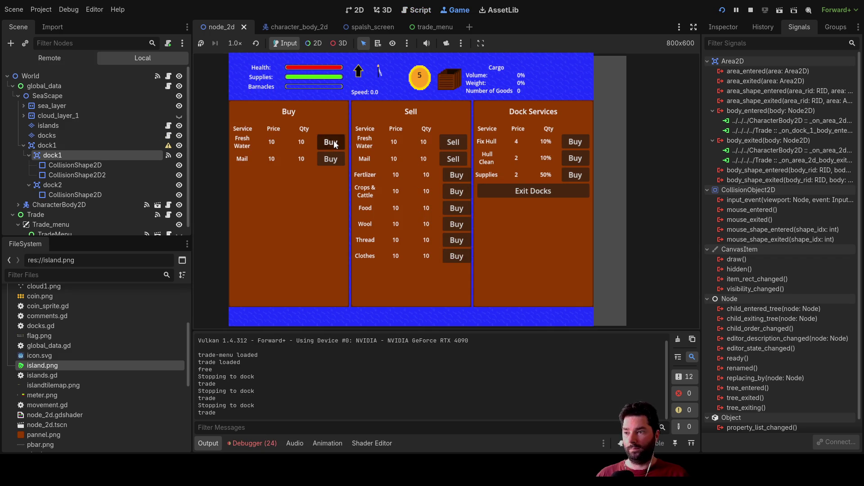
left_click(253, 443)
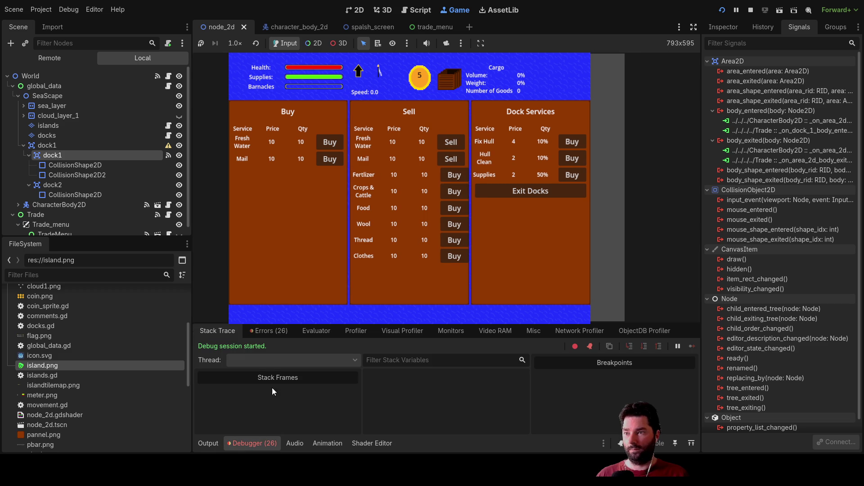
List the debugger errors and jump to the trade_menu.gd:49 purchase error (5 arguments given, 4 expected).
left_click(274, 333)
scroll(348, 378, "down", 4)
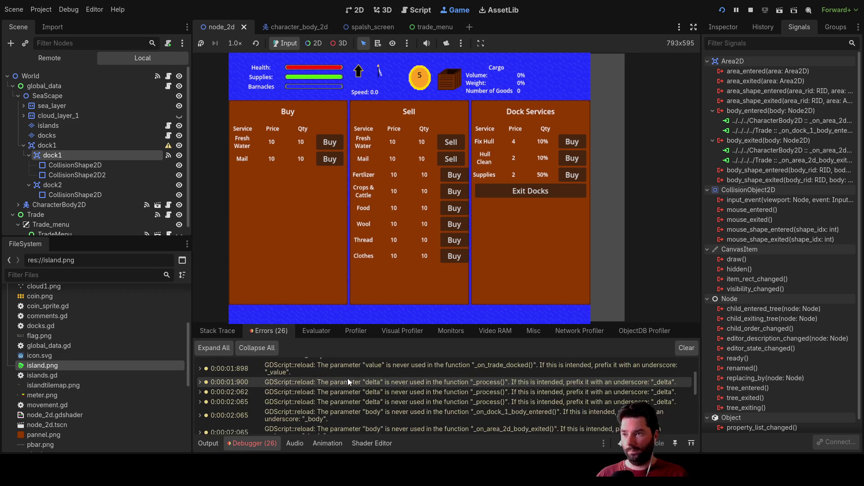
scroll(369, 390, "down", 4)
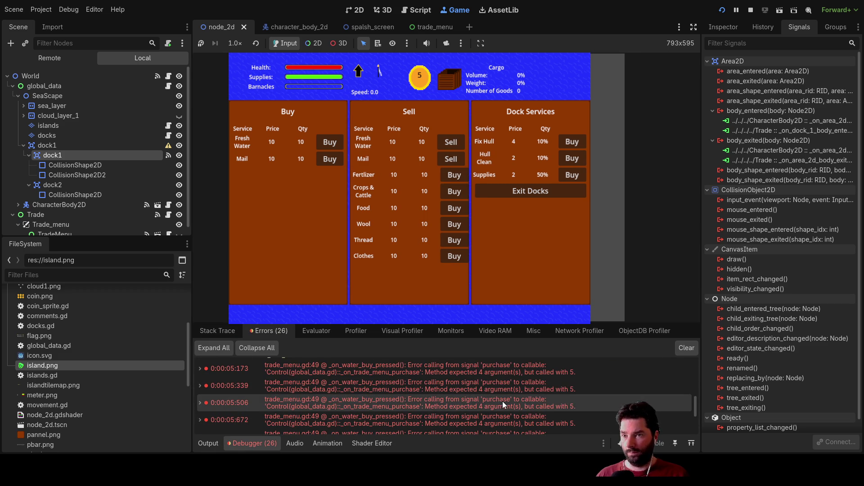
left_click(339, 401)
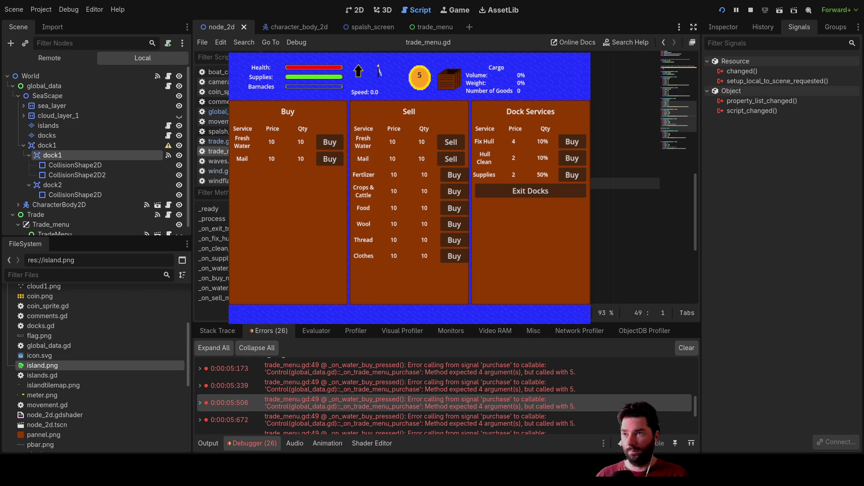
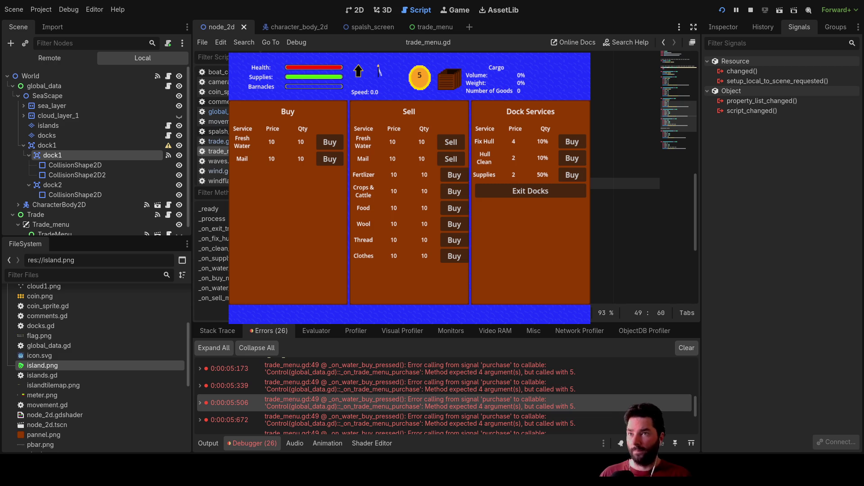
Browse trade_menu.gd, then switch to trade.gd and on to global_data.gd in the script list.
key("Down")
key("Down")
key("Down")
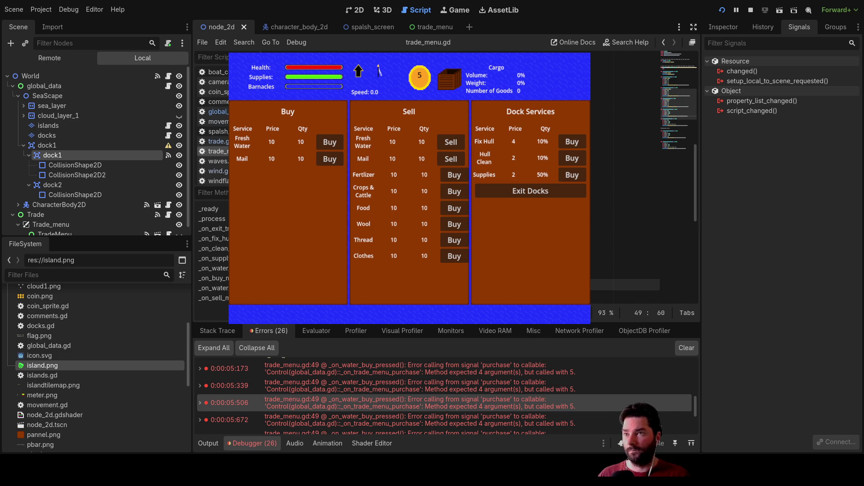
key("Up")
key("Up")
key("Up")
key("Down")
key("Down")
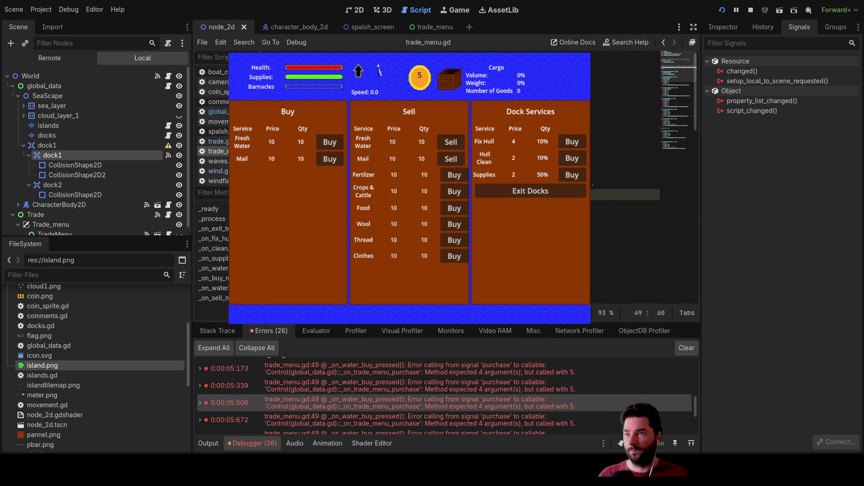
key("Up")
key("Up")
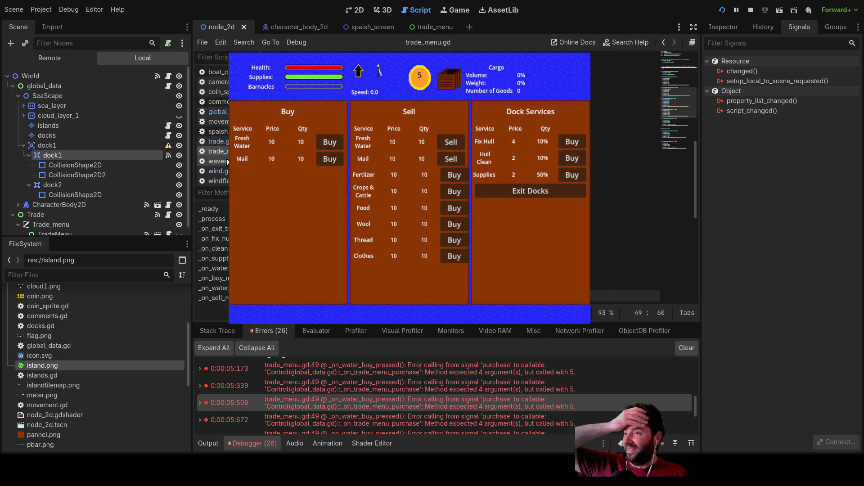
left_click(218, 141)
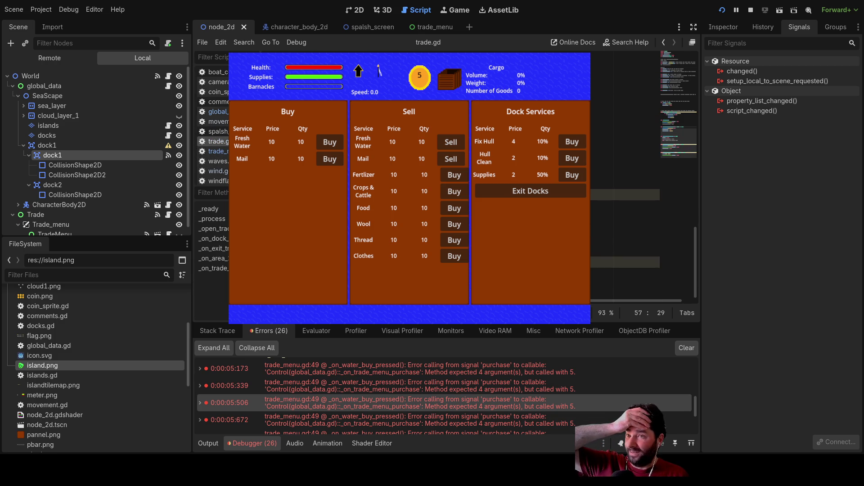
scroll(625, 203, "up", 5)
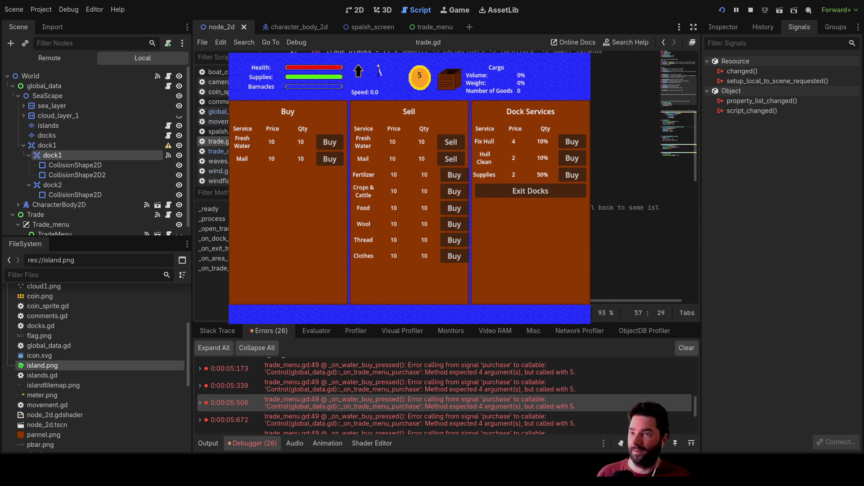
scroll(625, 203, "down", 8)
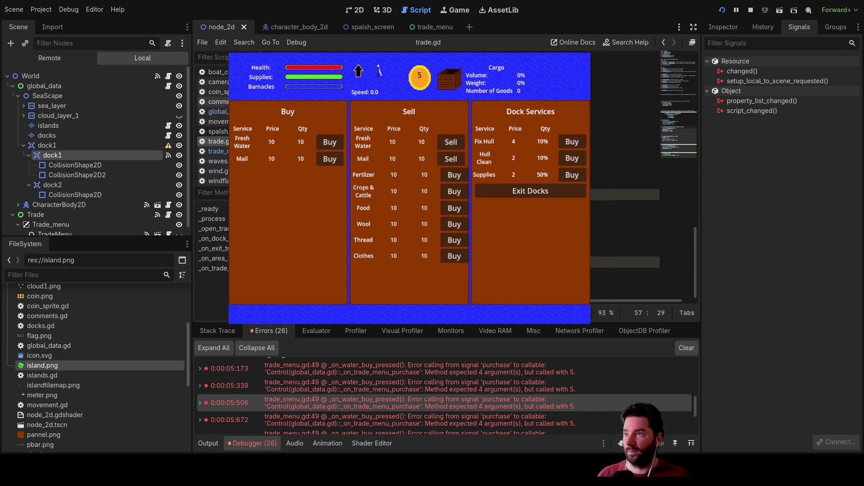
left_click(218, 110)
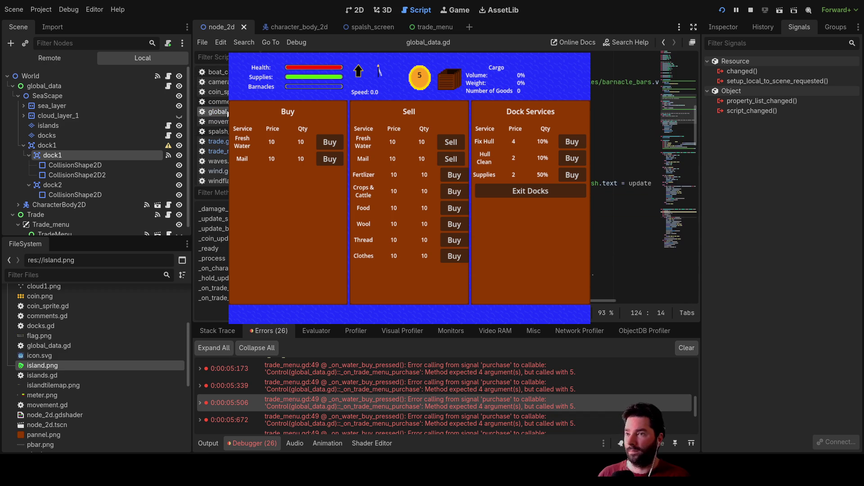
scroll(625, 203, "down", 5)
scroll(626, 203, "down", 5)
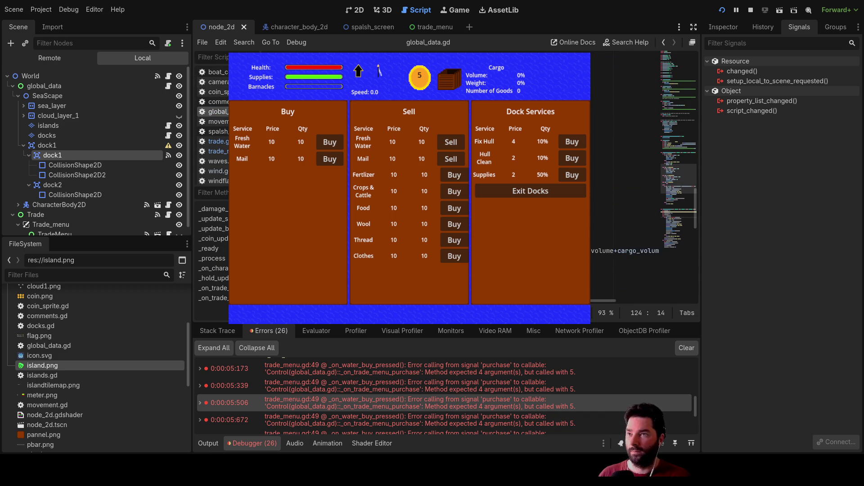
scroll(625, 202, "down", 3)
scroll(625, 202, "down", 3)
scroll(626, 203, "down", 3)
scroll(625, 203, "down", 3)
scroll(625, 203, "down", 3)
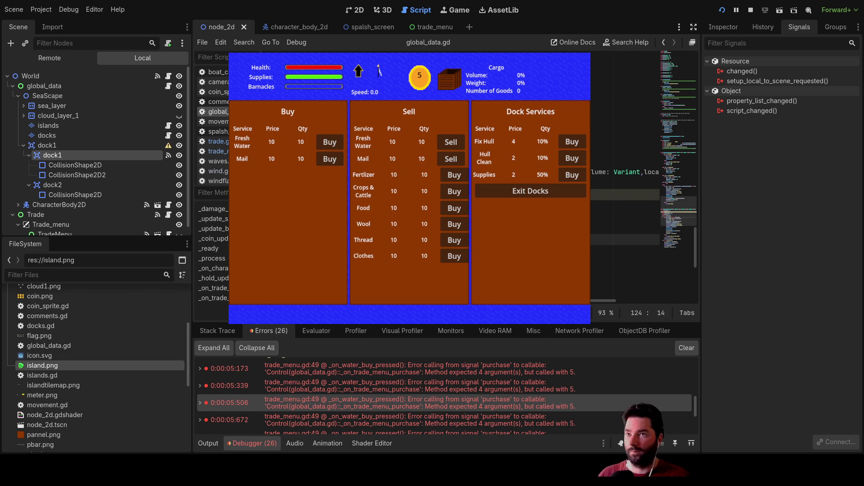
left_click_drag(624, 301, 609, 301)
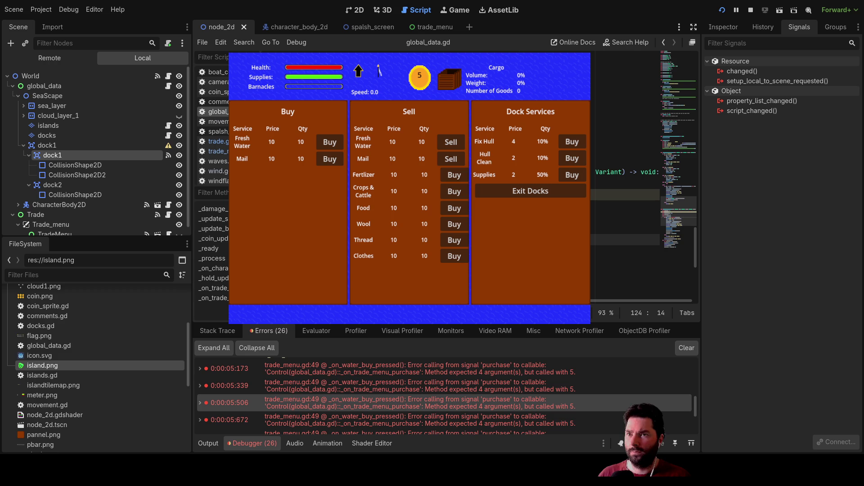
Undo the erroring block around line 118 of global_data.gd and continue editing line 124.
left_click(626, 171)
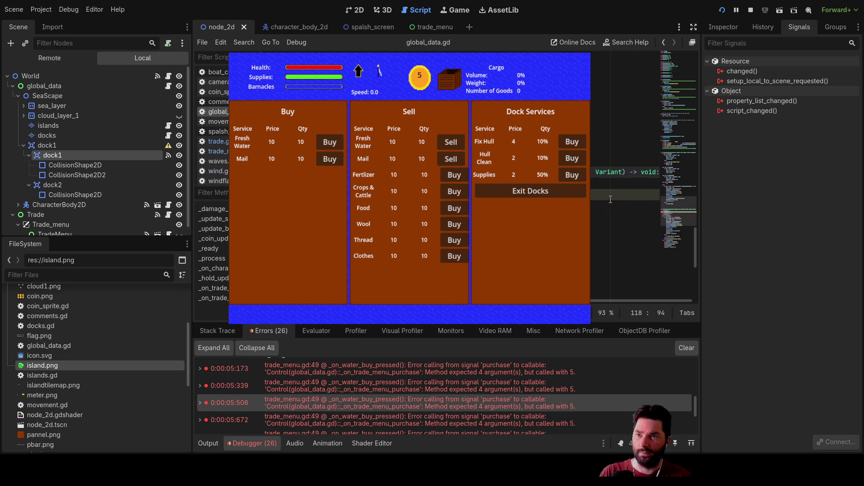
scroll(611, 199, "up", 3)
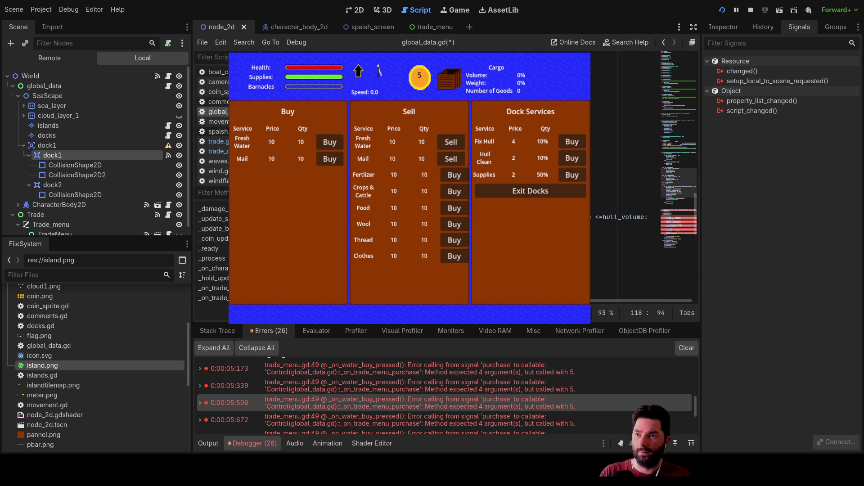
scroll(625, 202, "down", 5)
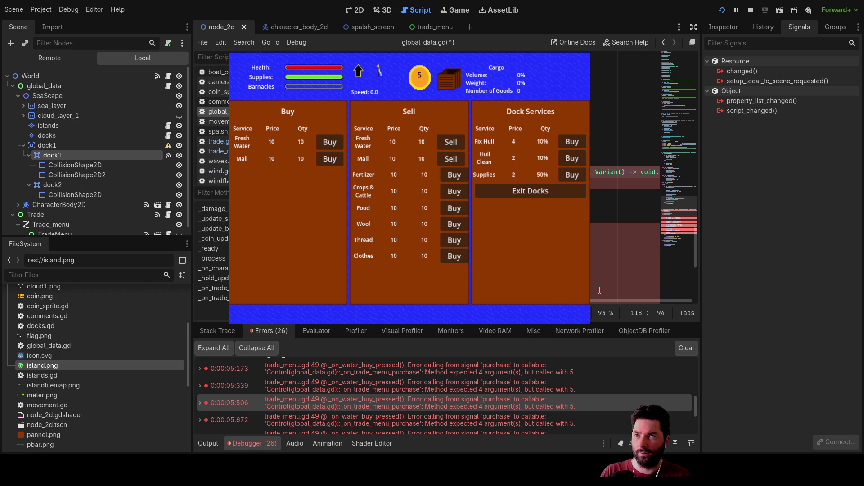
key("ctrl+z")
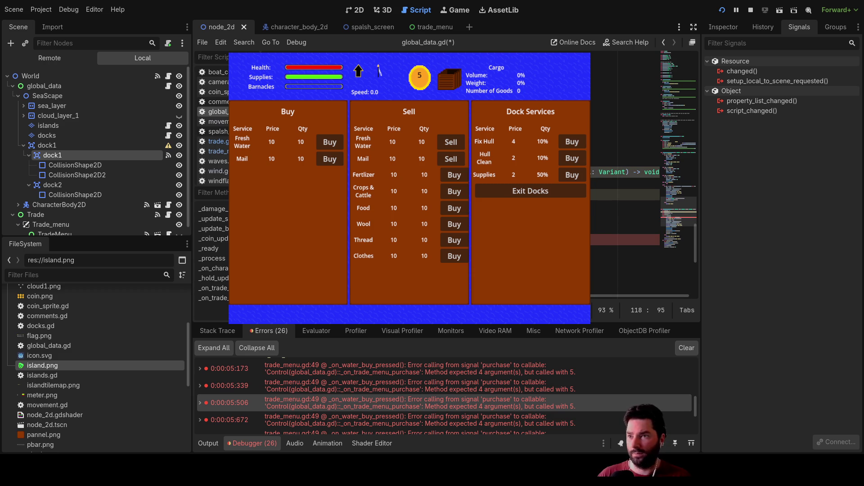
key("ctrl+z")
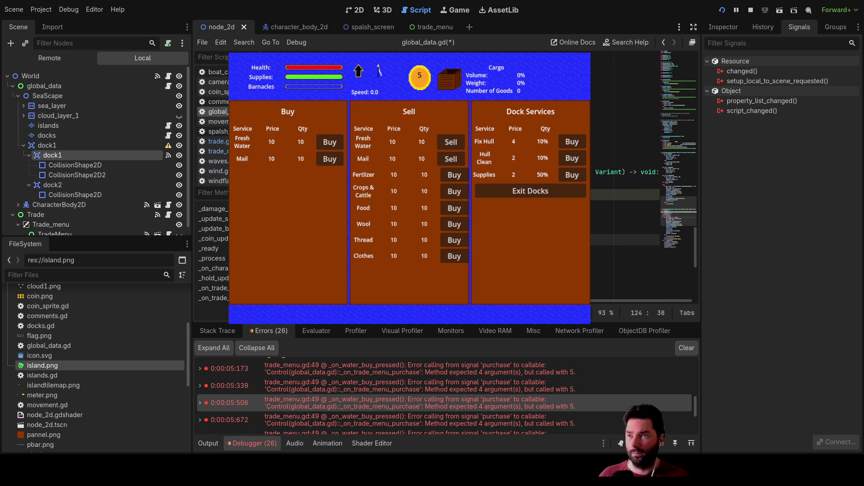
scroll(642, 203, "up", 5)
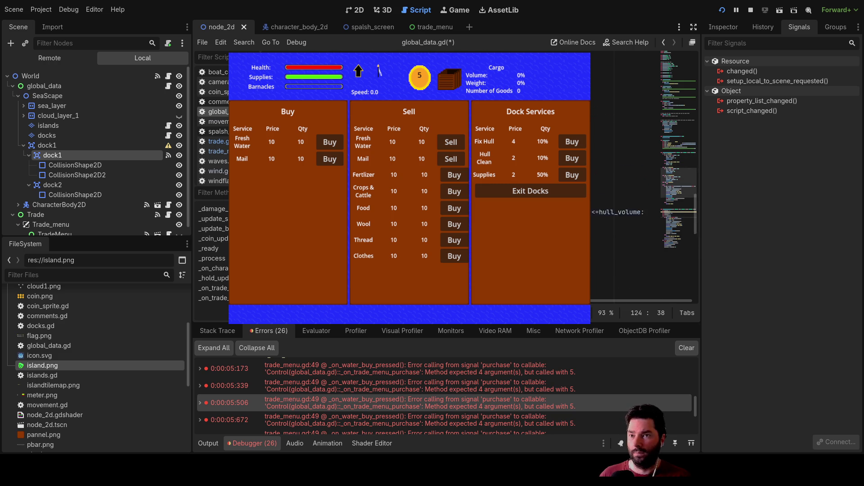
scroll(642, 203, "down", 8)
scroll(642, 203, "up", 5)
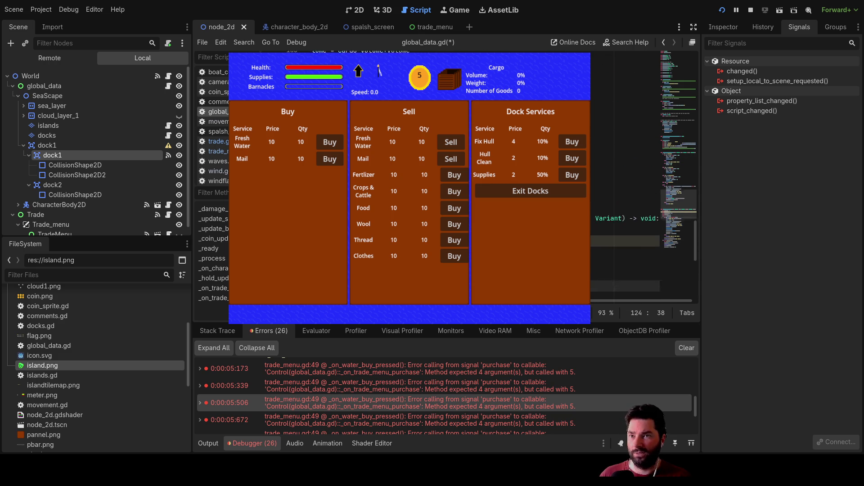
scroll(642, 203, "up", 4)
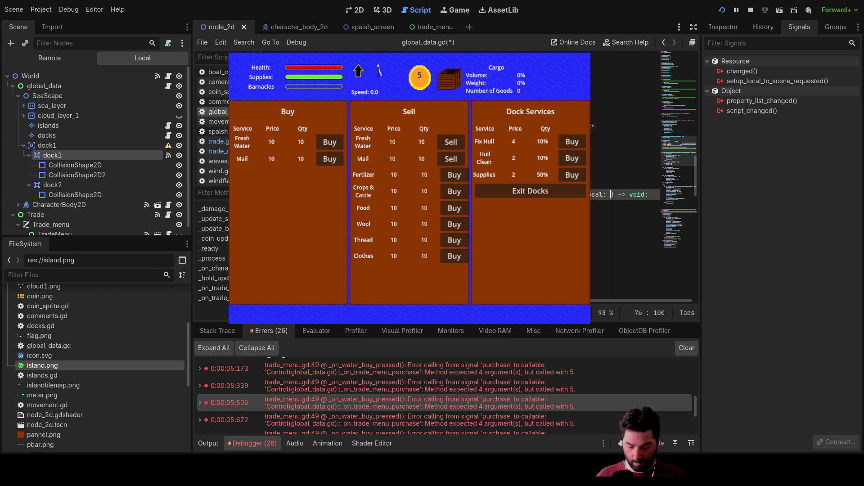
type("va")
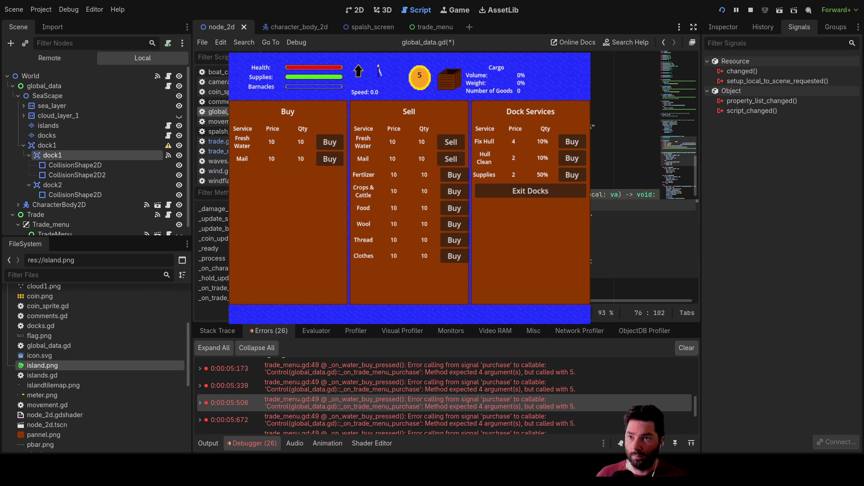
Replace the partial 'va' on line 76 with the Variant type for the local parameter.
key("ctrl+Left")
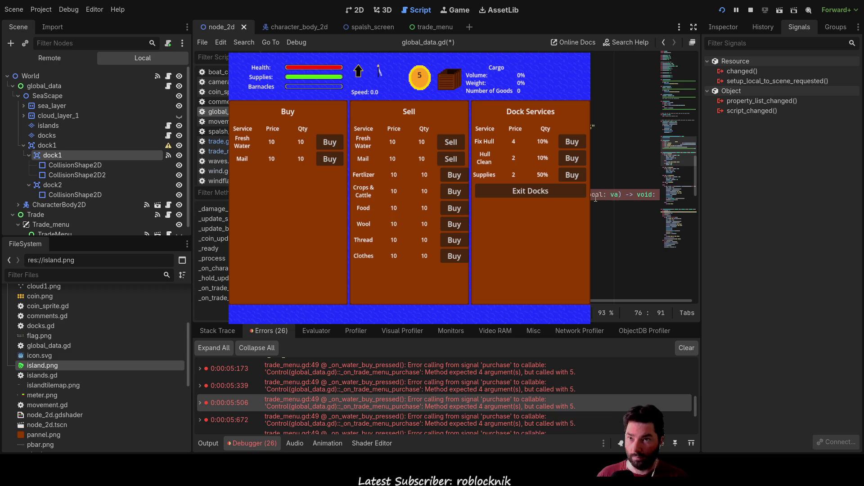
key("ctrl+shift+Right")
type("Variant")
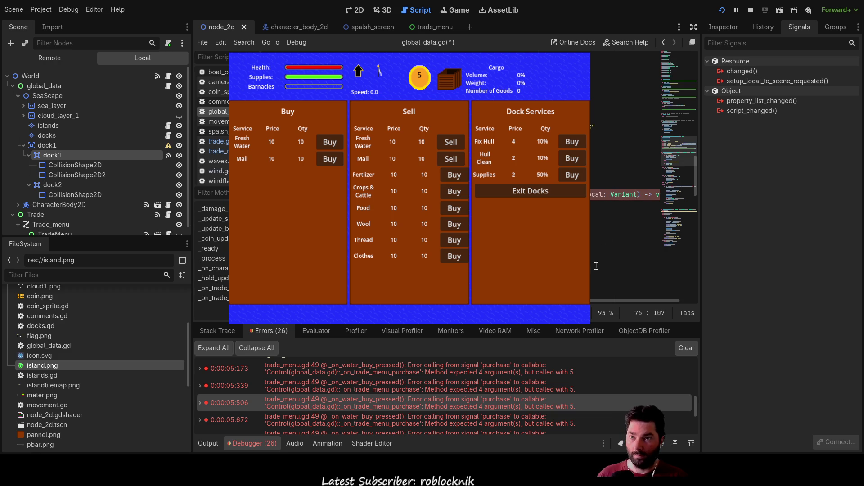
left_click(607, 230)
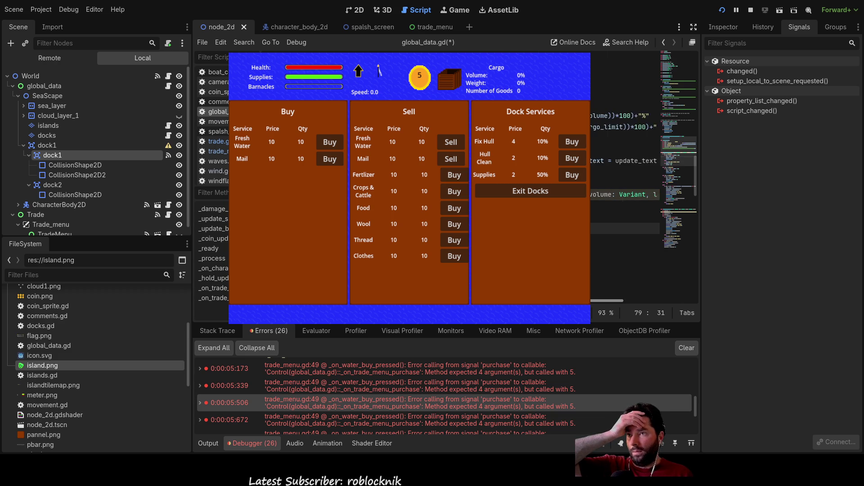
scroll(628, 236, "up", 3)
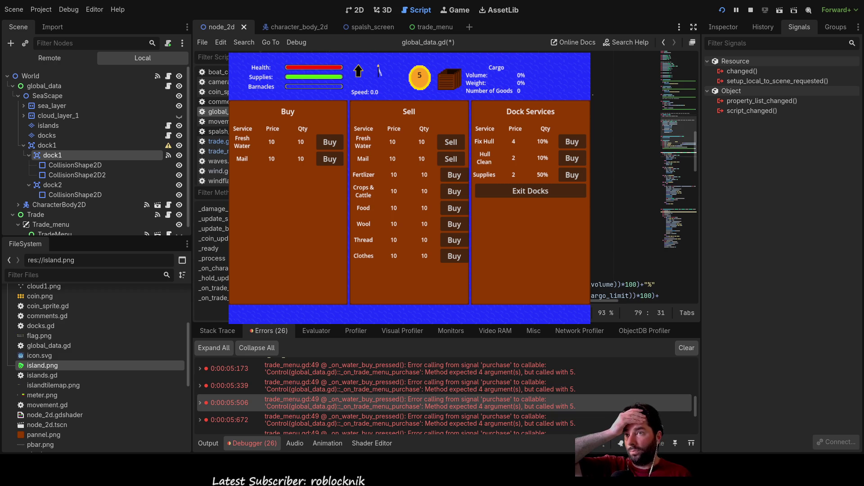
scroll(628, 236, "up", 3)
scroll(628, 237, "up", 3)
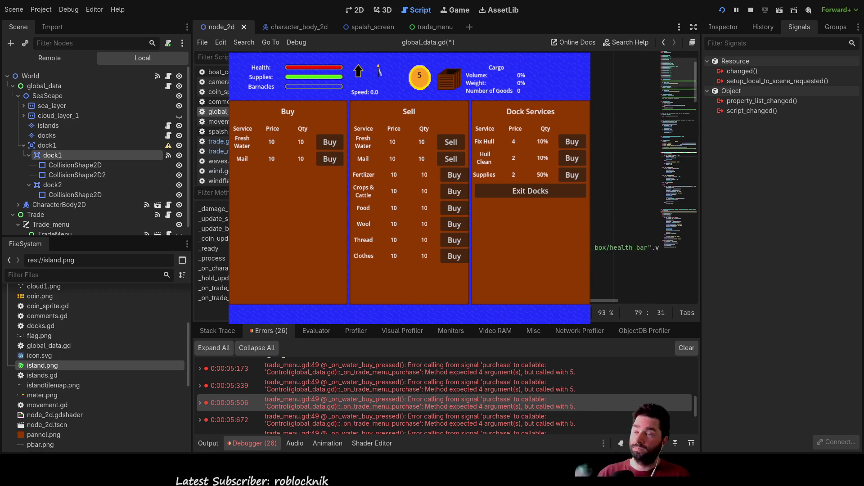
scroll(628, 236, "up", 3)
scroll(628, 237, "down", 3)
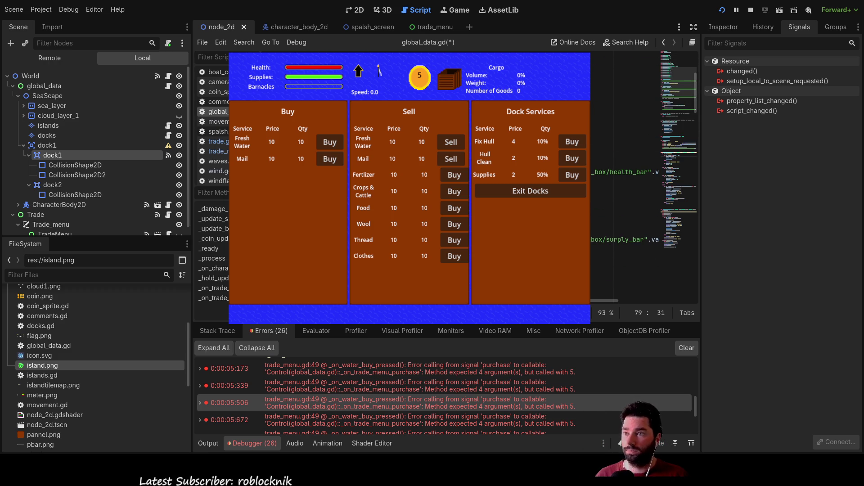
scroll(628, 237, "down", 3)
scroll(629, 236, "down", 3)
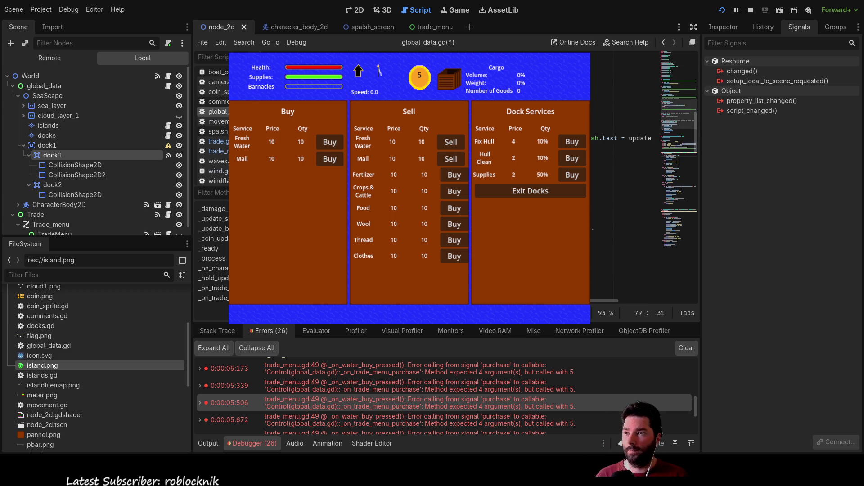
scroll(629, 237, "down", 2)
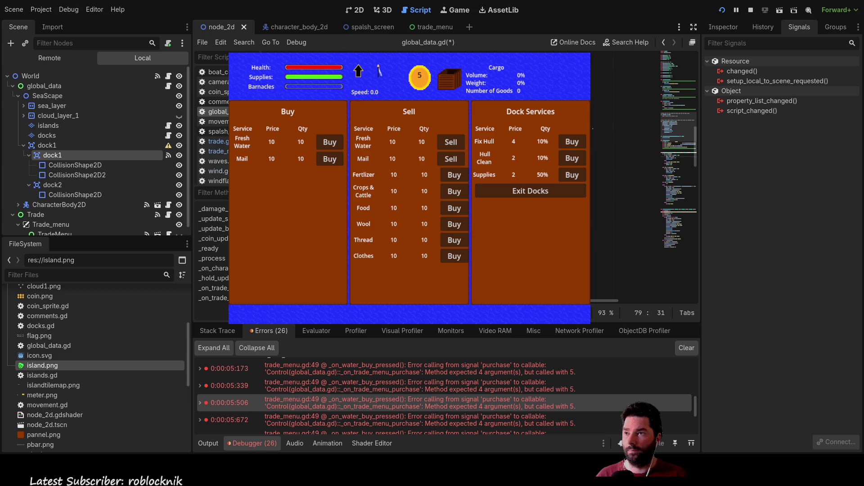
In trade.gd, add an item-name parameter to the purchase function signature on line 7.
left_click(217, 141)
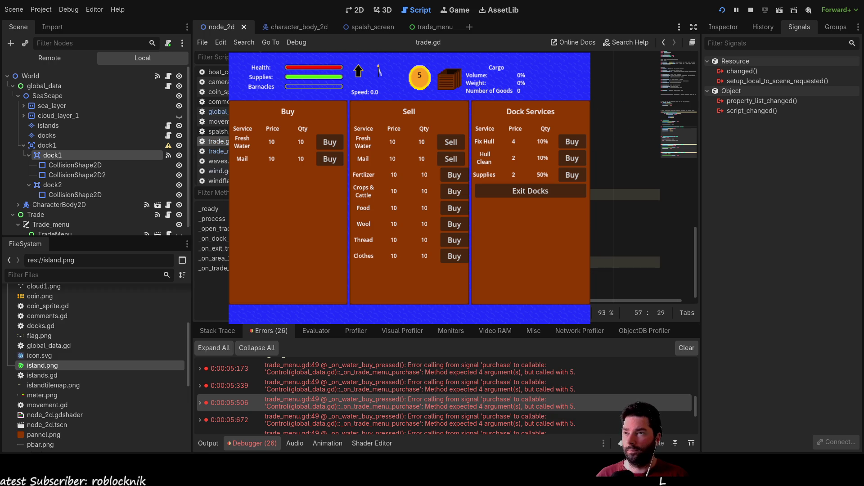
scroll(628, 236, "down", 3)
scroll(628, 237, "up", 2)
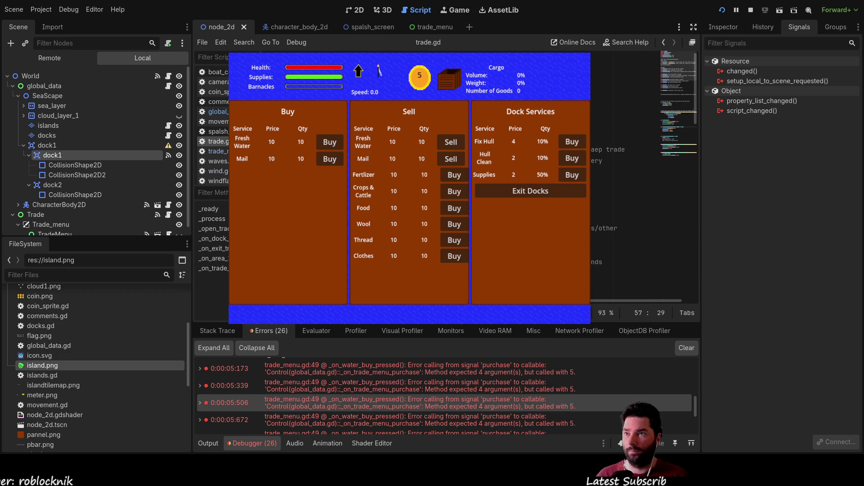
left_click(641, 127)
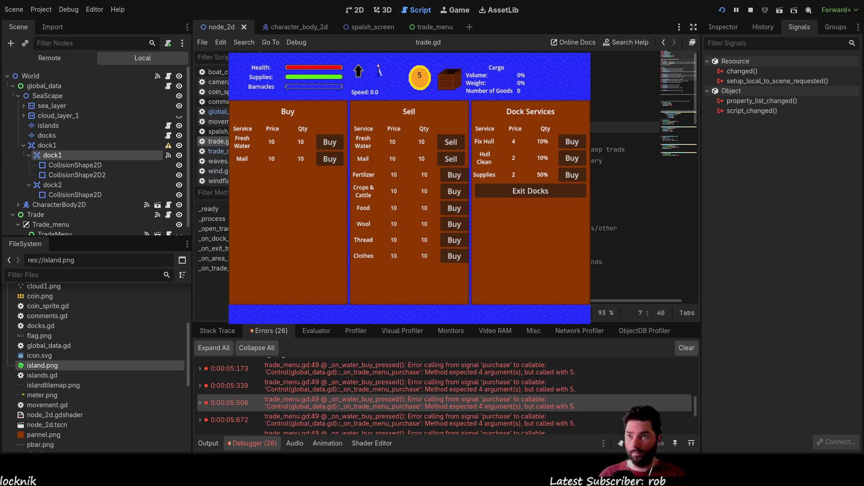
key("End")
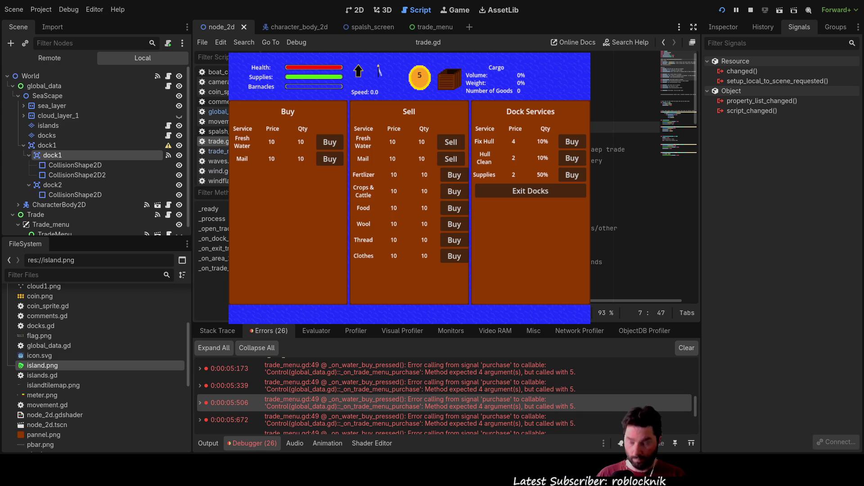
type(", item")
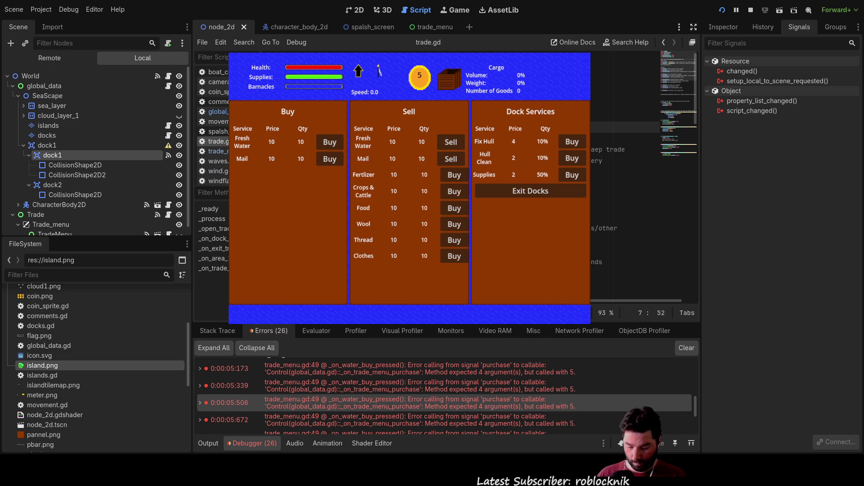
type("nm")
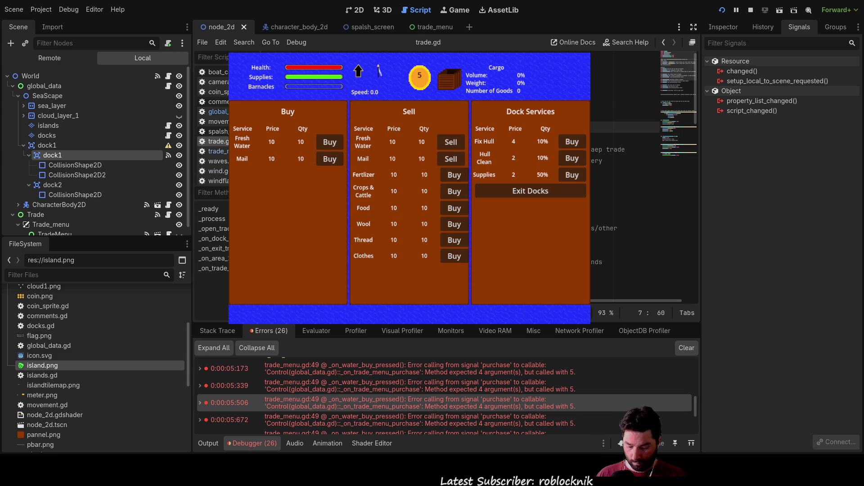
key("BackSpace")
key("BackSpace")
key("BackSpace")
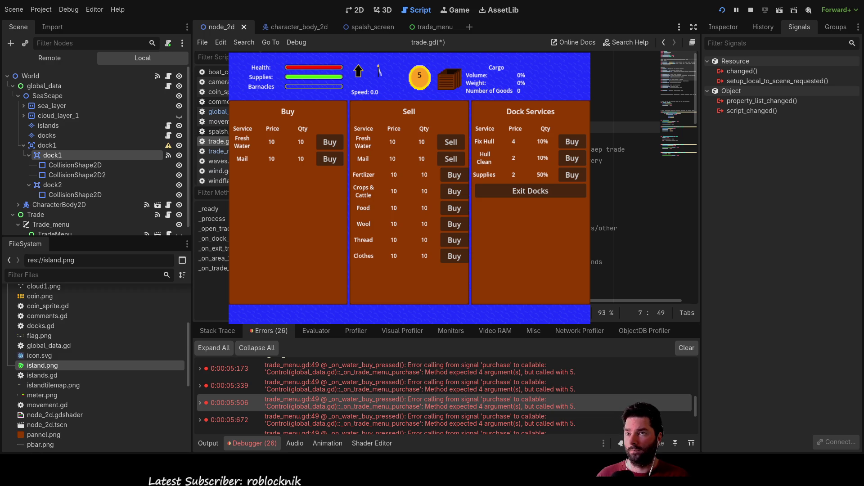
scroll(621, 203, "down", 1)
scroll(622, 203, "down", 3)
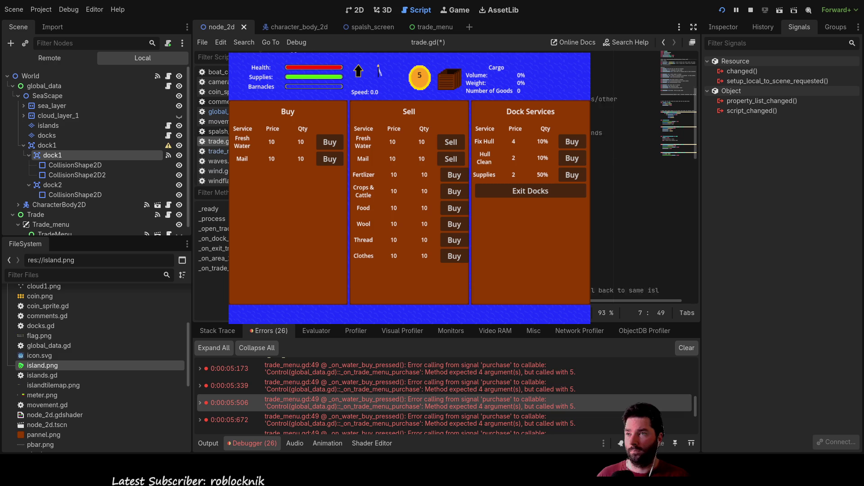
scroll(621, 202, "down", 3)
scroll(621, 203, "up", 3)
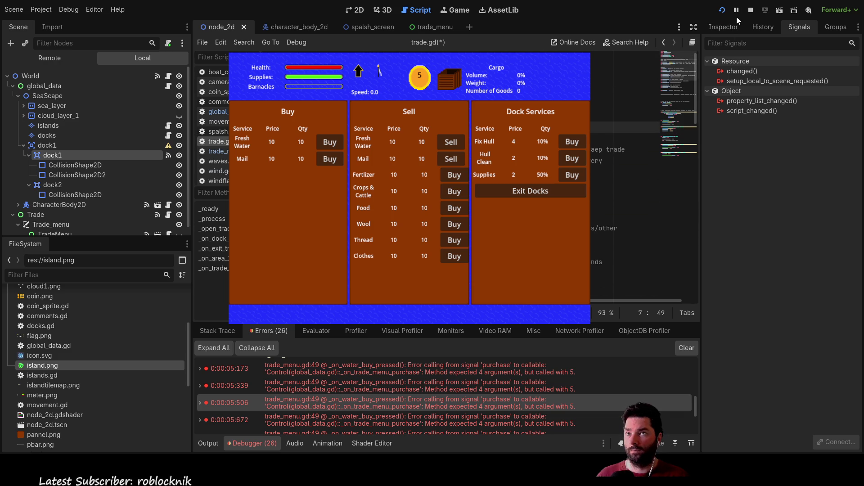
Relaunch the game, dock the ship with E, buy fresh water several times and sell it.
left_click(752, 9)
left_click(722, 11)
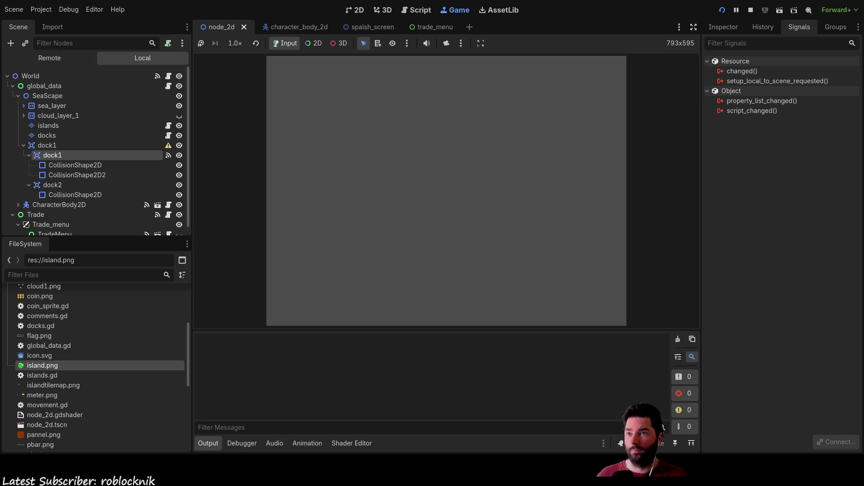
left_click(311, 64)
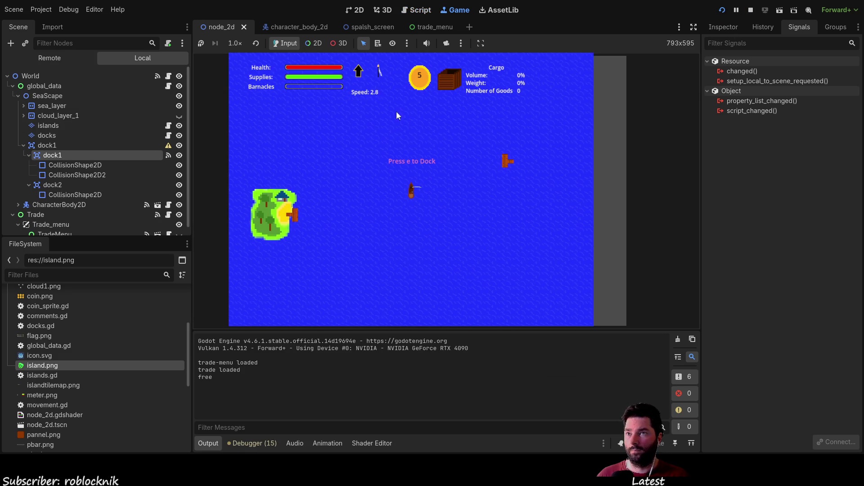
key("e")
left_click(331, 142)
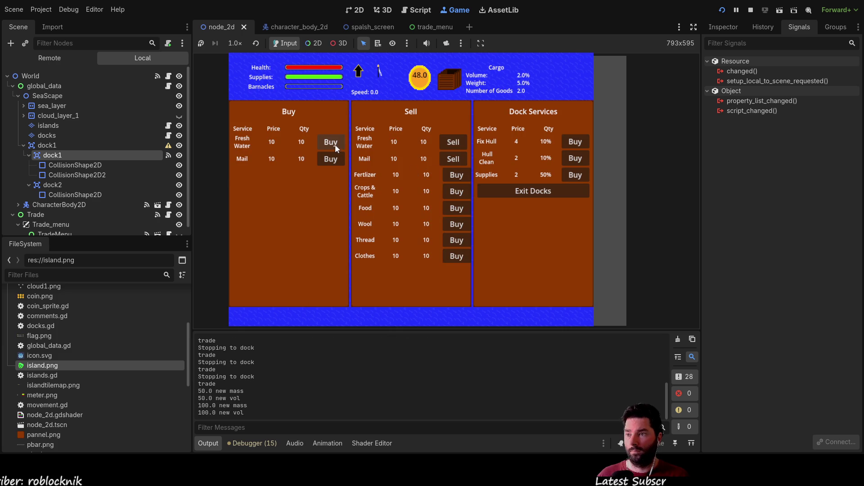
left_click(335, 144)
left_click(335, 144)
left_click(335, 144)
left_click(335, 144)
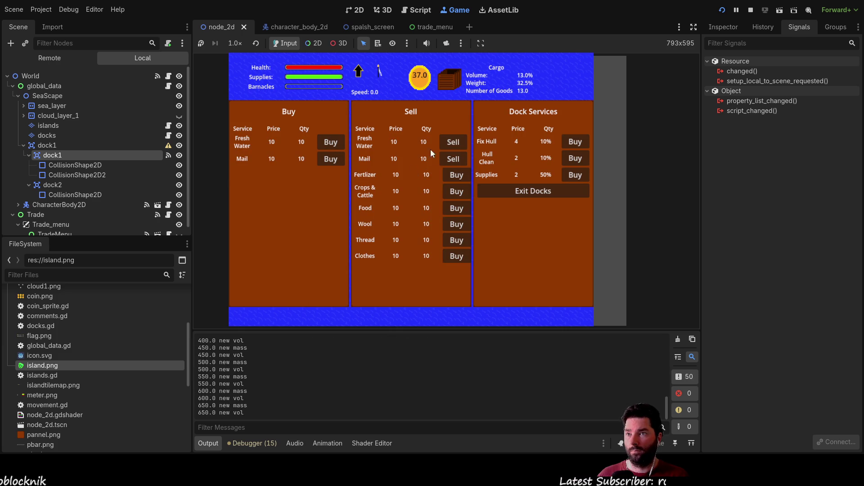
left_click(453, 142)
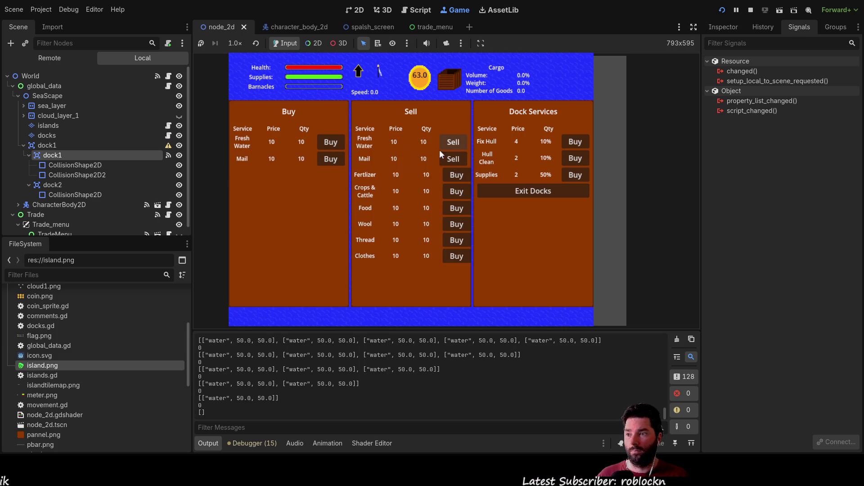
Buy mail repeatedly and sell it to test the mail trade buttons.
left_click(330, 142)
left_click(330, 142)
left_click(331, 142)
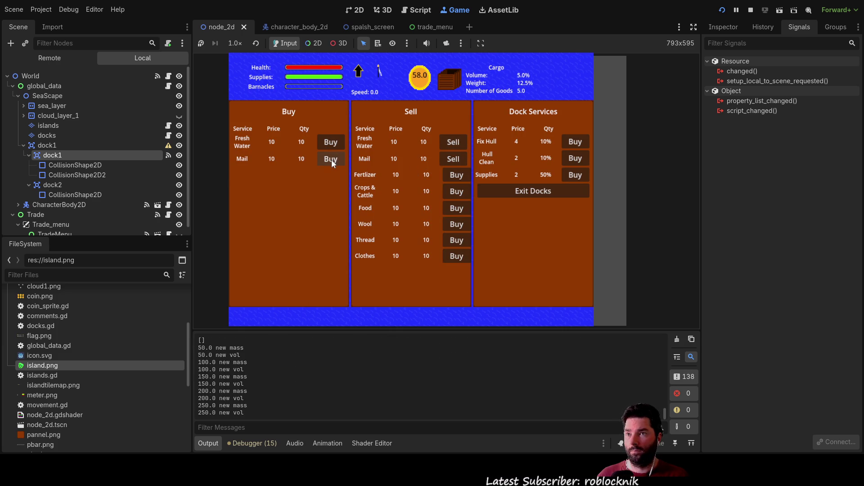
left_click(330, 159)
left_click(330, 159)
left_click(330, 160)
left_click(330, 160)
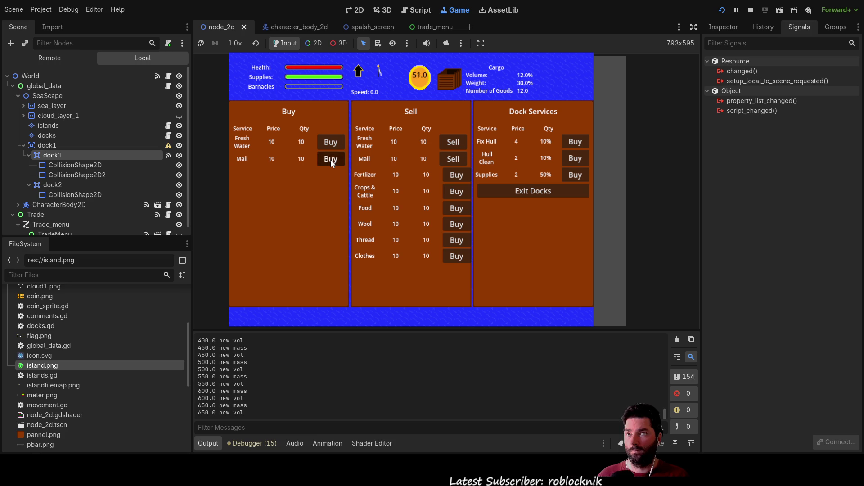
left_click(330, 159)
left_click(330, 160)
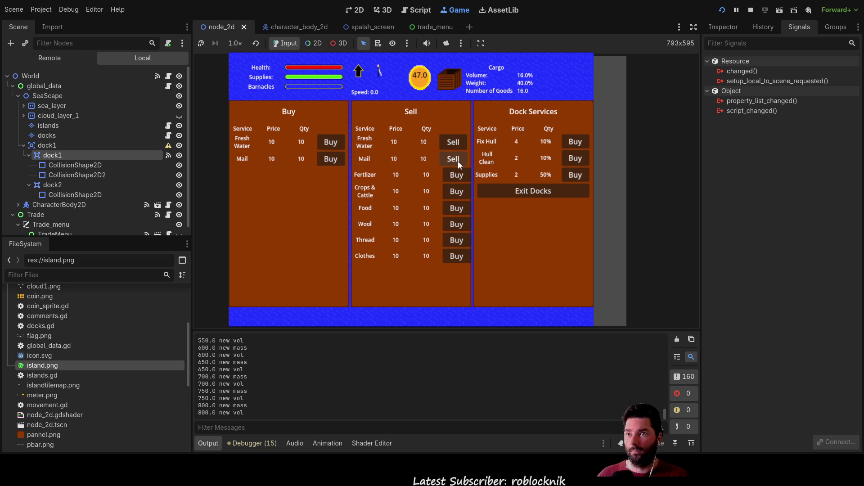
left_click(458, 161)
left_click(457, 162)
left_click(458, 161)
left_click(458, 161)
left_click(458, 161)
left_click(458, 162)
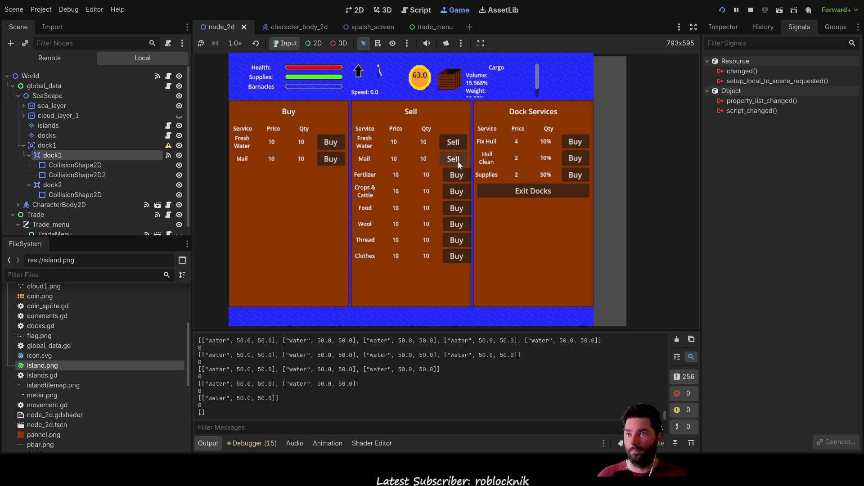
left_click(335, 159)
left_click(335, 159)
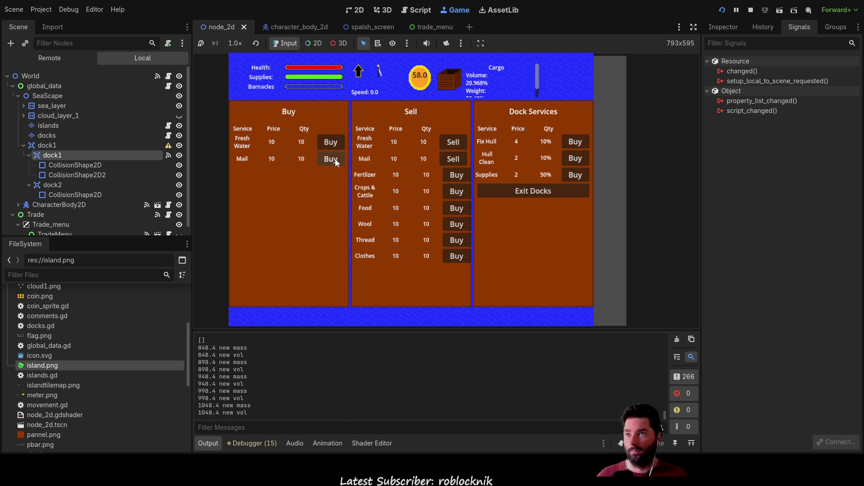
left_click(456, 160)
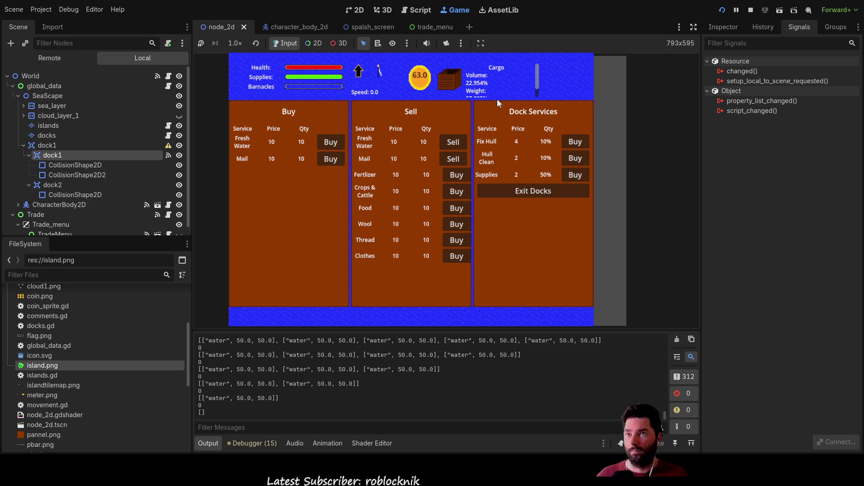
Buy and sell mail a few more times, then stop the running game.
left_click(332, 159)
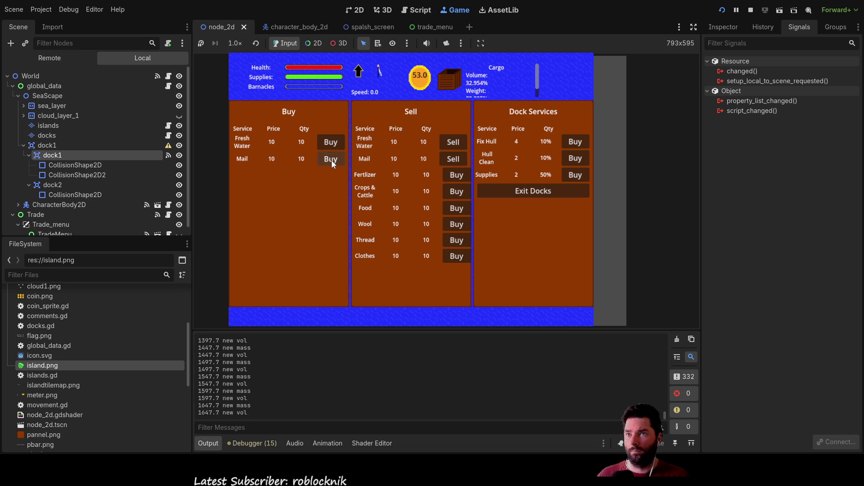
left_click(453, 142)
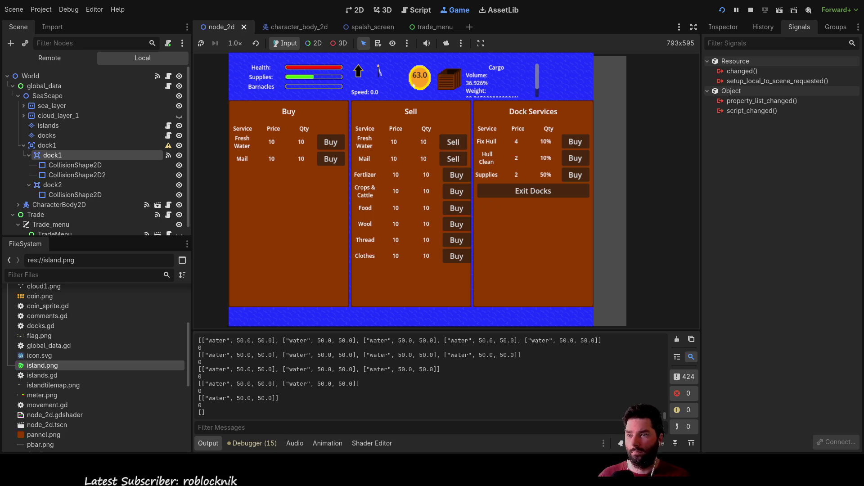
left_click(332, 160)
left_click(333, 160)
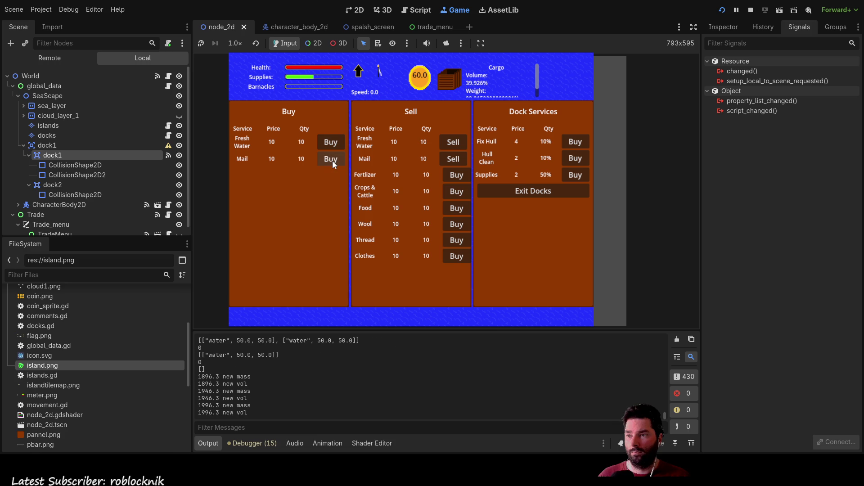
left_click(457, 158)
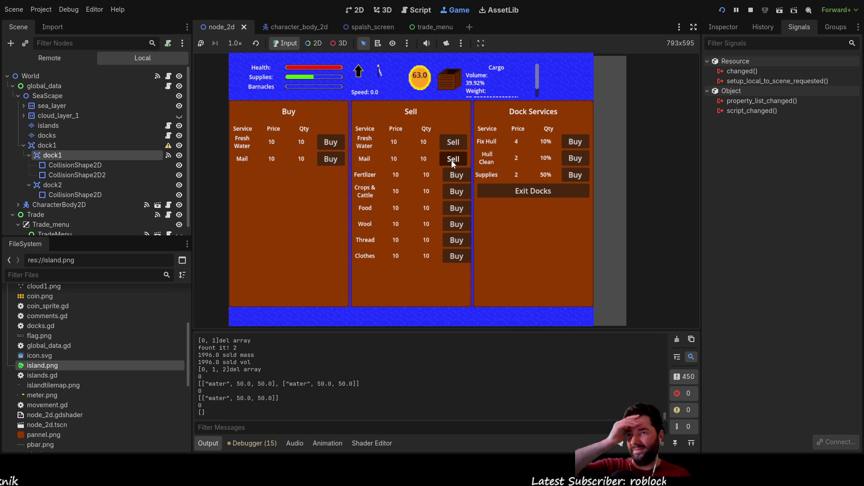
key("F8")
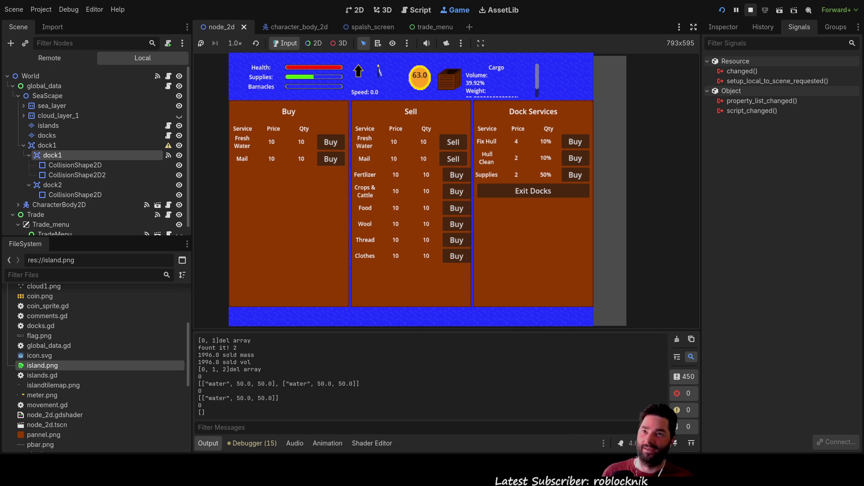
scroll(370, 233, "down", 5)
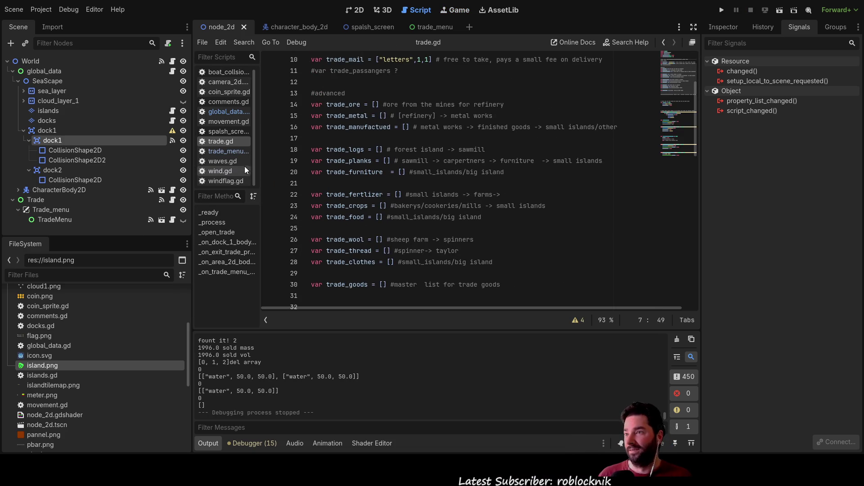
In trade_menu.gd's _on_buy_mail_pressed, set the mail cost to 0.
left_click(228, 150)
scroll(502, 223, "down", 6)
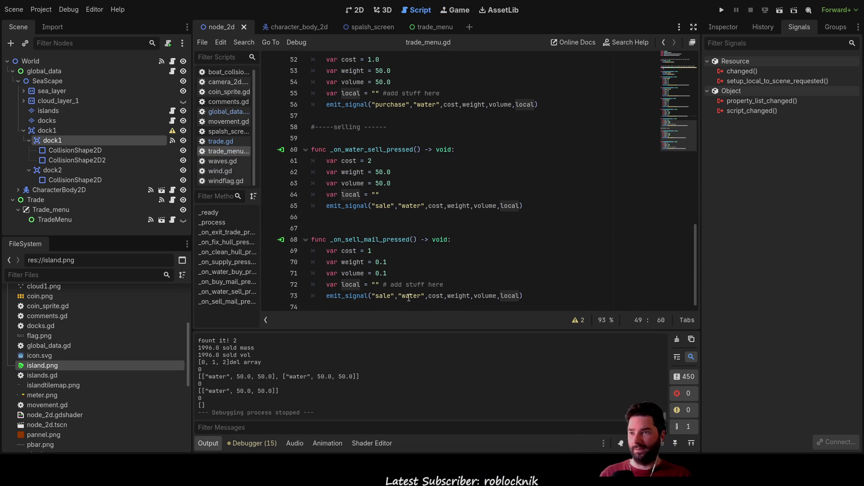
left_click_drag(403, 295, 422, 296)
type("mail")
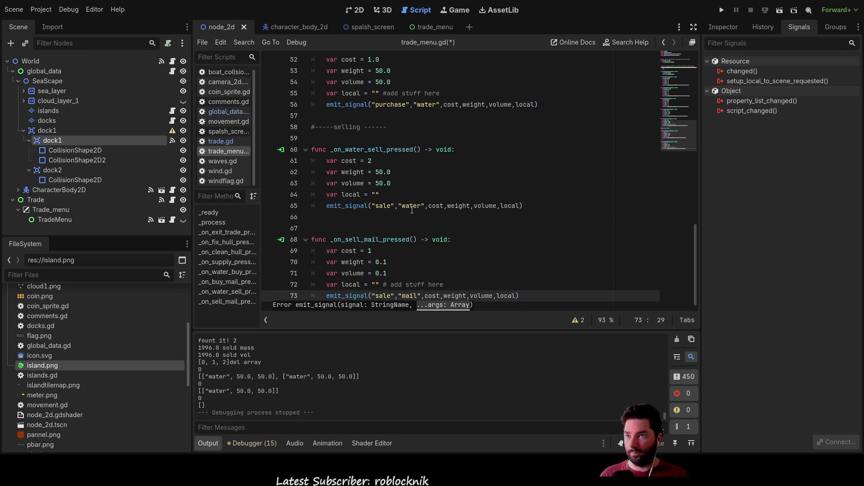
scroll(412, 210, "up", 3)
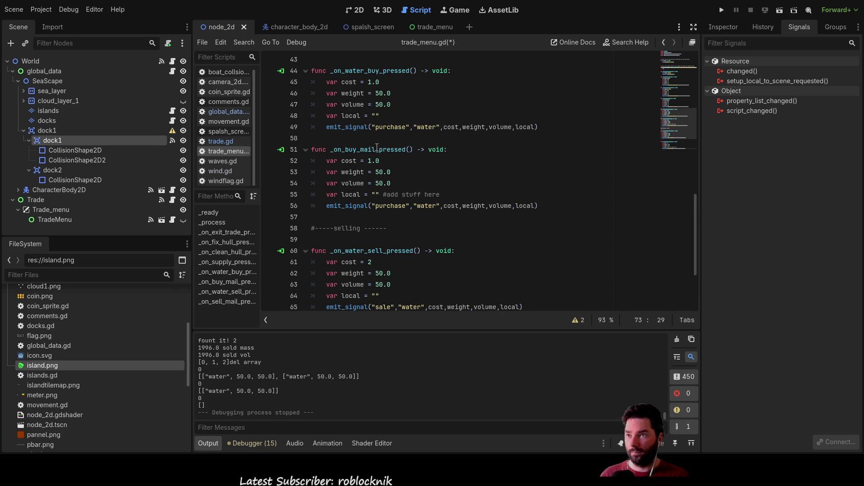
double_click(425, 206)
type("mail")
left_click(463, 177)
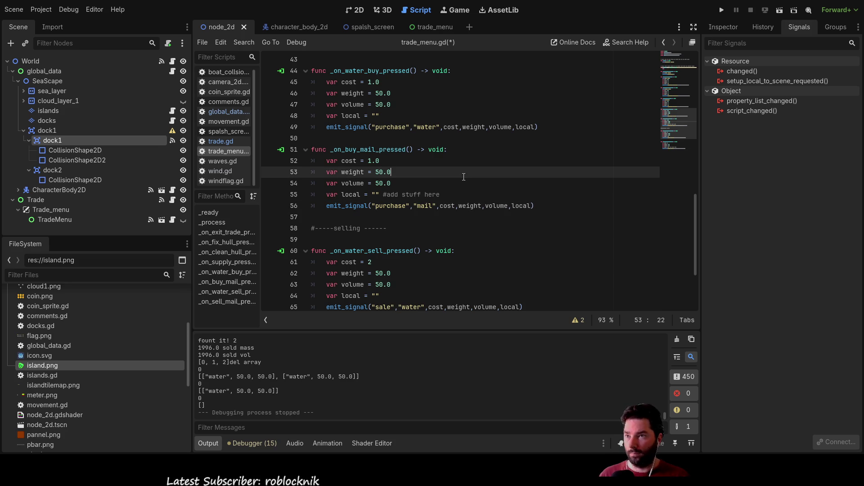
left_click(383, 171)
scroll(383, 172, "down", 3)
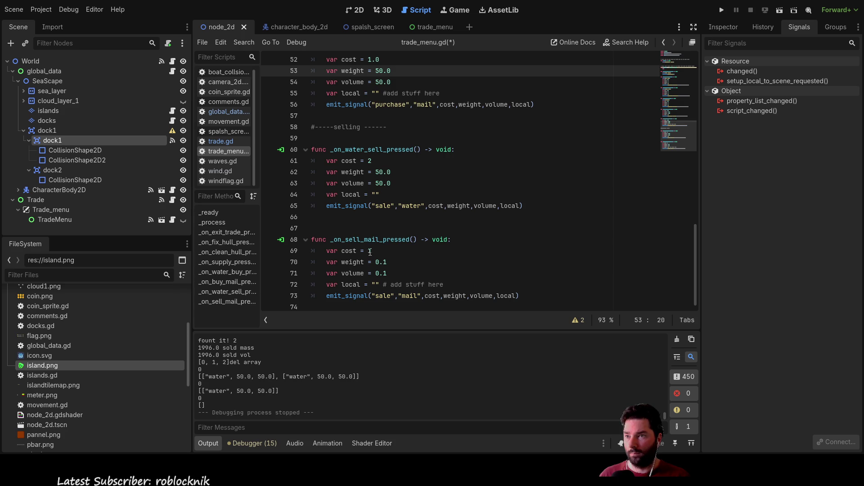
scroll(369, 251, "up", 2)
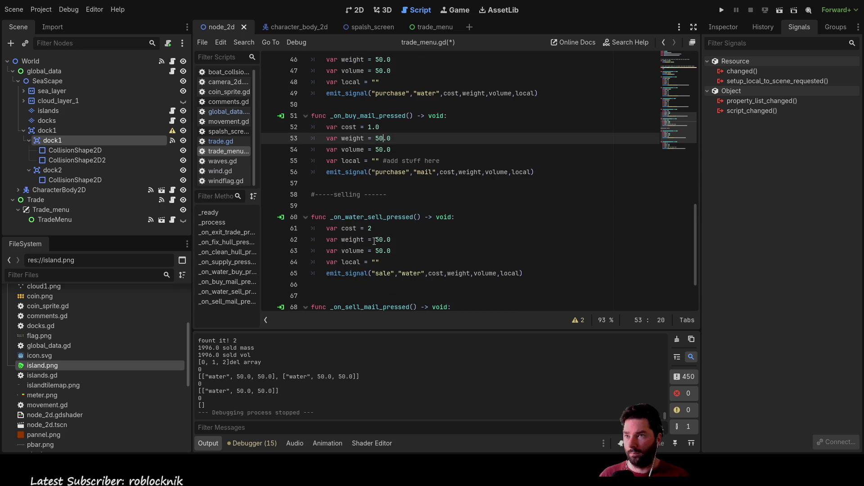
scroll(377, 160, "up", 1)
double_click(373, 161)
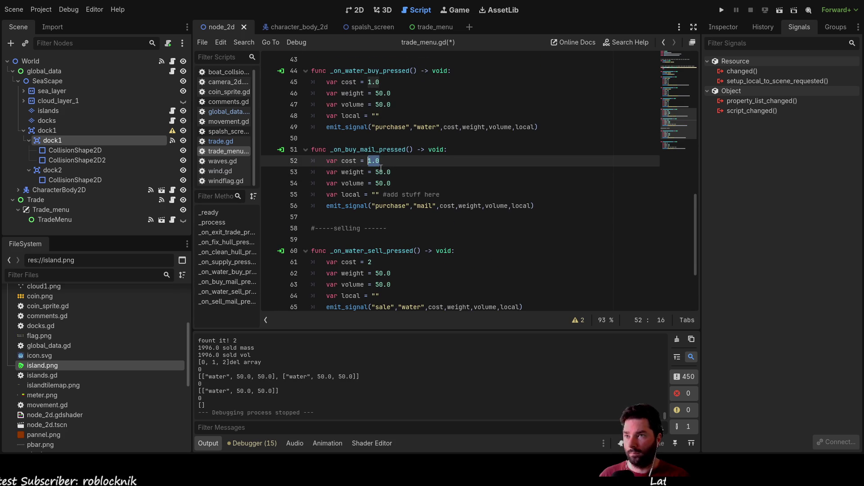
type("0")
key("Down")
Change the mail weight and volume values from 50.0 to 0.1.
key("Right")
key("Right")
key("Right")
scroll(464, 192, "down", 3)
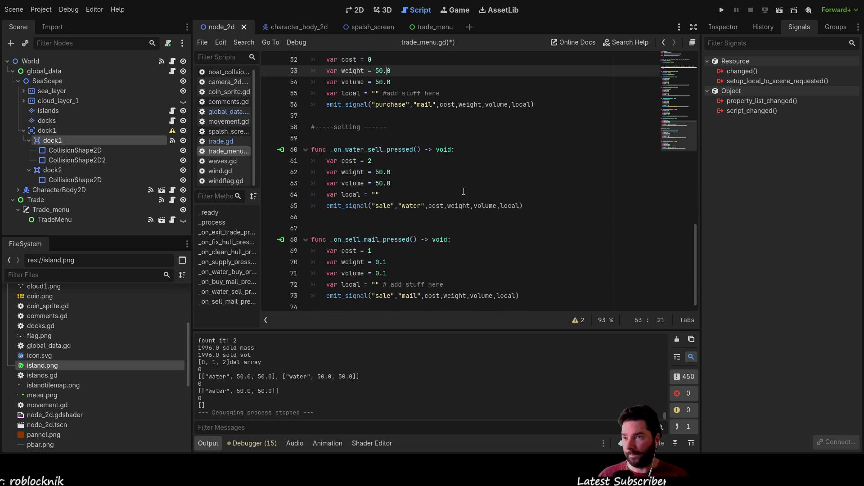
key("Right")
scroll(464, 192, "up", 2)
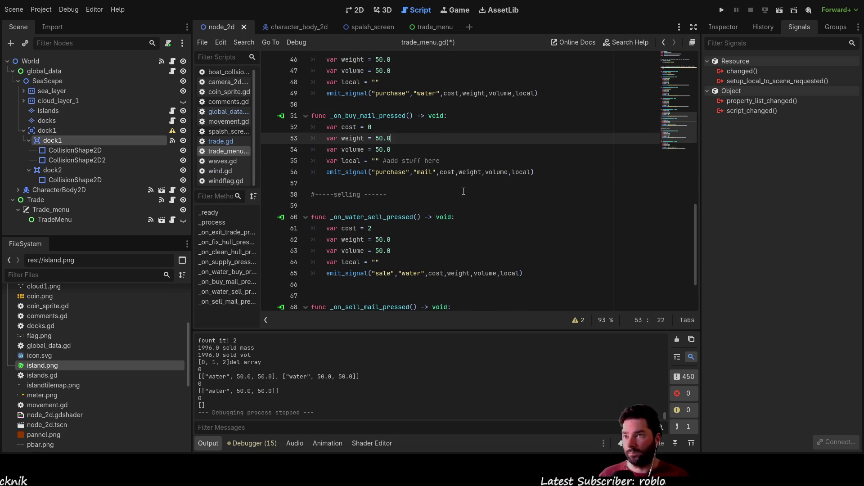
key("BackSpace")
key("BackSpace")
key("BackSpace")
type("0.1")
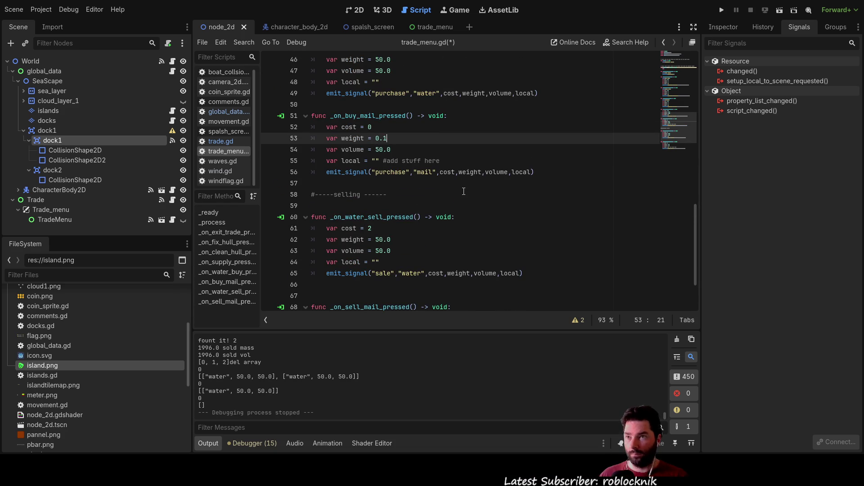
scroll(405, 157, "up", 1)
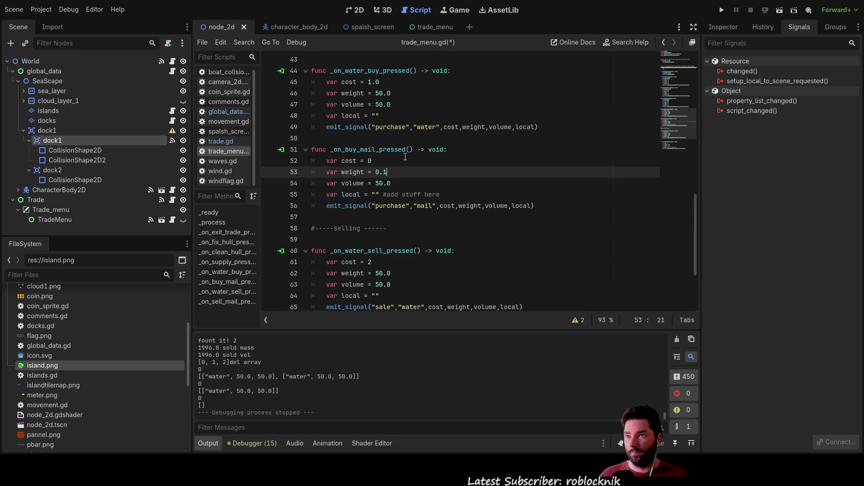
left_click(392, 184)
key("BackSpace")
key("BackSpace")
key("BackSpace")
key("BackSpace")
type("0.1")
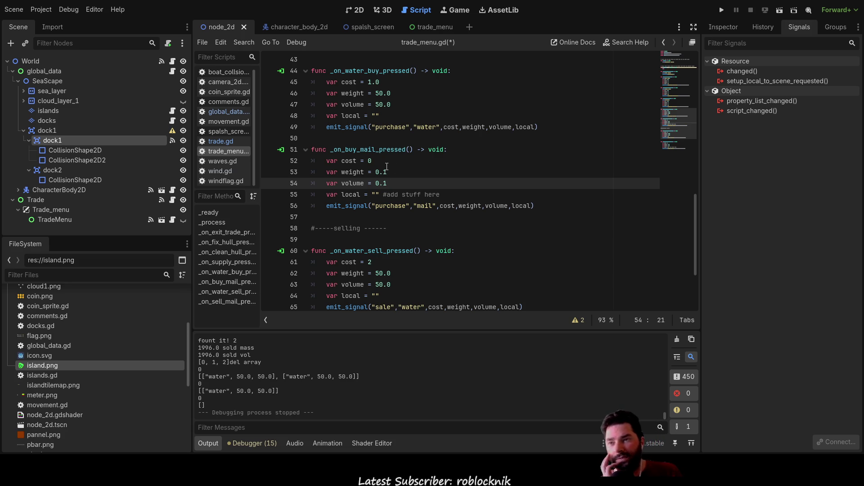
scroll(387, 166, "down", 2)
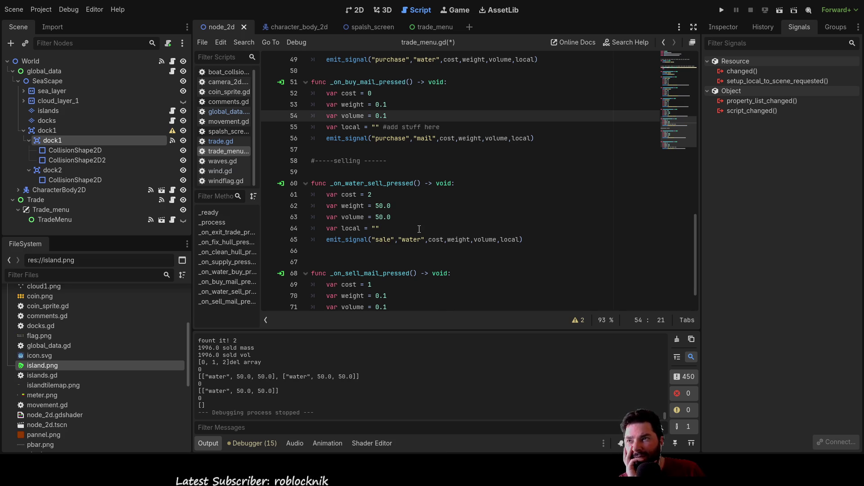
scroll(419, 230, "up", 5)
scroll(419, 230, "up", 5)
scroll(419, 230, "up", 5)
scroll(418, 230, "up", 2)
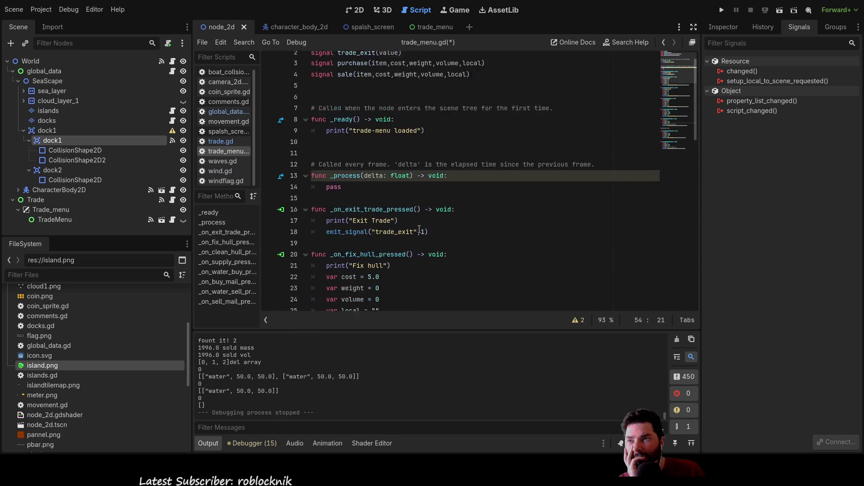
scroll(419, 230, "down", 8)
scroll(419, 230, "down", 8)
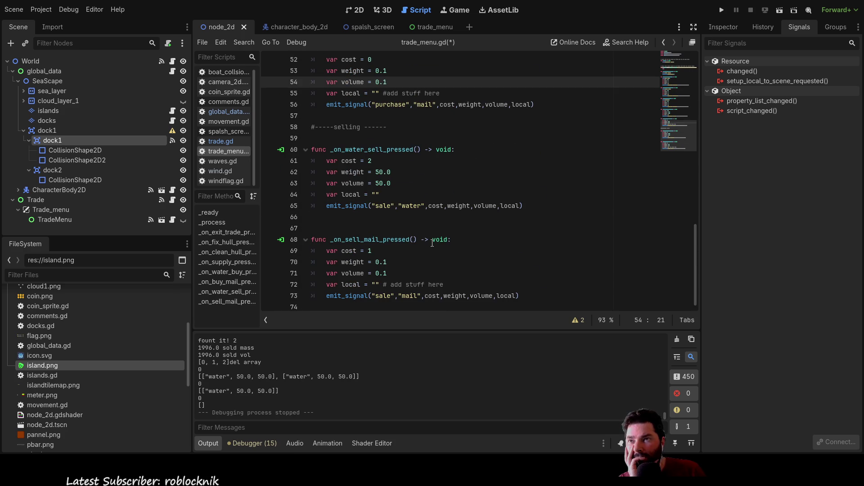
scroll(419, 230, "up", 3)
scroll(375, 203, "down", 1)
scroll(375, 202, "down", 3)
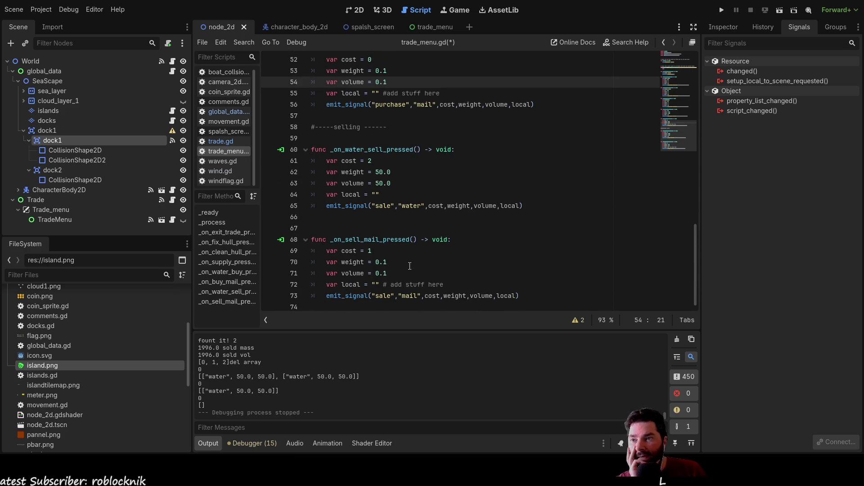
left_click_drag(443, 284, 371, 284)
scroll(441, 240, "up", 1)
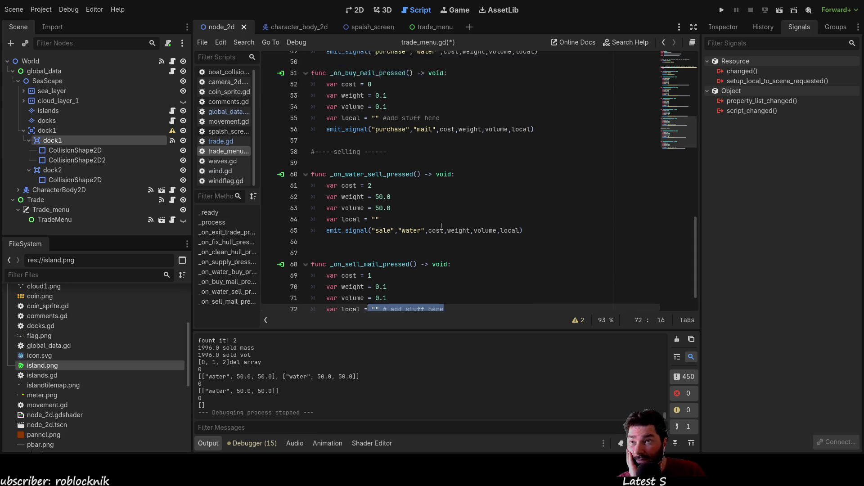
scroll(441, 227, "up", 2)
left_click_drag(440, 161, 371, 161)
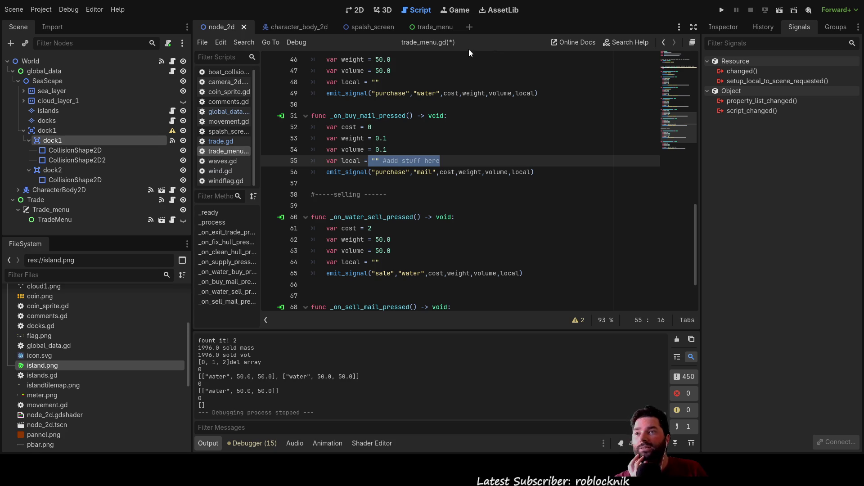
Save trade_menu.gd with the new mail cost, weight and volume.
key("ctrl+s")
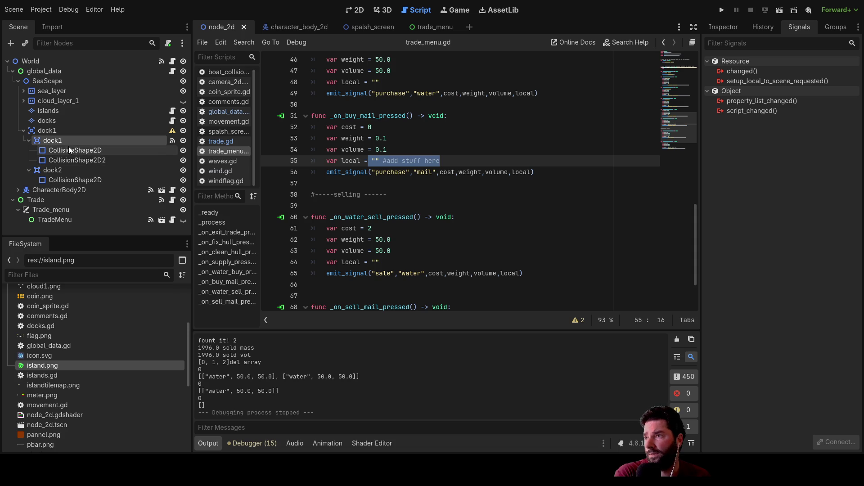
Connect dock1's body_entered signal to a new _on_dock_1_body_entered handler in trade_menu.gd.
left_click(58, 140)
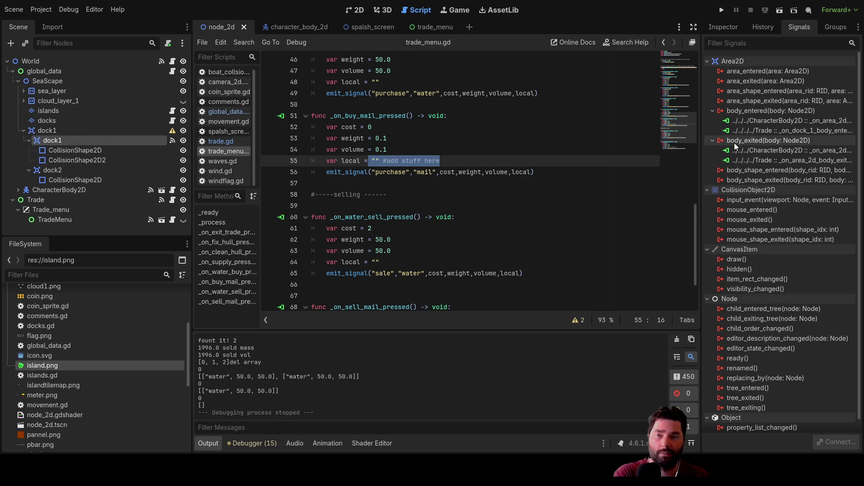
left_click(774, 112)
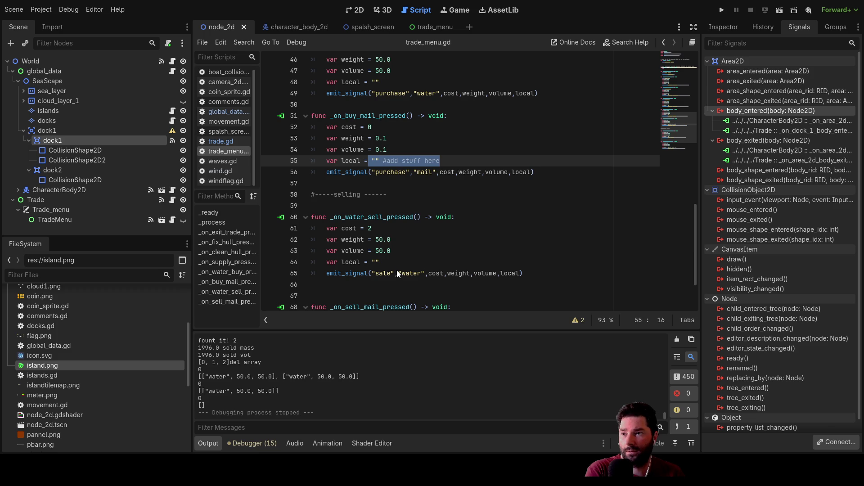
key("Return")
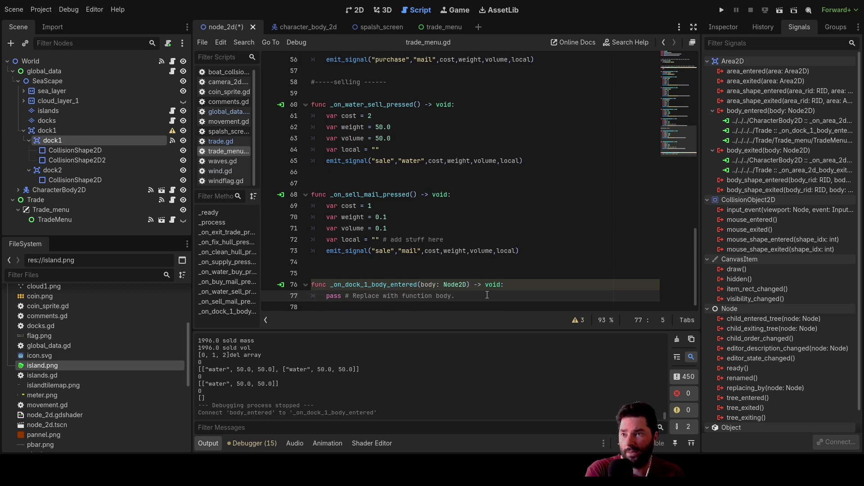
scroll(473, 236, "up", 15)
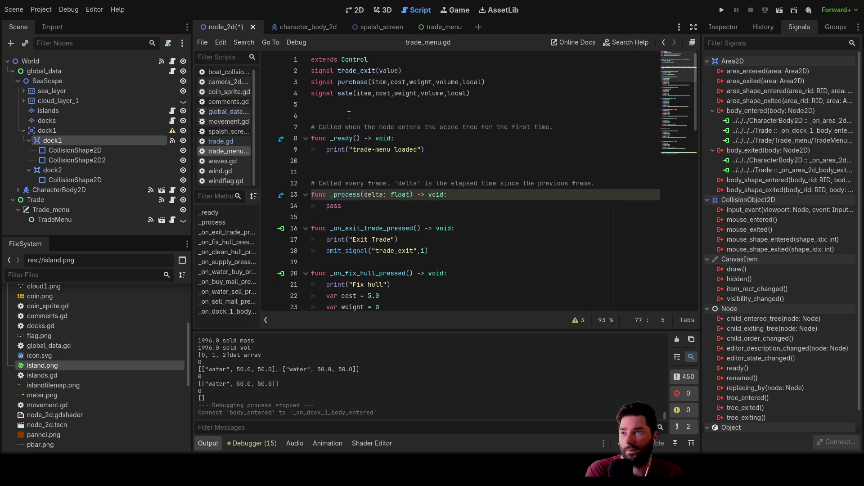
scroll(349, 158, "down", 4)
scroll(396, 155, "down", 4)
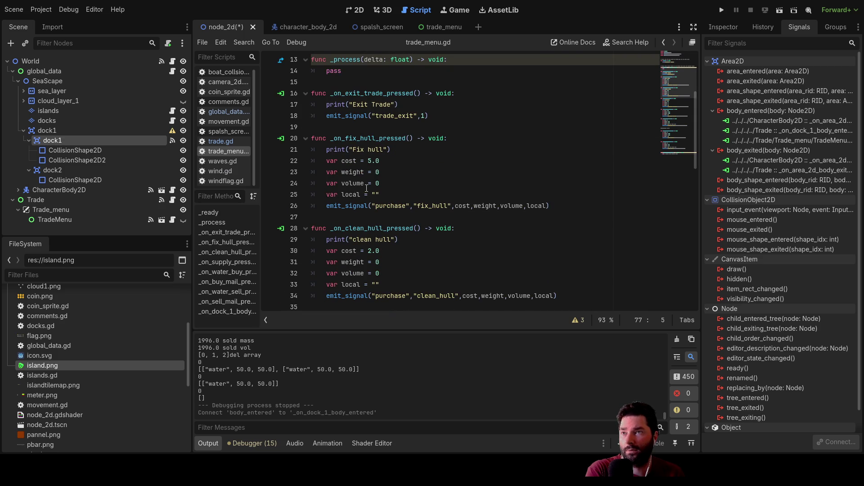
scroll(371, 183, "up", 4)
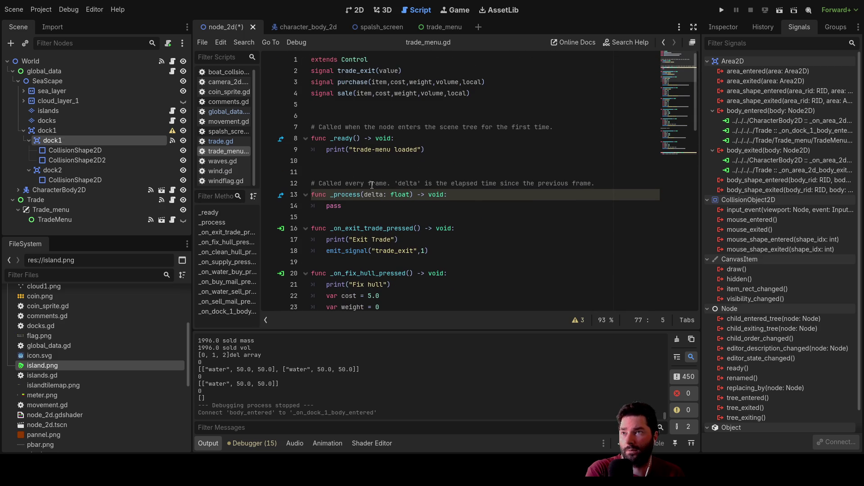
Insert var local = "" on a new line below extends Control.
left_click(330, 106)
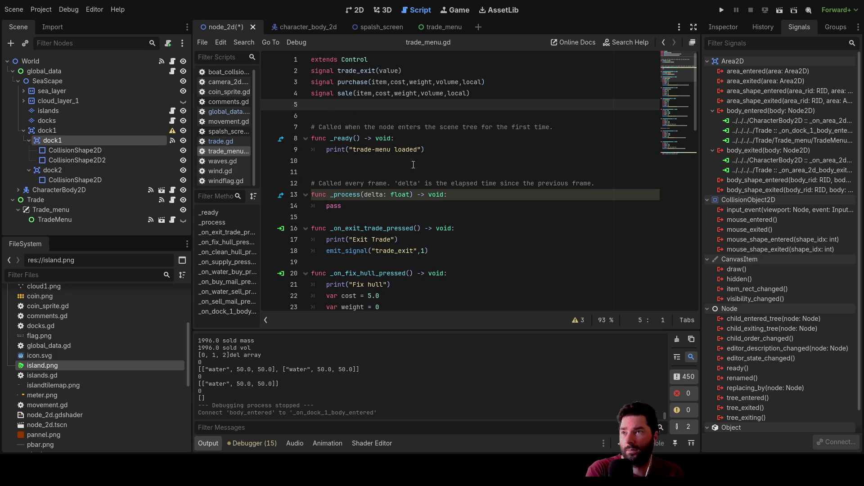
key("Up")
key("Up")
key("Up")
key("Up")
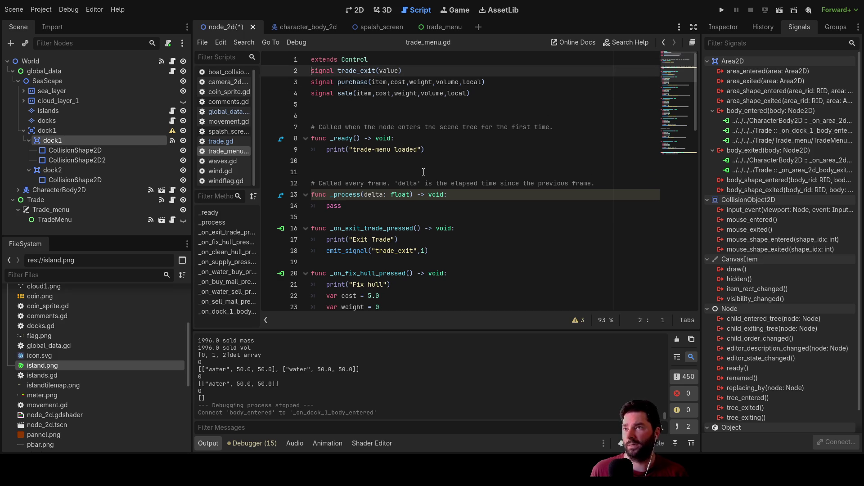
key("End")
key("Return")
key("Return")
key("Up")
key("Down")
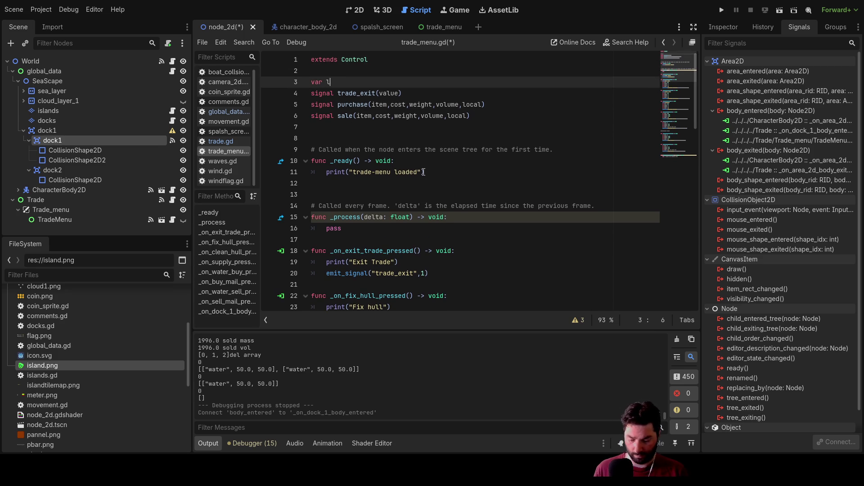
type("ocal = \"\"")
key("Left")
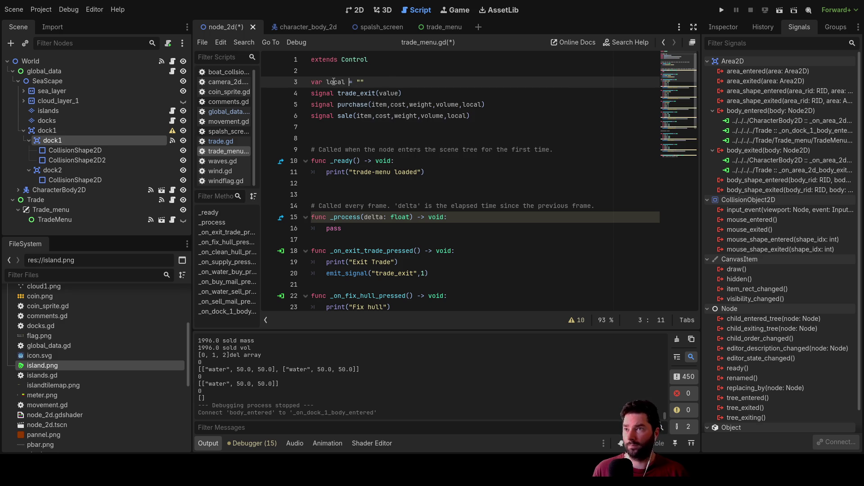
scroll(427, 169, "down", 6)
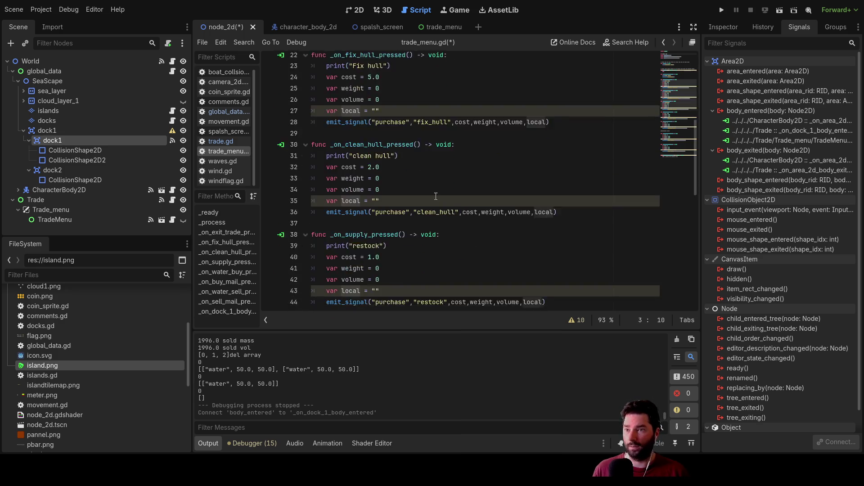
scroll(432, 190, "down", 6)
scroll(436, 210, "down", 5)
Replace pass in _on_dock_1_body_entered with the start of a local = assignment.
double_click(334, 296)
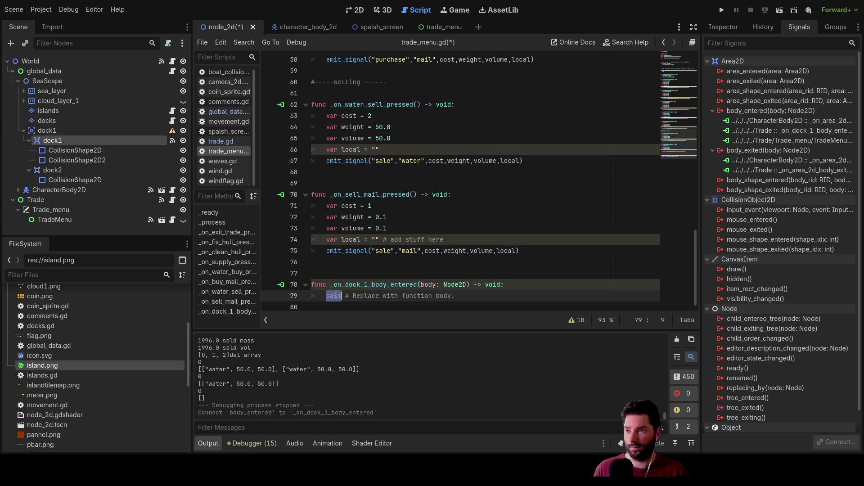
type("local")
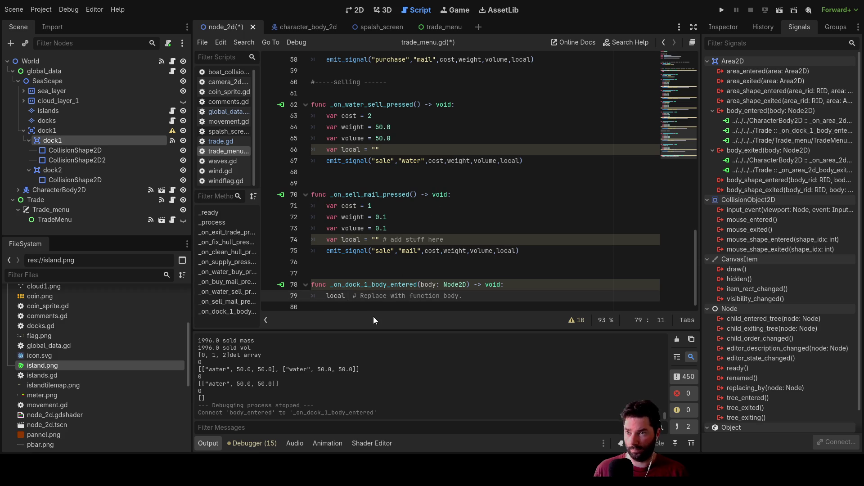
key("Delete")
key("Delete")
key("Delete")
key("Delete")
key("Delete")
key("Delete")
key("Delete")
key("Delete")
key("Delete")
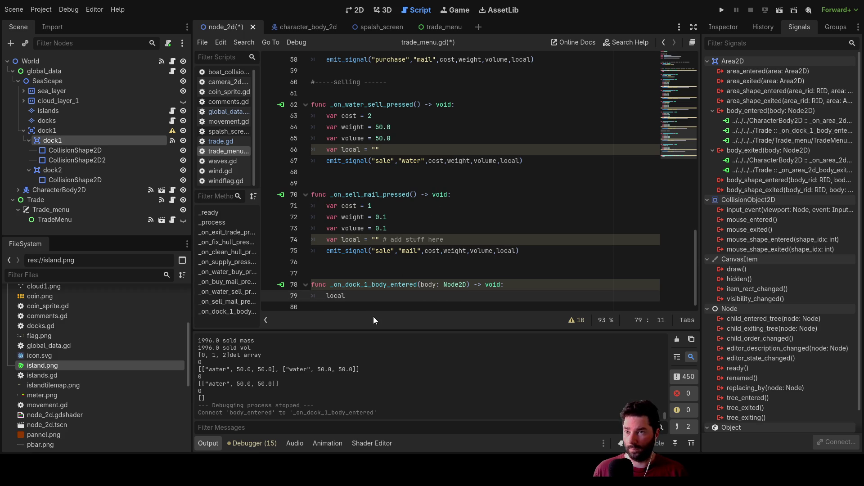
key("BackSpace")
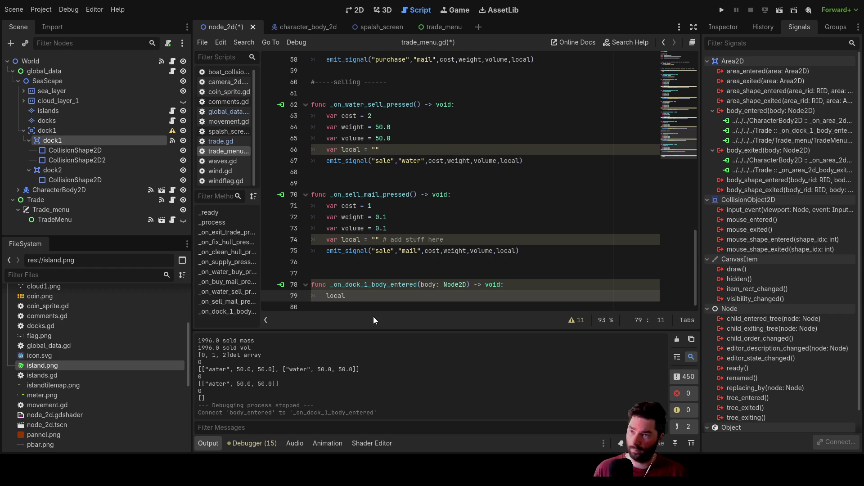
type("=\"")
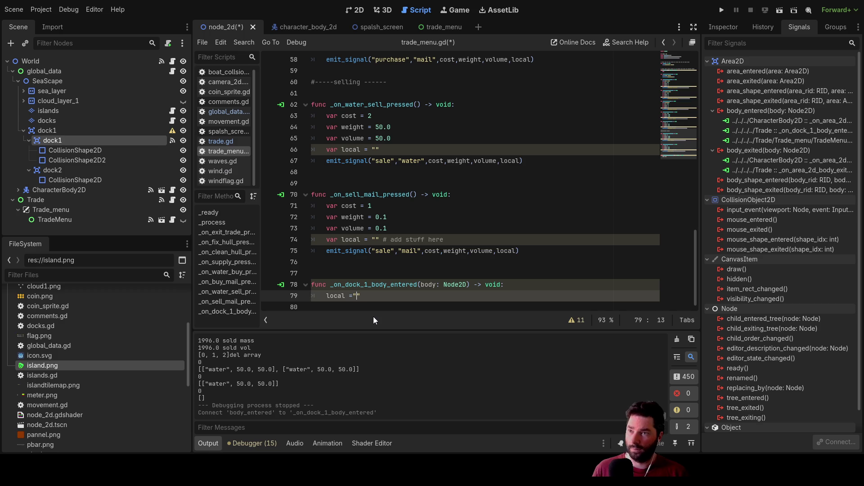
key("BackSpace")
type("\"\"")
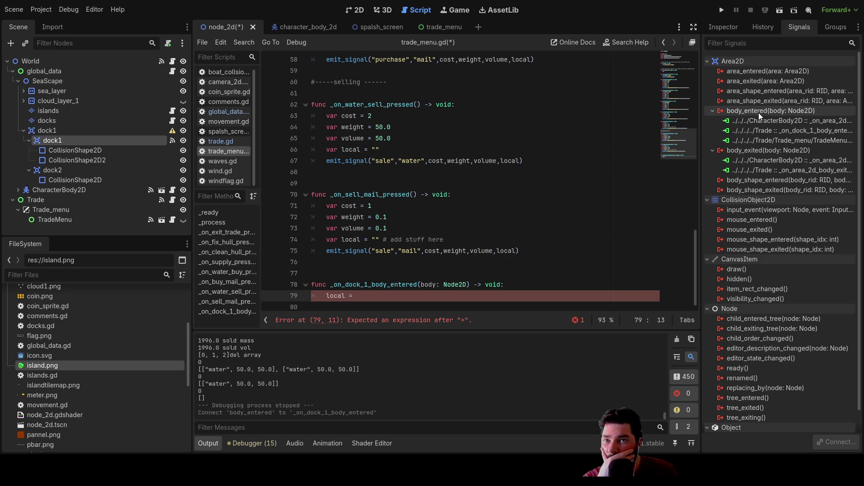
left_click(758, 113)
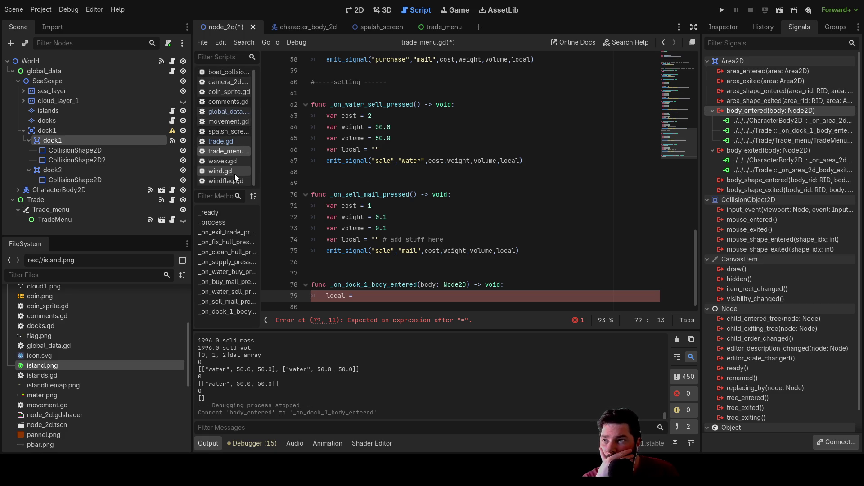
Look through movement.gd and wind.gd, then open boat_collsion.gd.
left_click(228, 122)
scroll(445, 183, "up", 5)
scroll(448, 186, "up", 10)
scroll(445, 184, "up", 10)
scroll(444, 185, "up", 10)
scroll(444, 184, "up", 8)
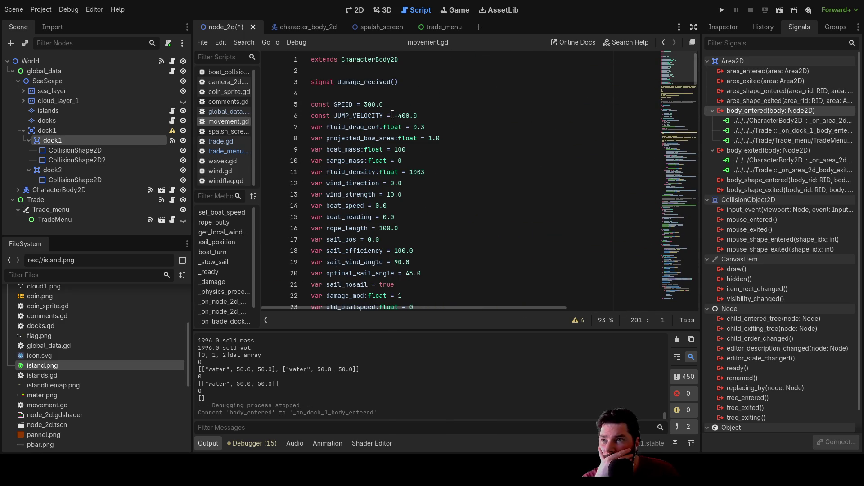
scroll(383, 84, "down", 5)
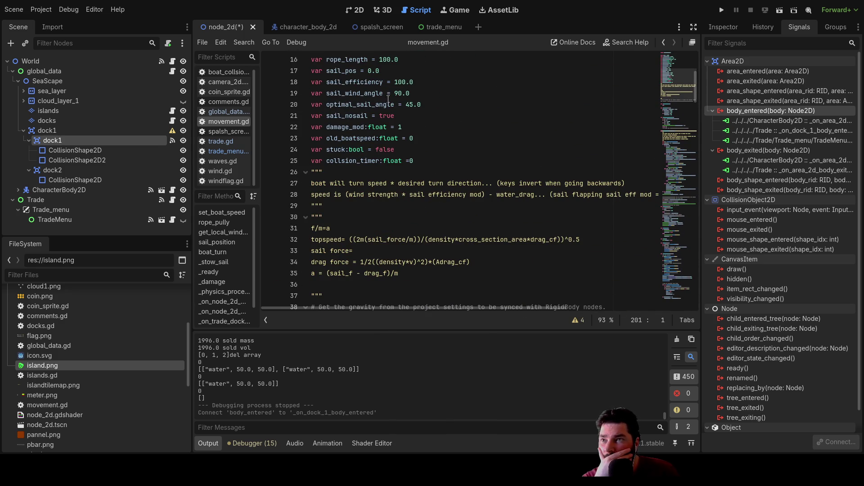
left_click(226, 171)
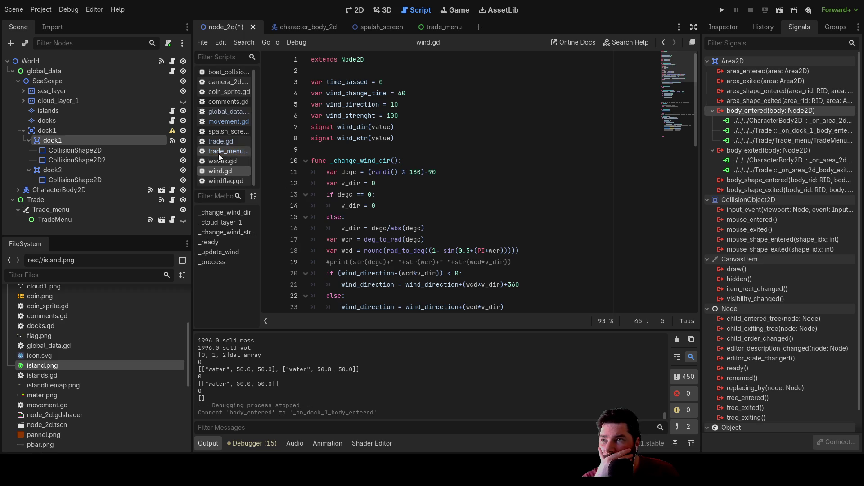
left_click(225, 71)
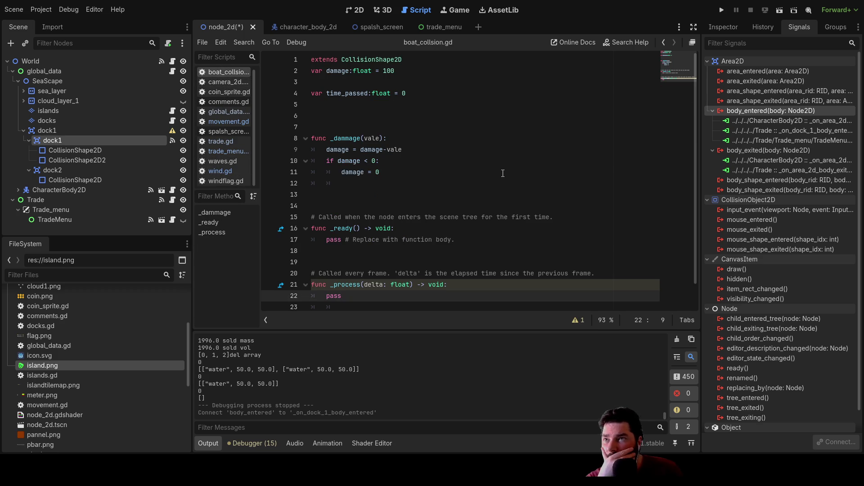
scroll(513, 184, "down", 1)
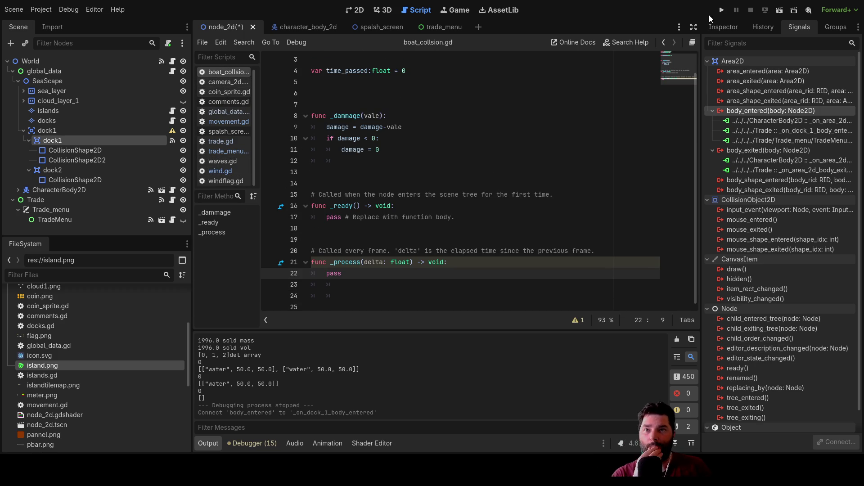
left_click(723, 27)
scroll(754, 248, "down", 3)
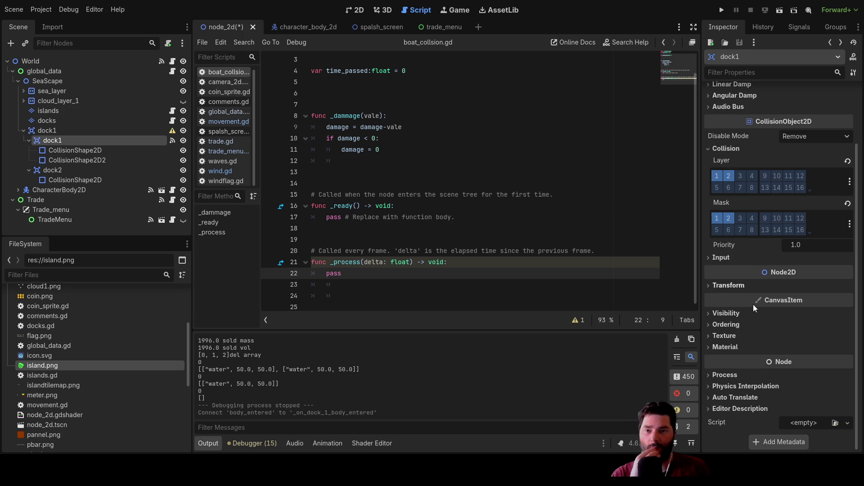
scroll(822, 224, "up", 3)
scroll(822, 224, "up", 1)
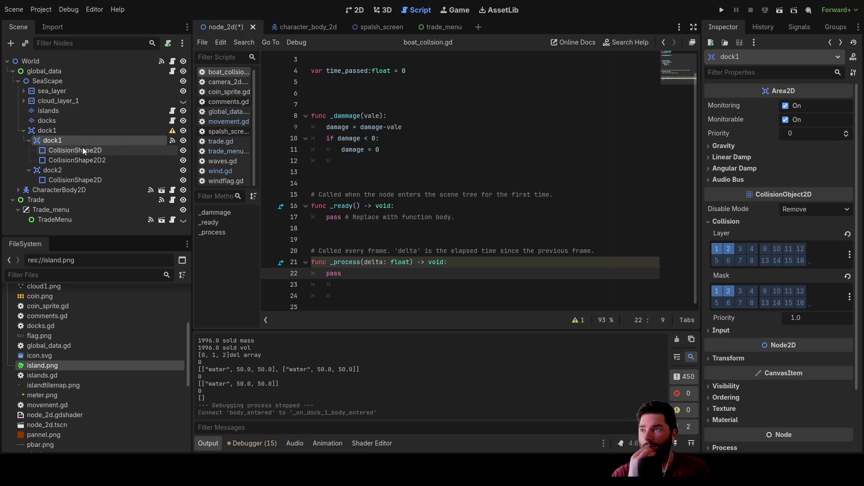
left_click(48, 132)
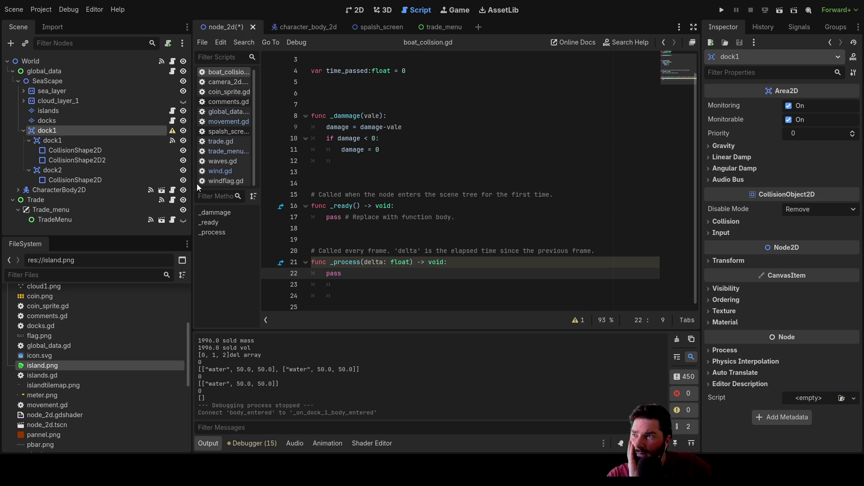
left_click(57, 151)
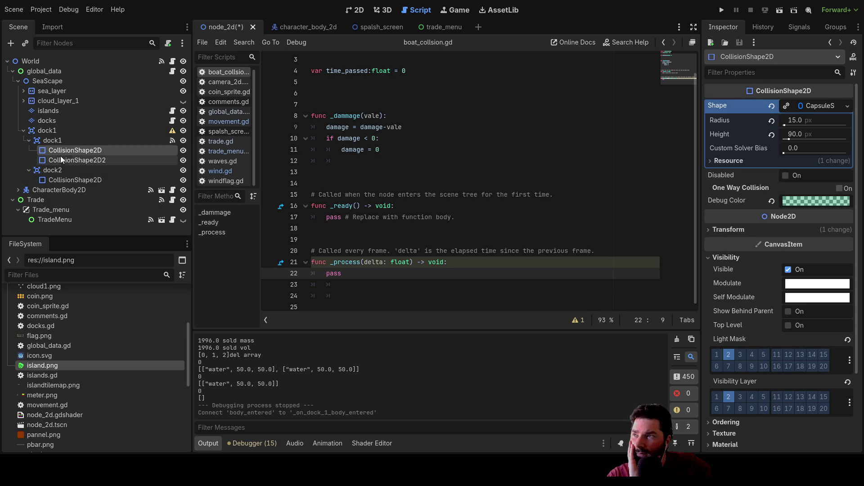
scroll(719, 306, "down", 4)
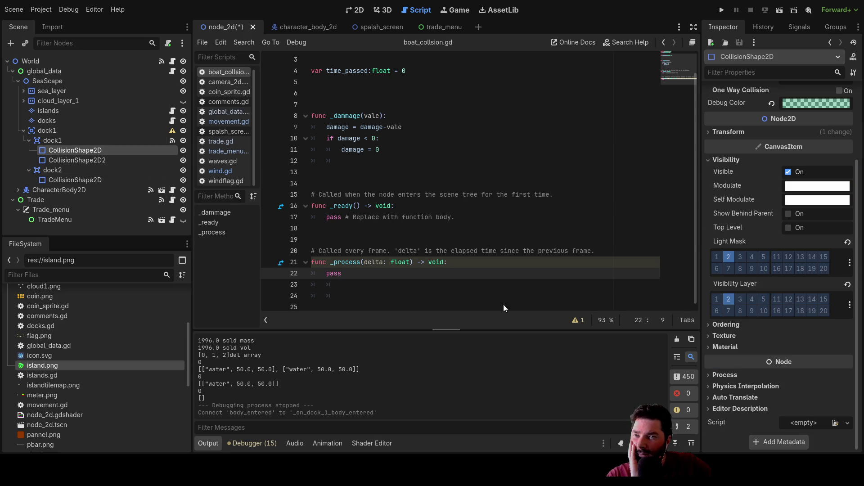
left_click(77, 160)
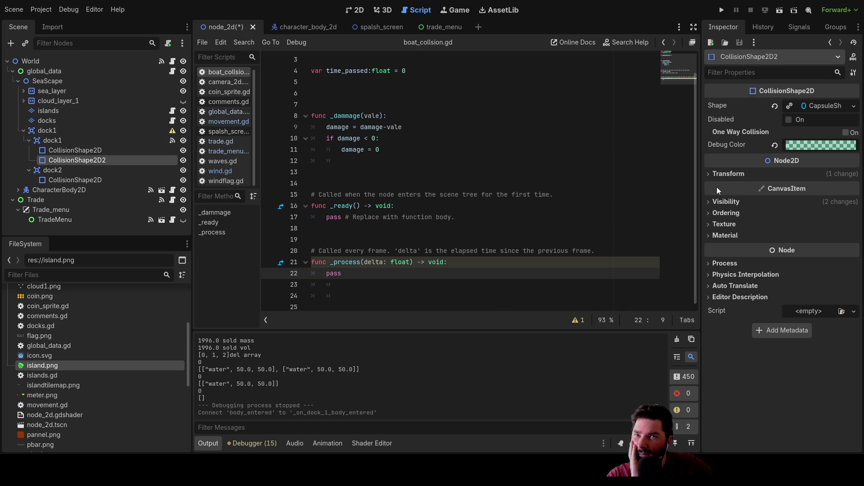
left_click(52, 140)
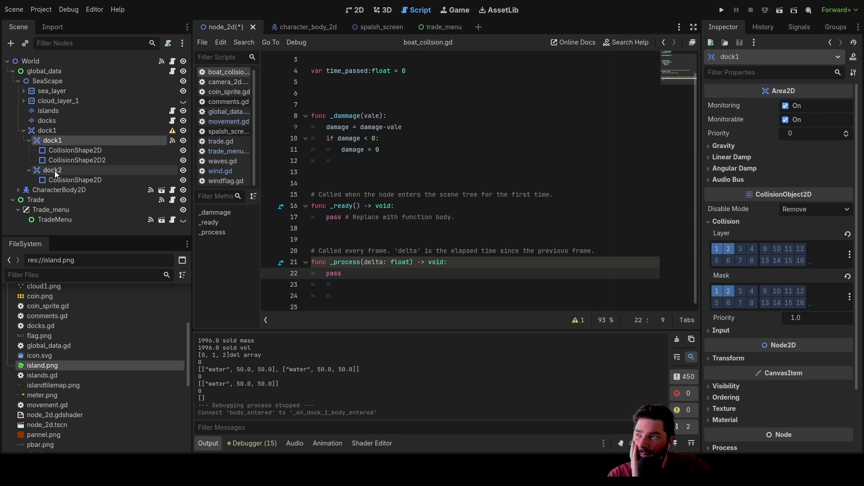
left_click(52, 131)
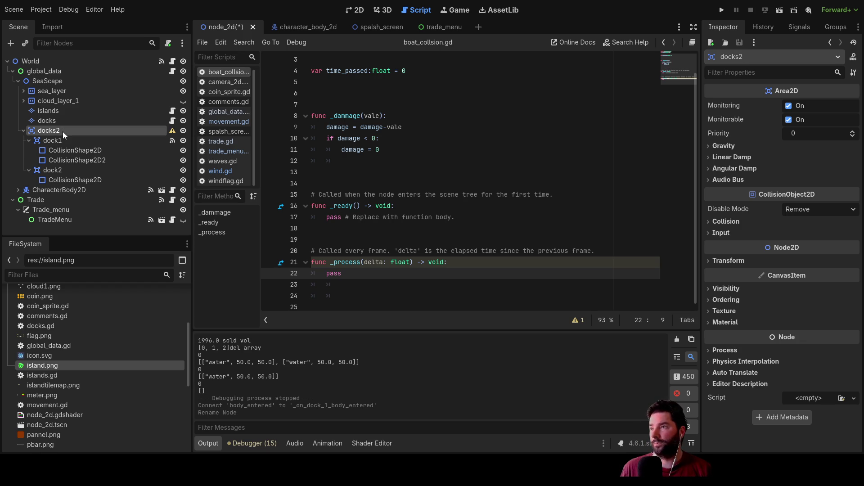
type("docks2")
Confirm the outer dock1 node's new name docks2, then select global_data for adding a node.
key("Return")
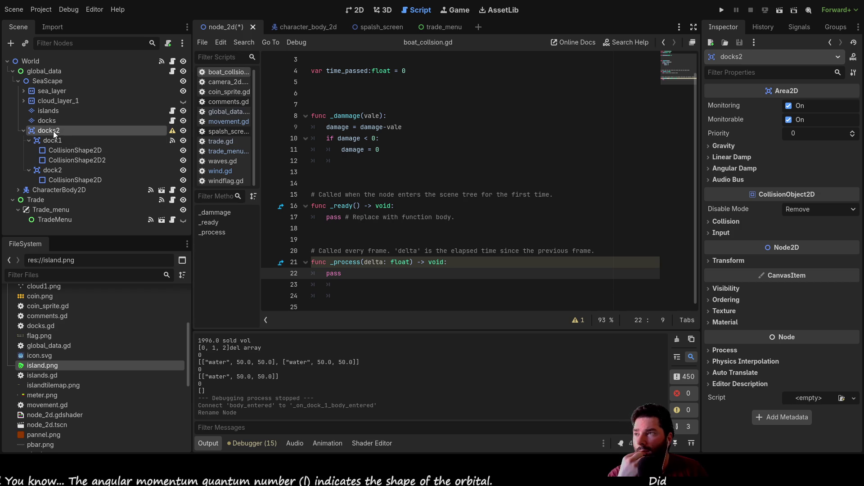
left_click(43, 71)
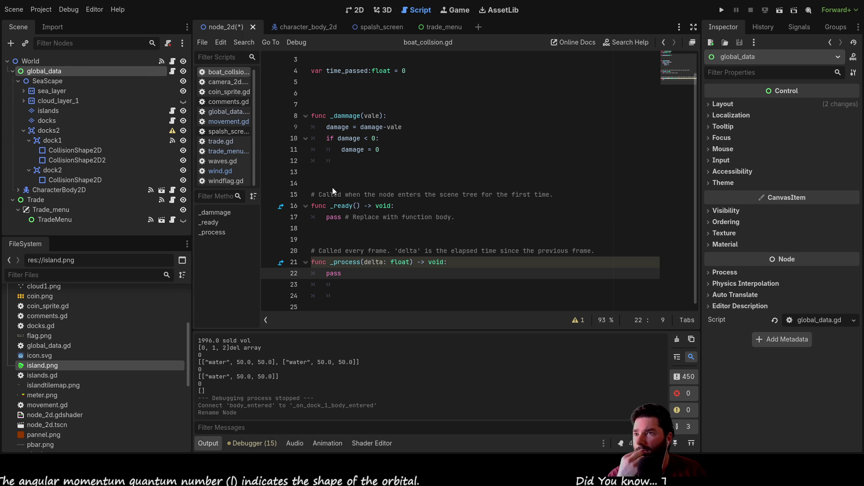
Add a Control node named Docks and move it up beside the dock nodes in SeaScape.
key("ctrl+v")
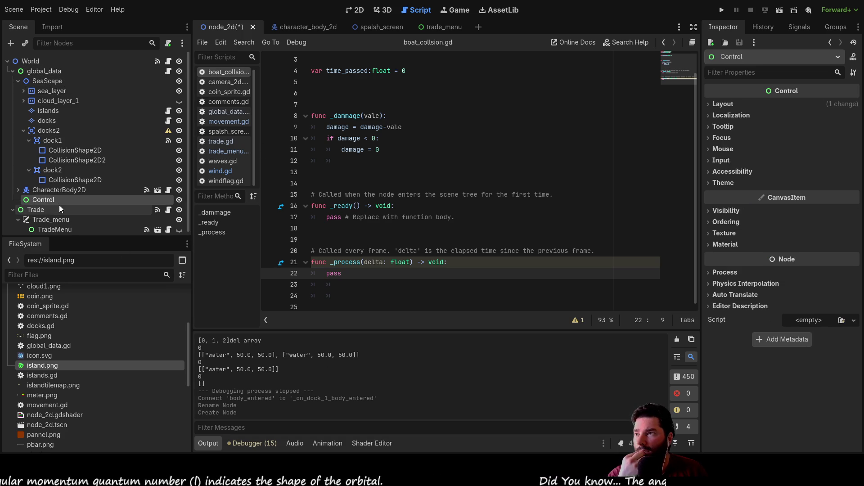
mouse_move(43, 200)
left_mouse_down()
mouse_move(52, 113)
mouse_move(37, 200)
left_mouse_up()
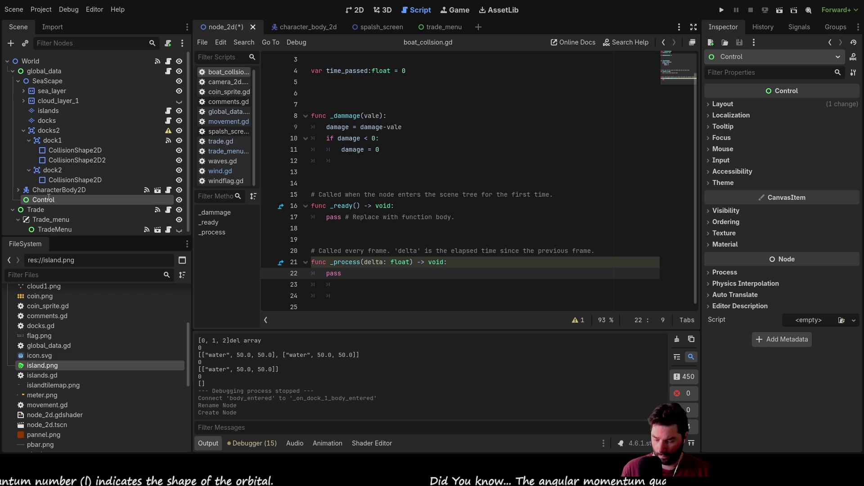
type("Docks")
key("Return")
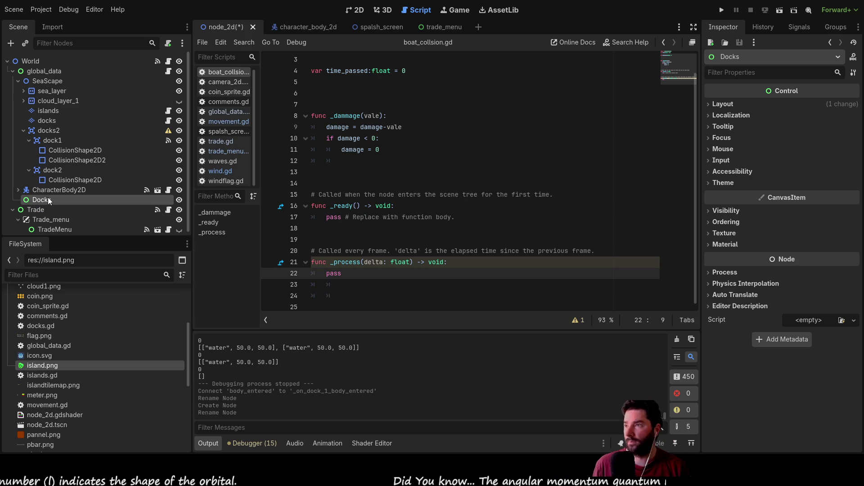
left_click_drag(48, 200, 52, 126)
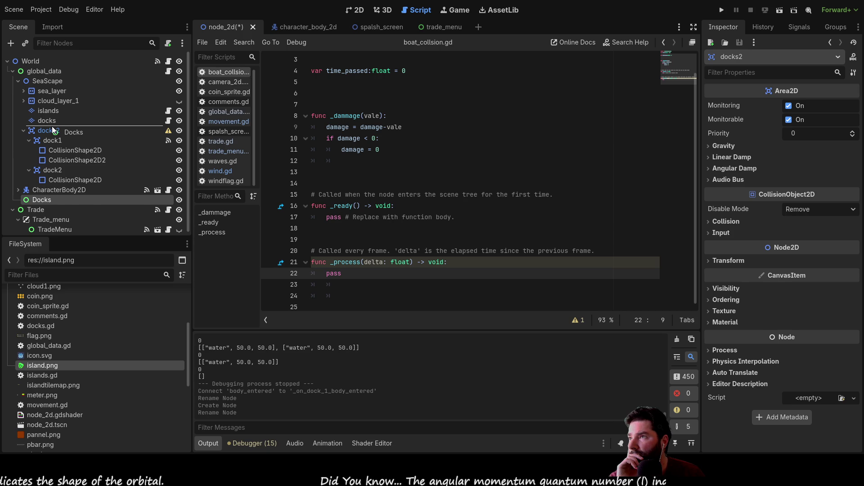
Reparent dock1 and dock2 under the new Docks node.
mouse_move(54, 148)
left_mouse_down()
mouse_move(64, 137)
mouse_move(51, 129)
left_mouse_up()
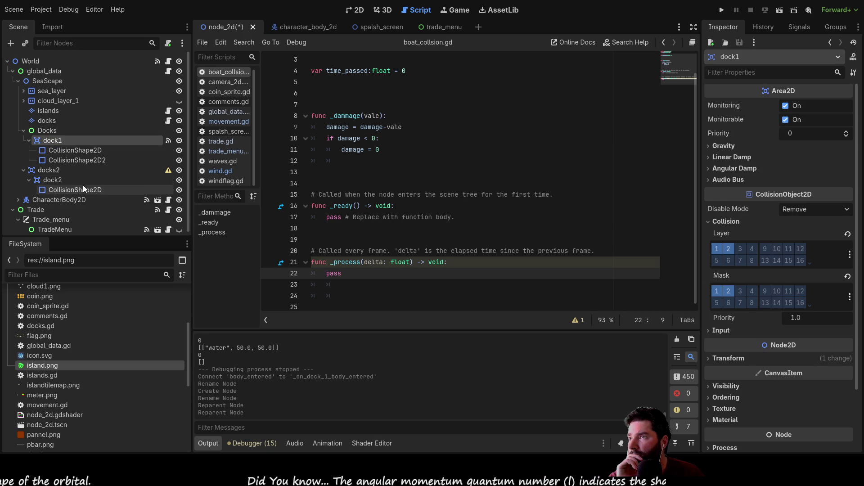
left_click(42, 170)
left_click_drag(56, 180, 47, 132)
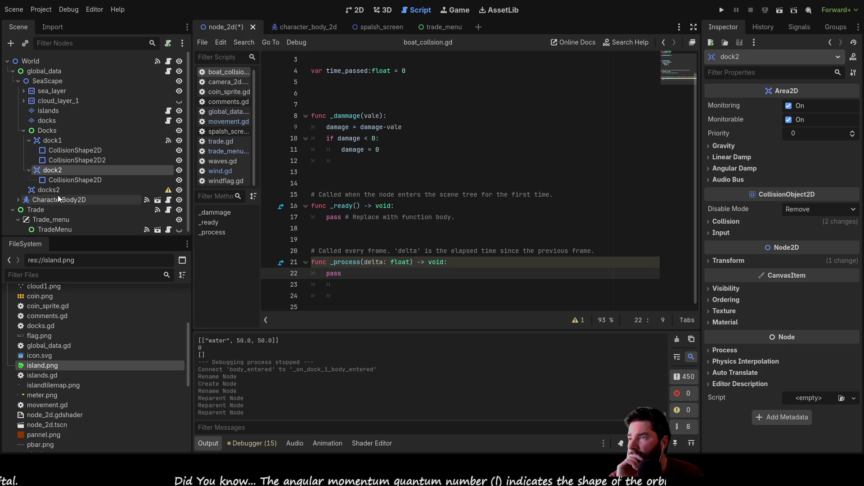
Check dock1 and dock2 signal connections survived, then delete the empty docks2 node.
left_click(49, 190)
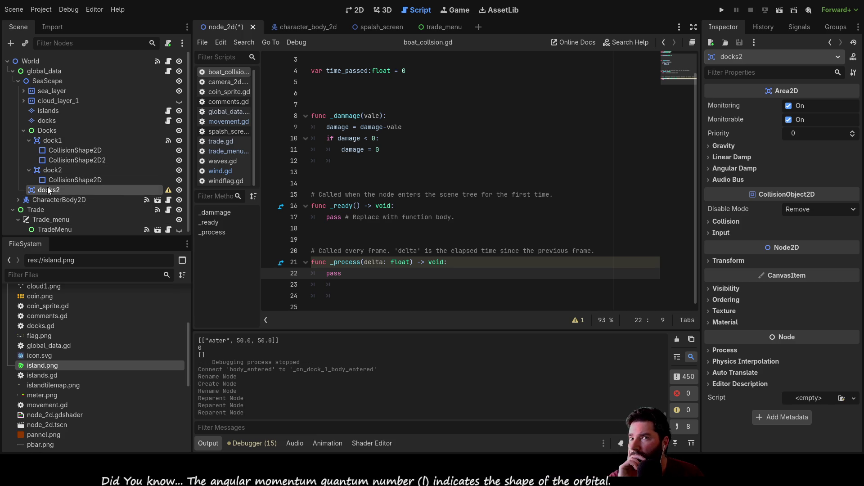
left_click(799, 27)
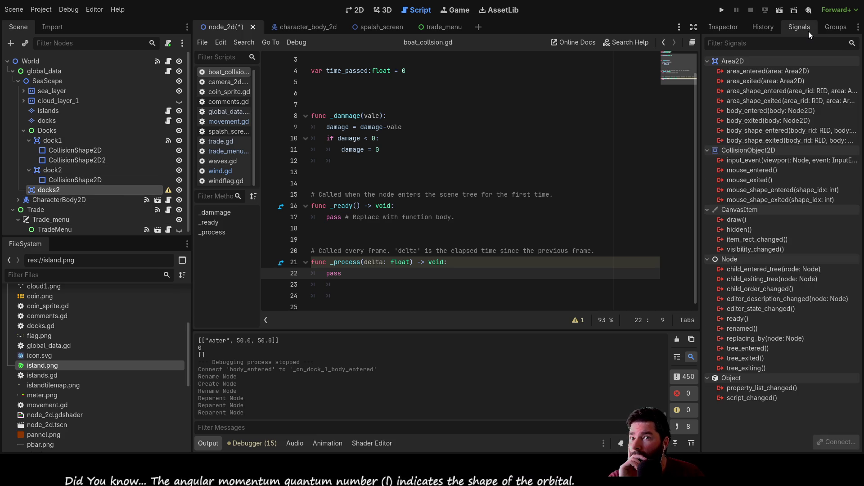
left_click(52, 141)
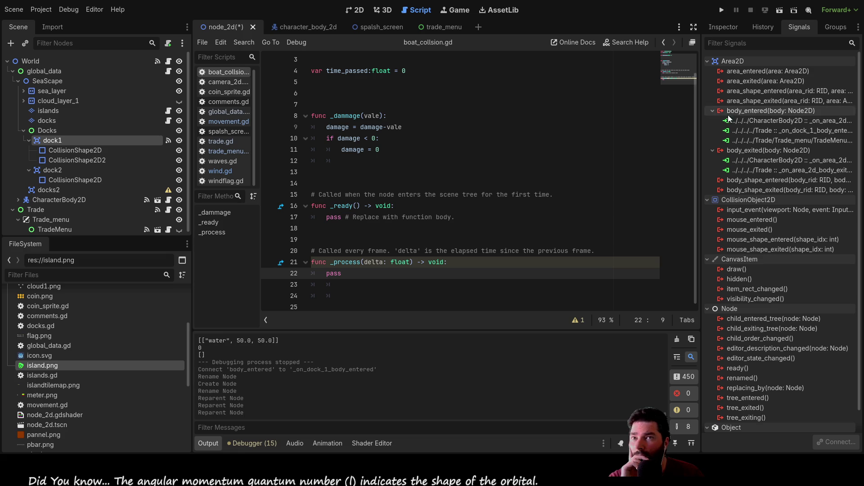
left_click(55, 169)
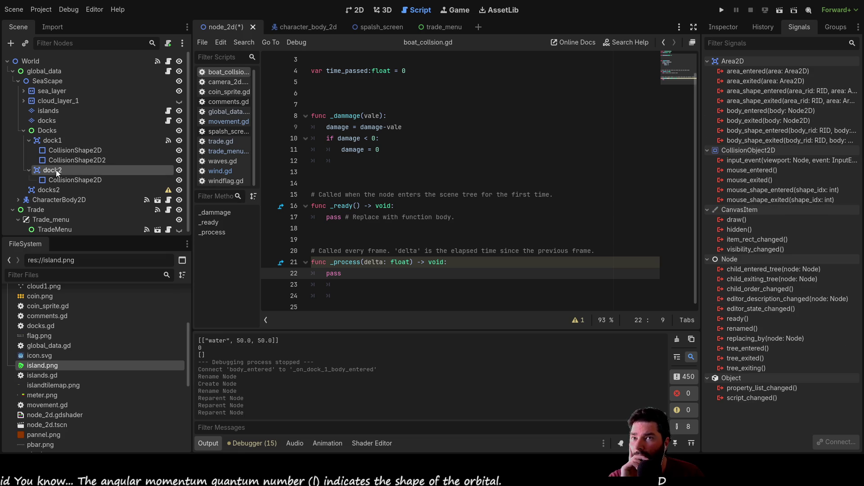
left_click(49, 190)
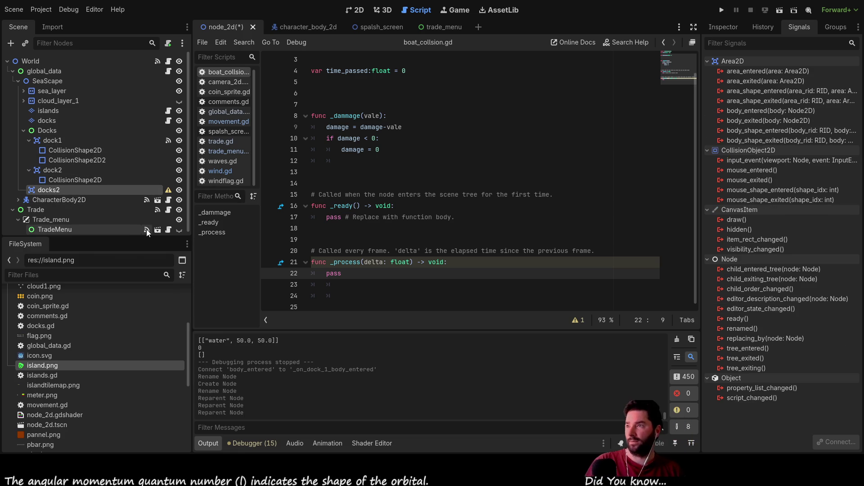
key("Delete")
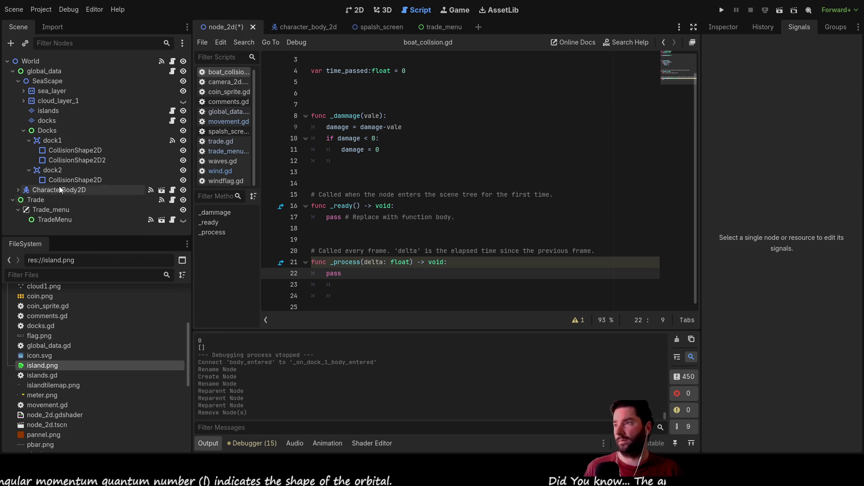
View dock1's signals and jump to its _on_dock_1_body_entered handler in trade.gd.
left_click(57, 130)
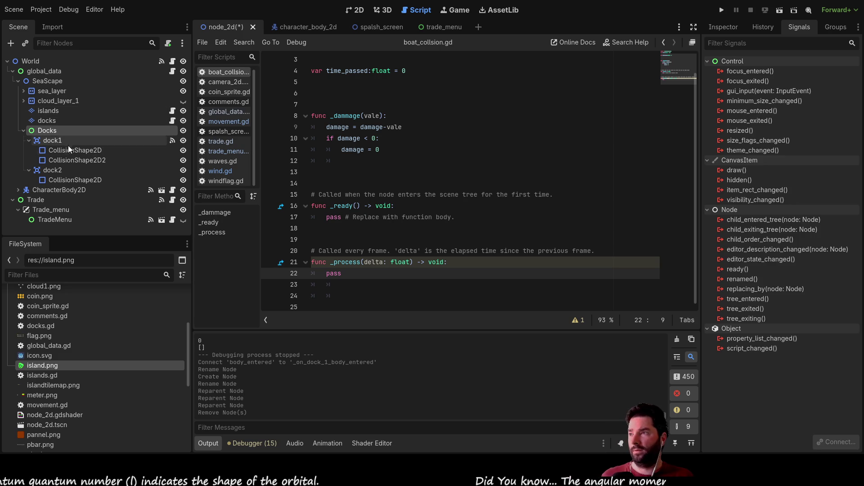
left_click(60, 141)
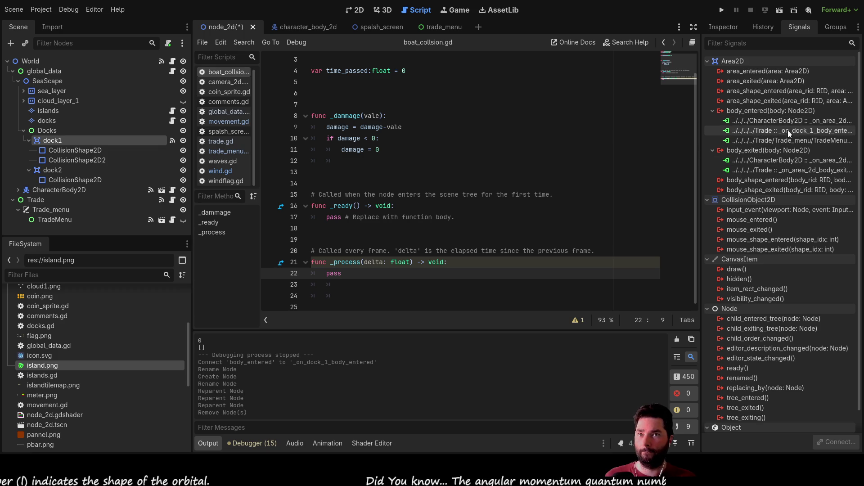
double_click(765, 129)
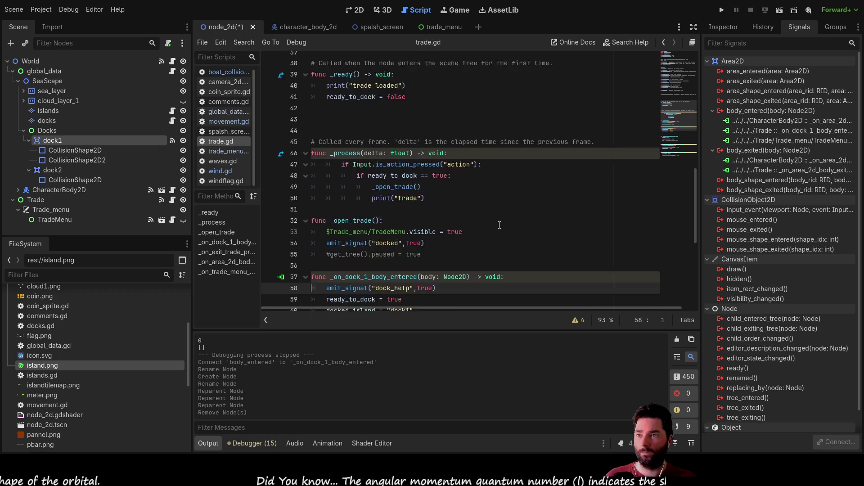
scroll(501, 224, "down", 3)
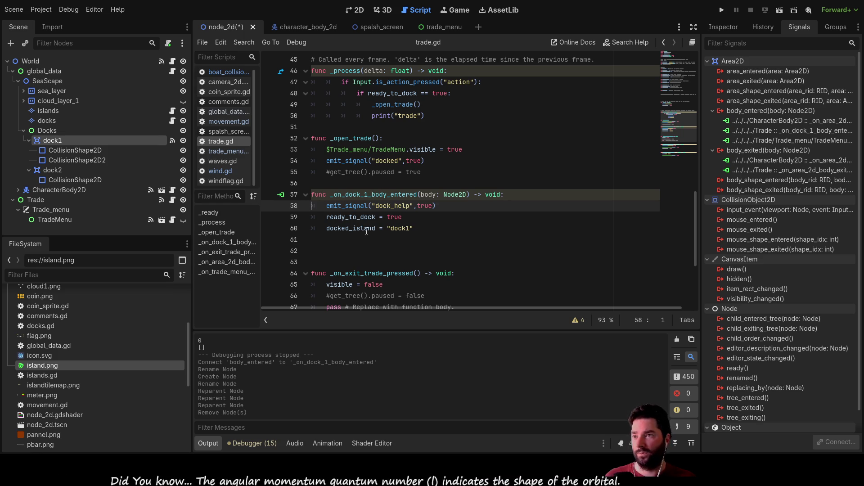
Highlight docked_island in trade.gd's dock1 handler to review its uses.
left_click(415, 229)
double_click(352, 228)
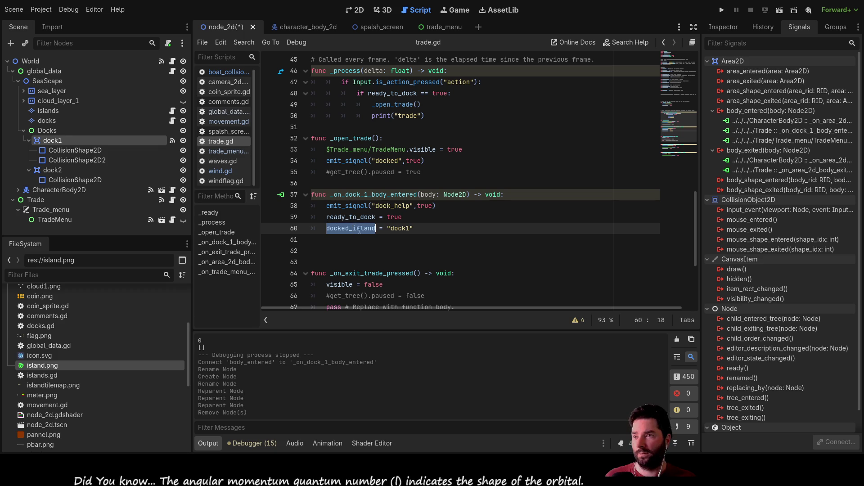
left_click(398, 228)
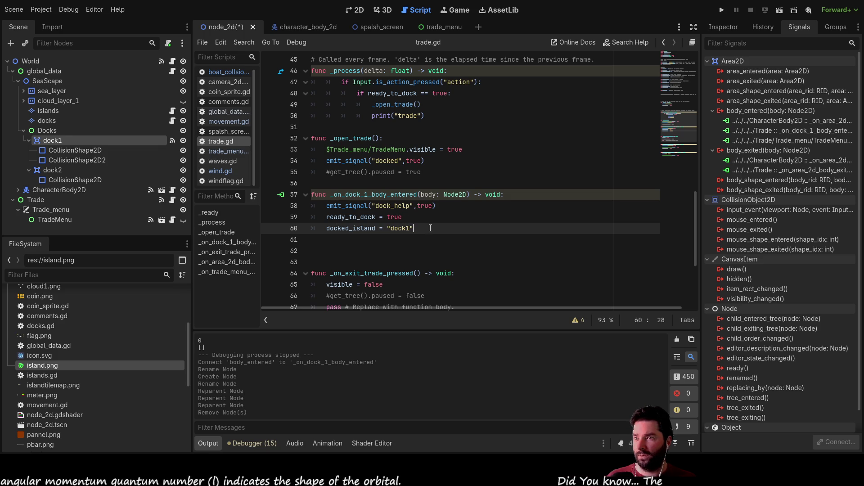
scroll(426, 233, "down", 3)
scroll(368, 234, "up", 3)
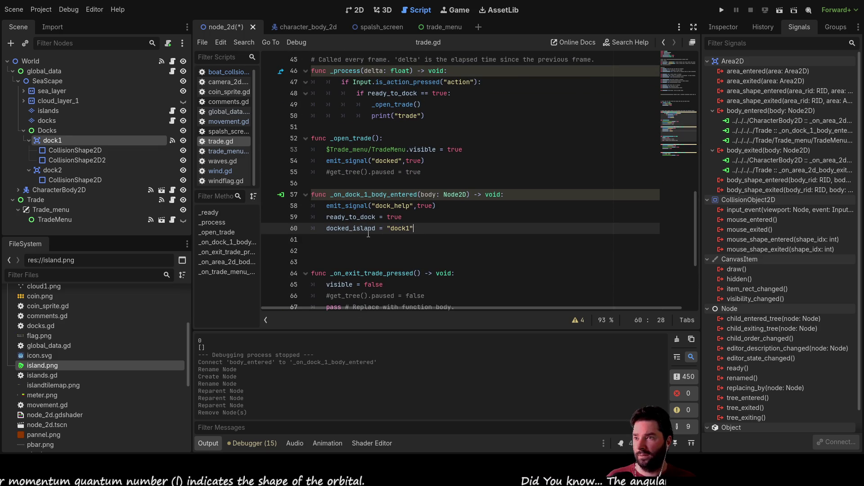
double_click(358, 229)
scroll(406, 230, "down", 5)
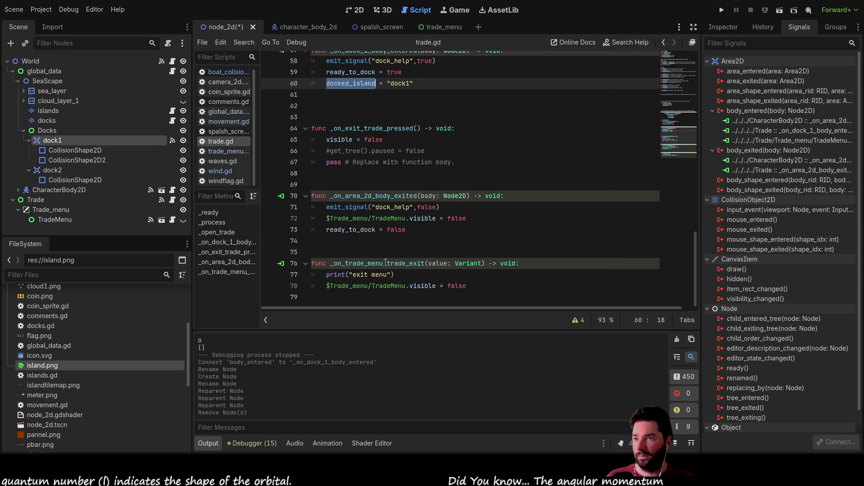
scroll(406, 257, "up", 5)
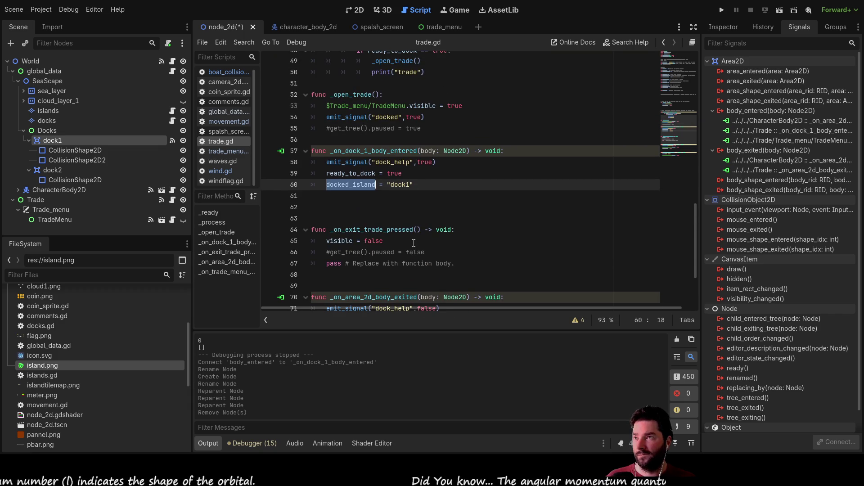
scroll(427, 242, "up", 4)
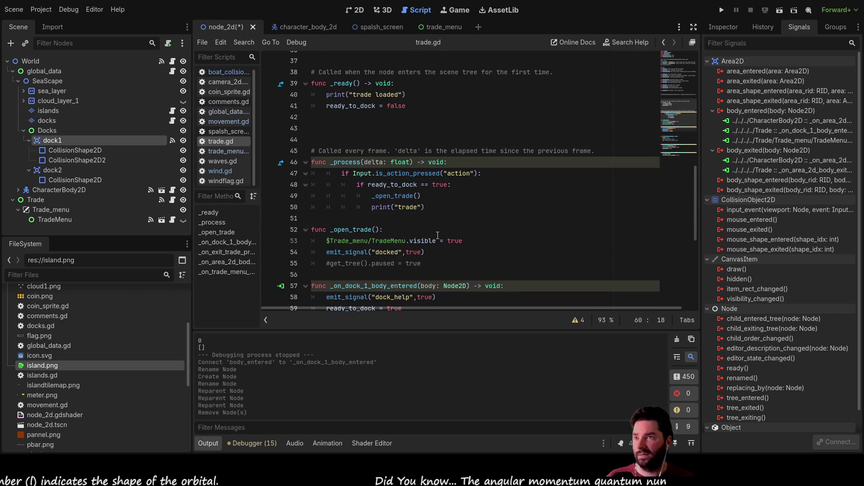
scroll(437, 235, "up", 4)
scroll(439, 230, "up", 4)
scroll(443, 226, "up", 4)
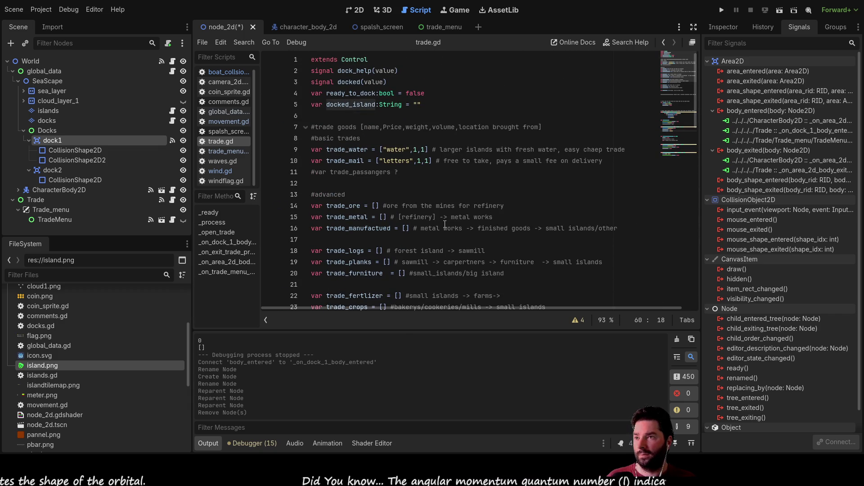
scroll(444, 223, "down", 4)
scroll(444, 223, "down", 2)
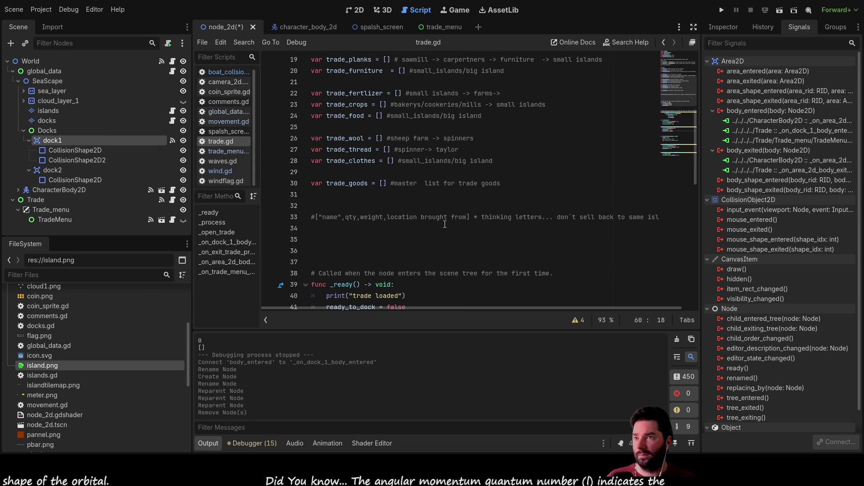
scroll(445, 223, "down", 1)
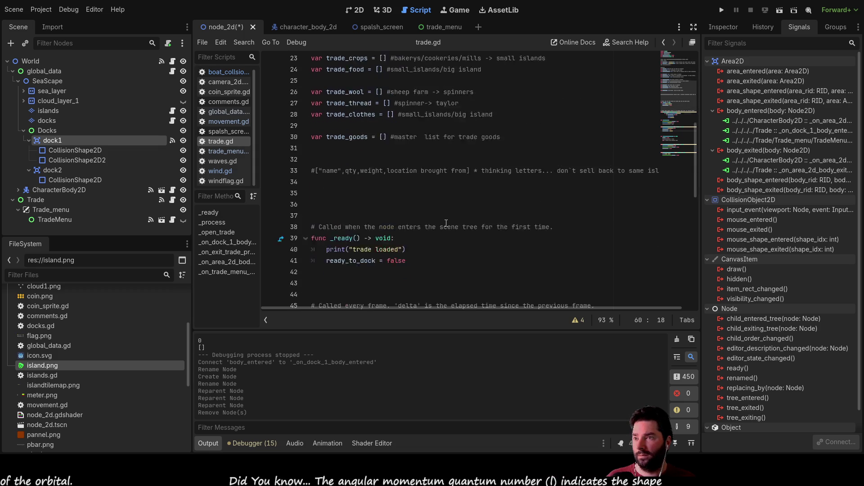
scroll(446, 223, "down", 4)
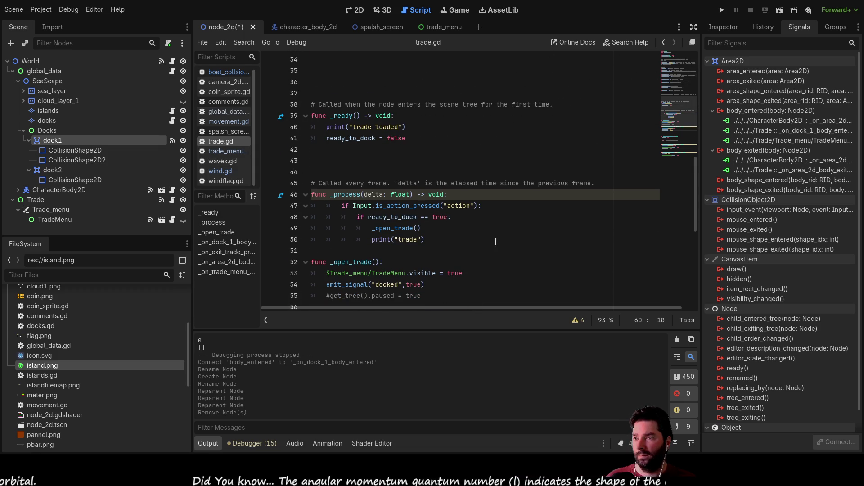
scroll(495, 242, "down", 3)
scroll(495, 242, "down", 2)
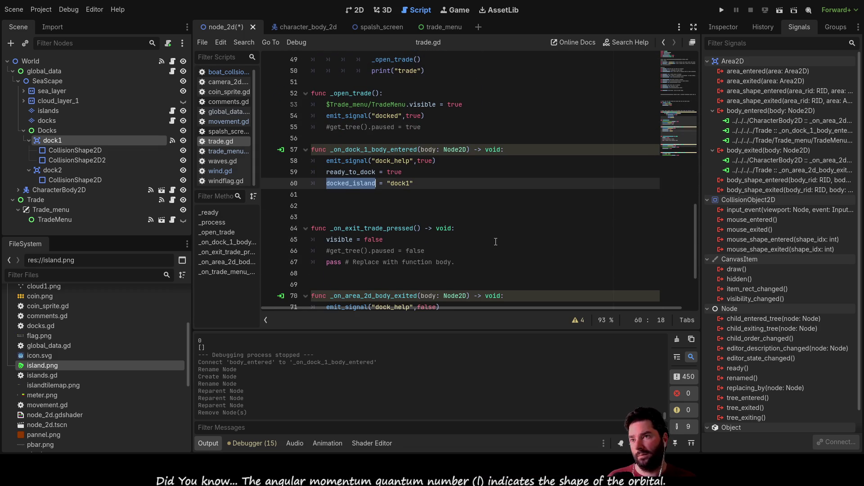
scroll(496, 242, "down", 2)
scroll(495, 241, "down", 2)
scroll(496, 242, "up", 2)
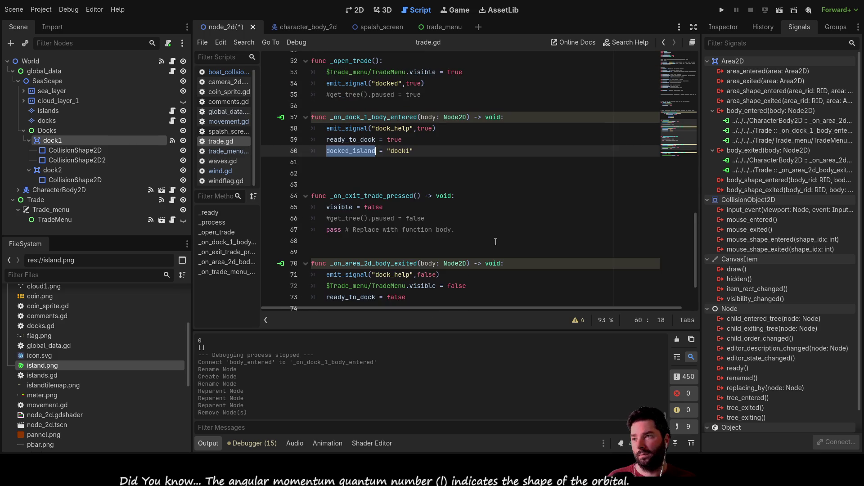
Compare dock1's handlers in trade_menu.gd and trade.gd, then bring up global_data.gd.
left_click(232, 152)
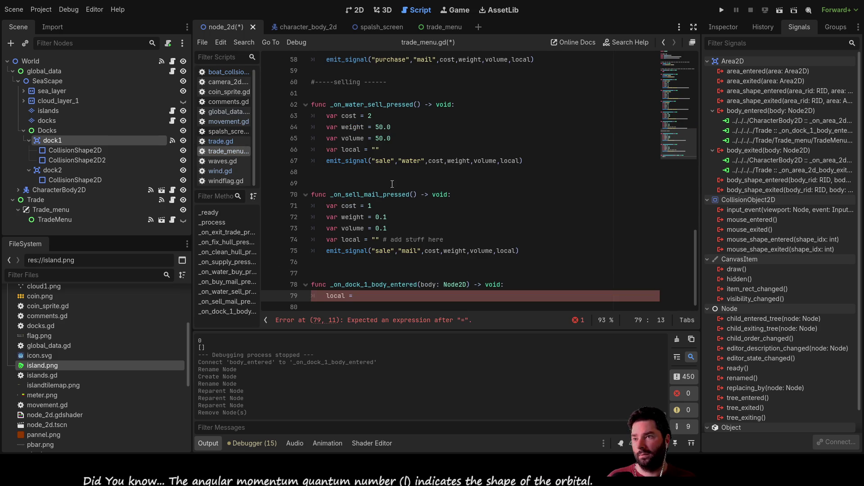
scroll(450, 200, "up", 5)
scroll(451, 200, "up", 5)
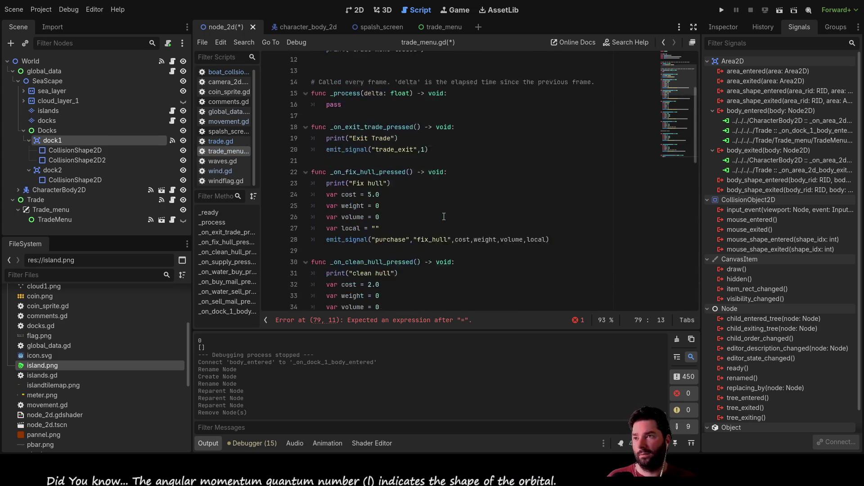
scroll(447, 217, "up", 5)
left_click(788, 140)
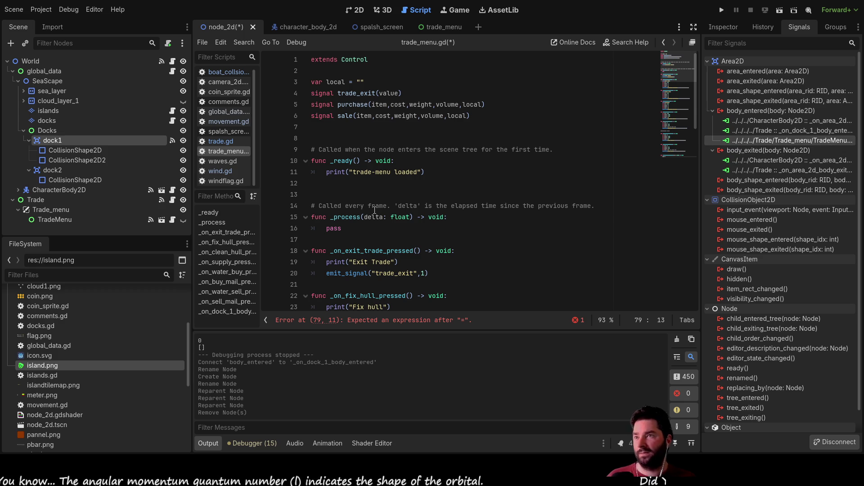
scroll(409, 222, "down", 5)
scroll(408, 223, "down", 5)
scroll(409, 224, "down", 5)
scroll(409, 223, "down", 3)
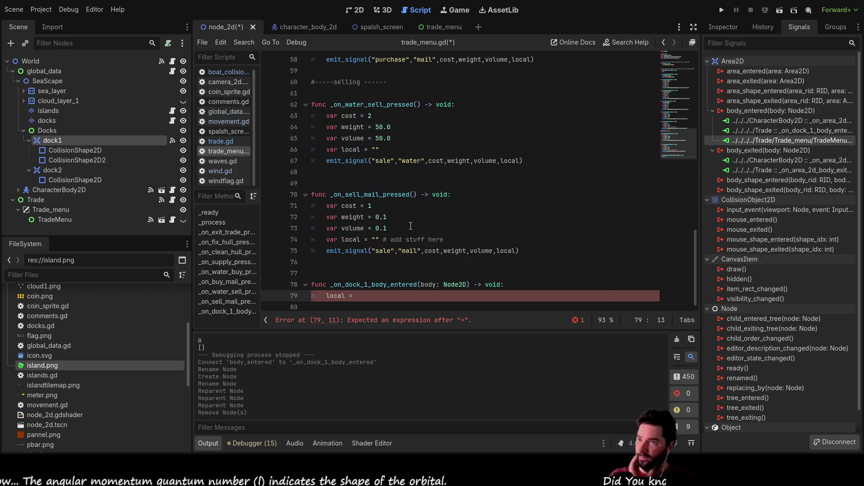
left_click(218, 141)
scroll(482, 241, "up", 3)
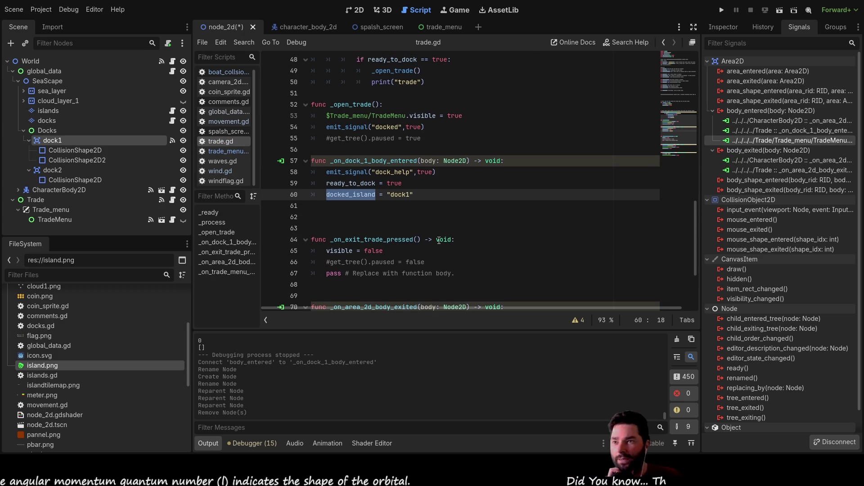
scroll(482, 241, "up", 2)
scroll(482, 241, "up", 5)
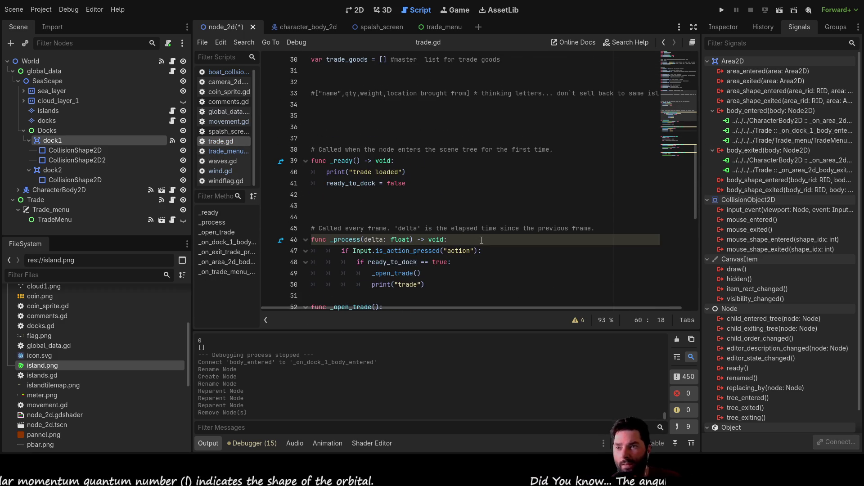
scroll(485, 240, "down", 3)
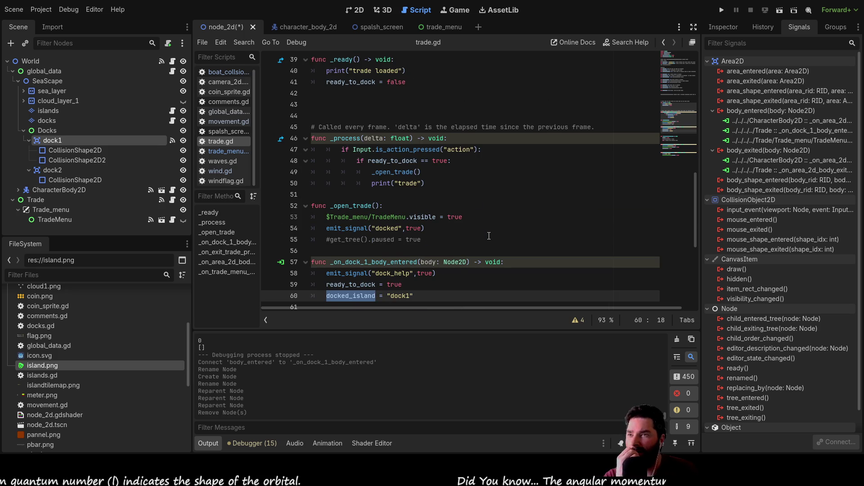
scroll(488, 236, "down", 3)
scroll(488, 237, "down", 3)
scroll(488, 237, "up", 5)
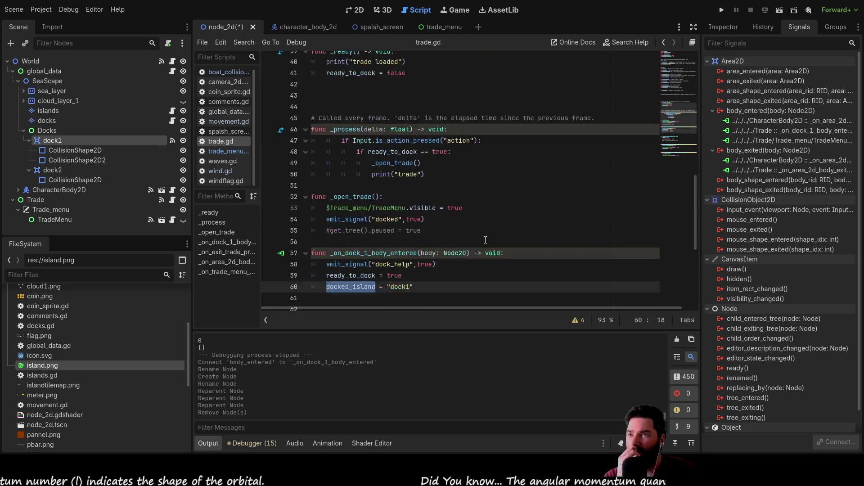
scroll(488, 236, "up", 5)
scroll(483, 237, "up", 5)
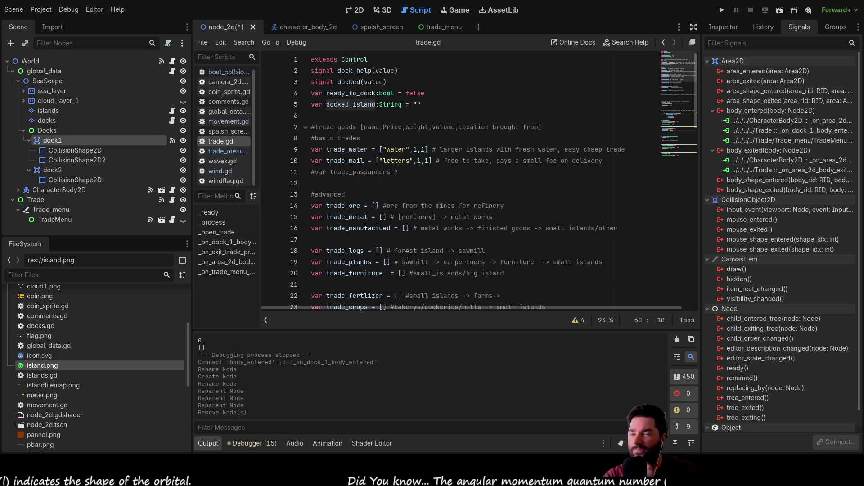
scroll(408, 253, "down", 3)
scroll(419, 247, "down", 2)
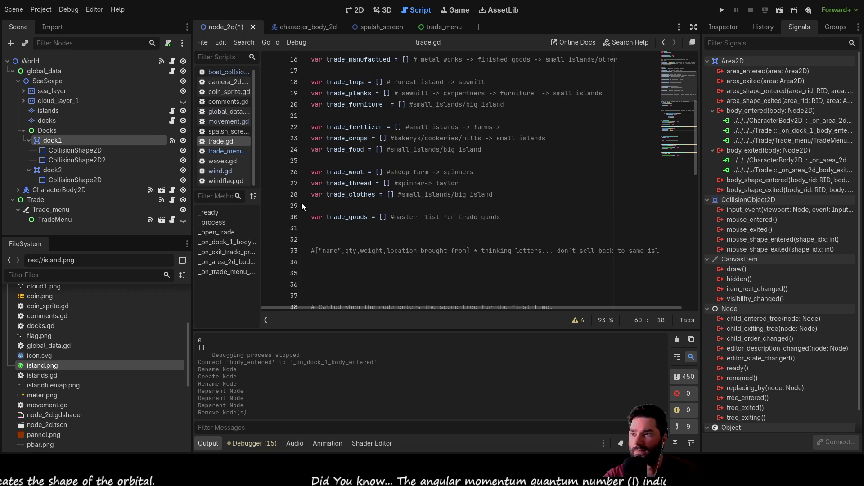
left_click(228, 152)
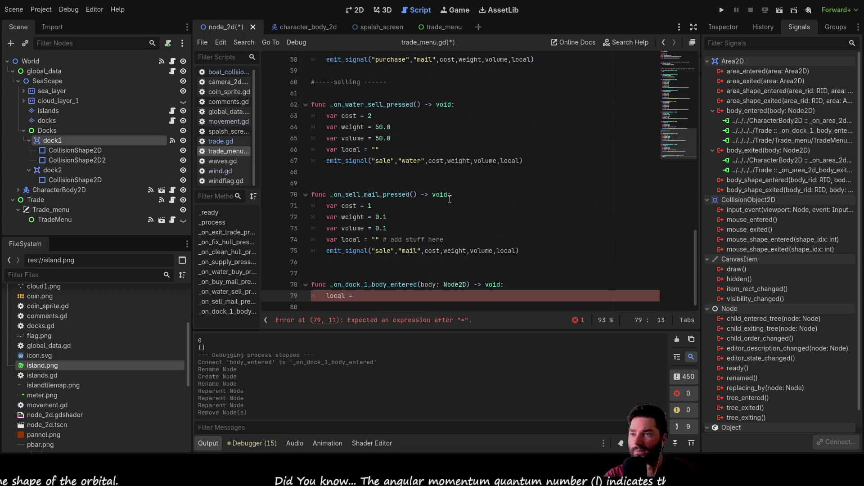
left_click(225, 142)
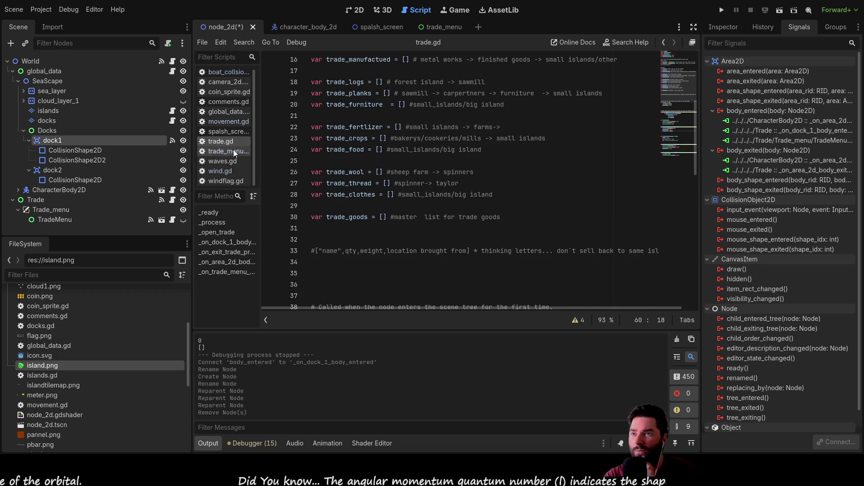
scroll(357, 206, "down", 5)
scroll(405, 237, "down", 5)
scroll(434, 272, "down", 4)
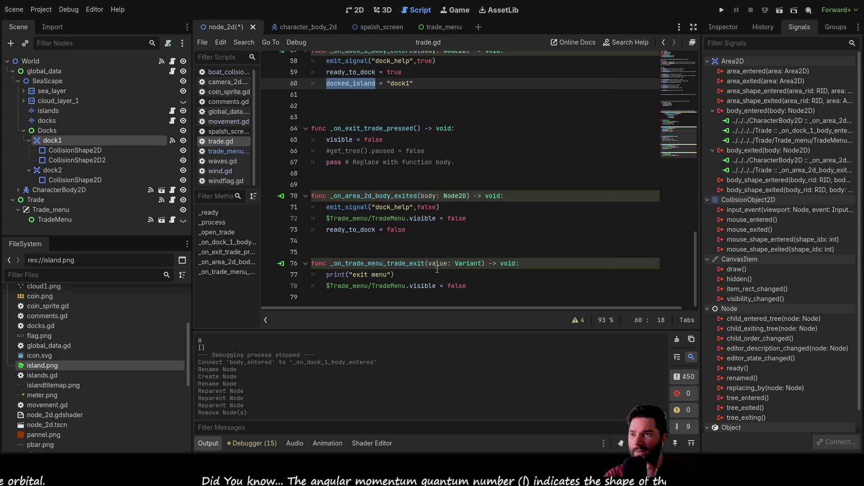
scroll(450, 251, "up", 1)
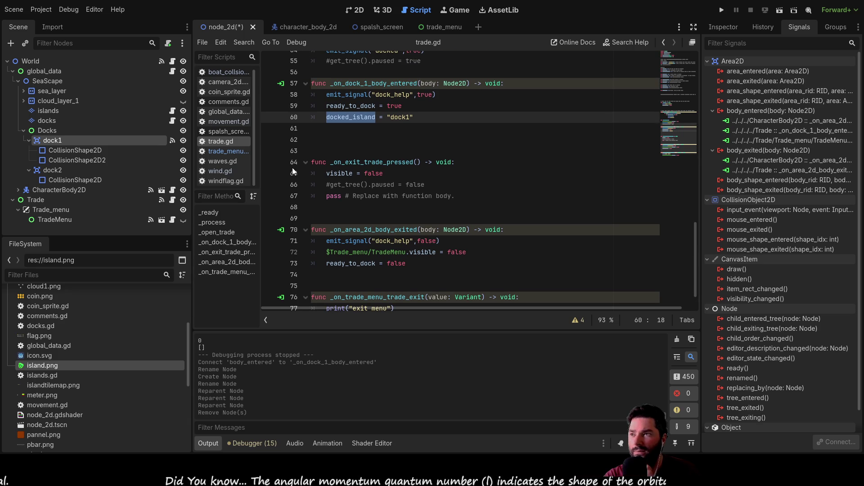
left_click(229, 110)
scroll(429, 222, "down", 5)
scroll(429, 223, "down", 5)
scroll(429, 225, "down", 11)
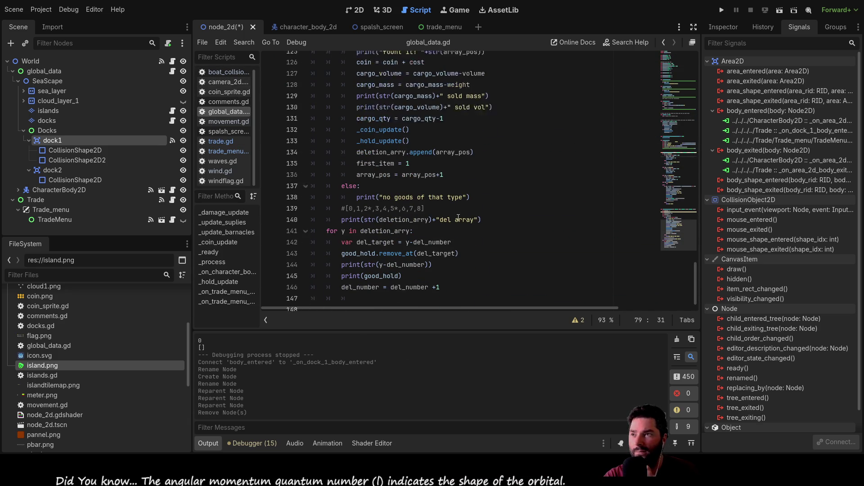
scroll(459, 219, "up", 6)
scroll(458, 218, "up", 6)
scroll(430, 203, "up", 10)
Copy the dock1 body-entered handler from trade.gd and connect dock1's body_entered to global_data.gd.
left_click(220, 142)
double_click(350, 195)
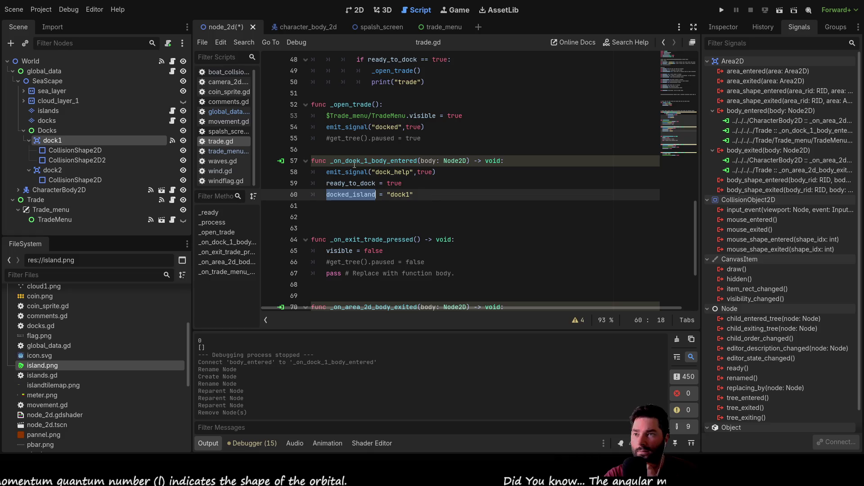
left_click_drag(415, 195, 280, 163)
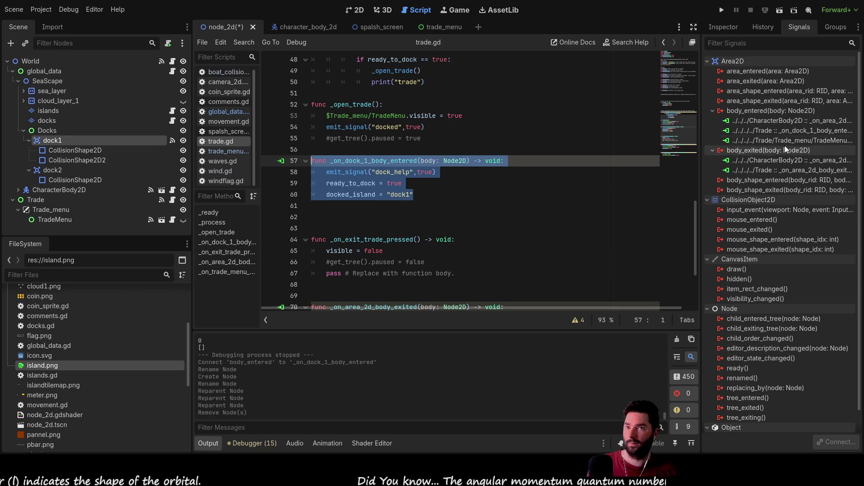
left_click(744, 112)
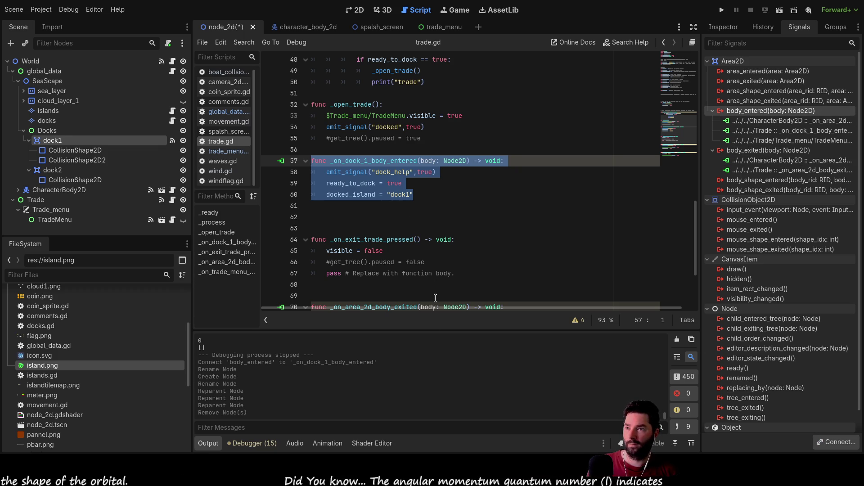
key("Return")
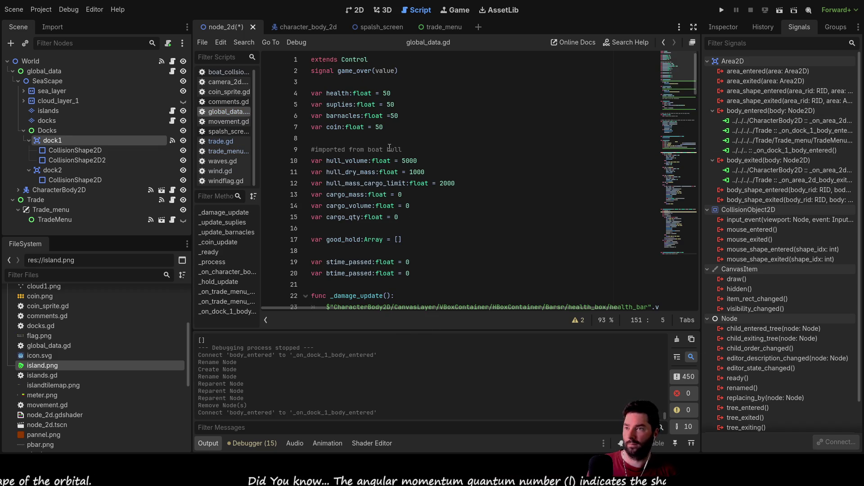
scroll(401, 270, "down", 10)
scroll(400, 270, "down", 10)
scroll(401, 270, "down", 8)
scroll(430, 177, "down", 10)
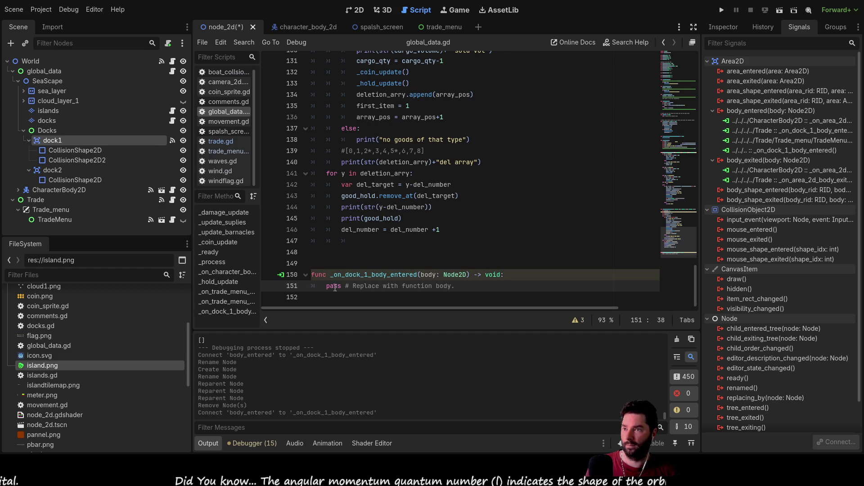
Paste the handler code over pass so it sets docked_island to "dock1", removing the duplicated lines.
left_click_drag(455, 286, 326, 287)
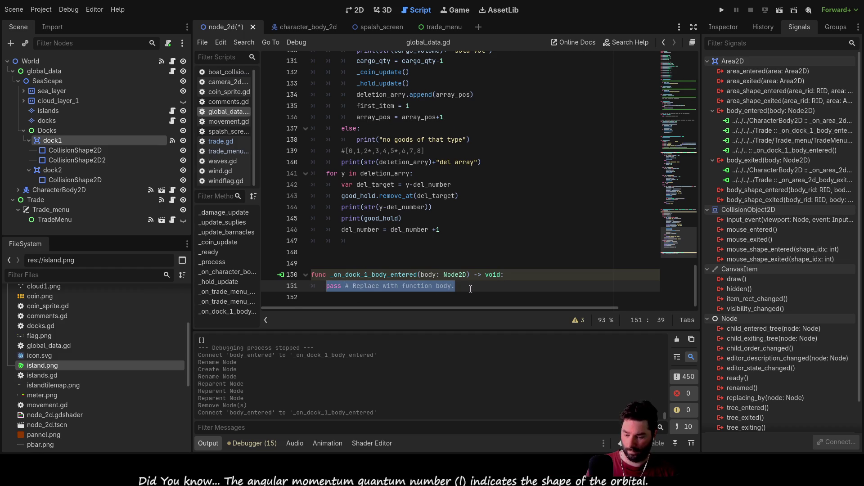
type("func _on_dock_1_body_entered(body: Node2D) -> void: \temit_signal(\"dock_help\",true) \tready_to_dock = true \tdocked_island = \"dock1\"")
left_click_drag(403, 286, 305, 264)
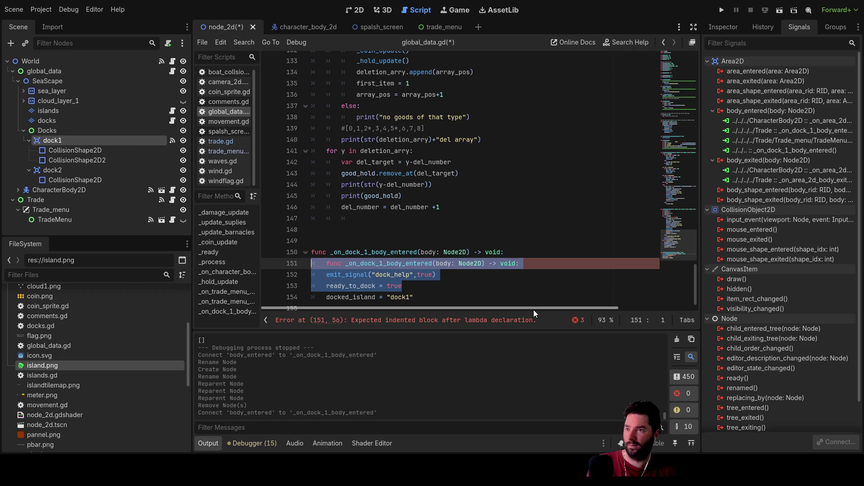
key("Delete")
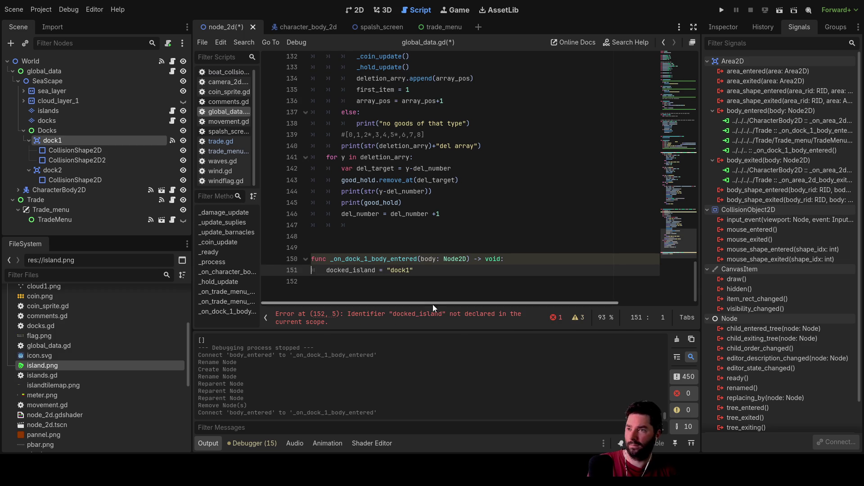
scroll(394, 223, "up", 15)
scroll(395, 202, "up", 15)
scroll(395, 196, "up", 15)
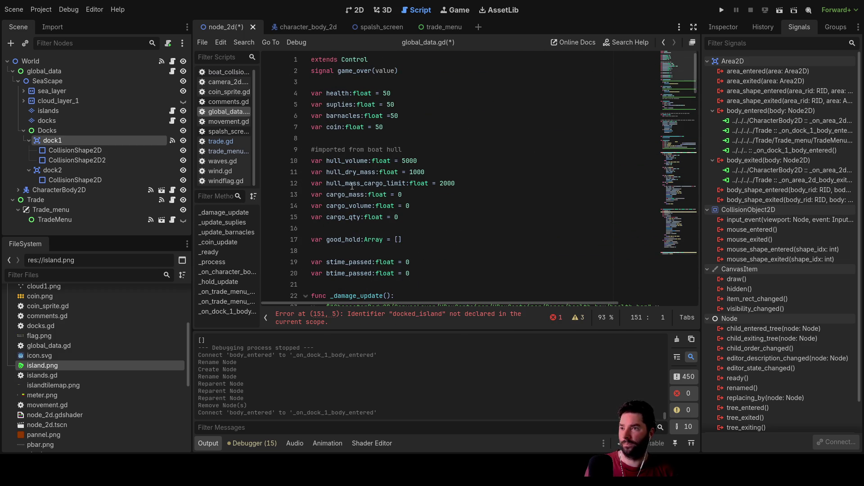
scroll(363, 228, "down", 3)
scroll(339, 134, "up", 3)
scroll(366, 228, "down", 6)
scroll(366, 228, "down", 6)
scroll(368, 228, "down", 6)
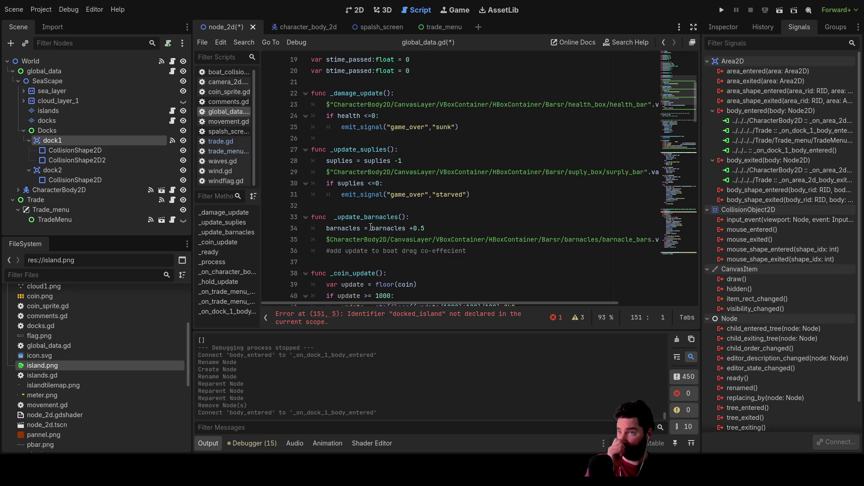
scroll(370, 227, "down", 4)
scroll(370, 227, "down", 8)
scroll(371, 227, "down", 3)
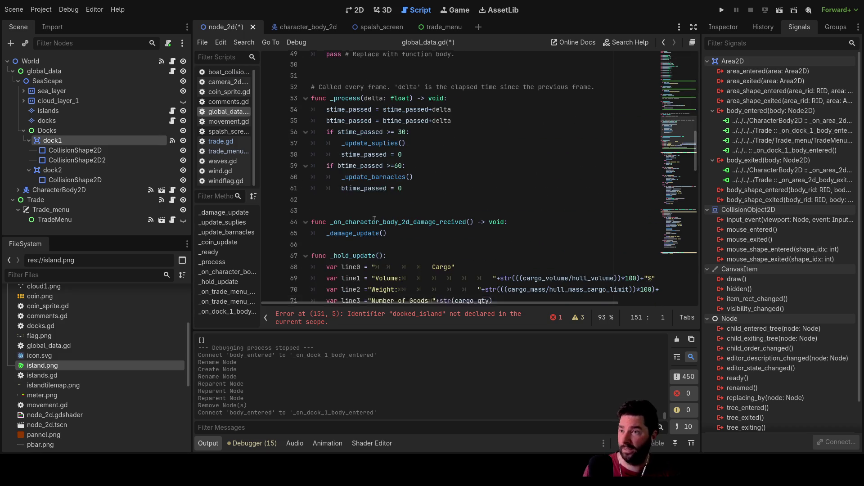
scroll(370, 227, "down", 8)
scroll(378, 222, "down", 6)
scroll(379, 223, "down", 8)
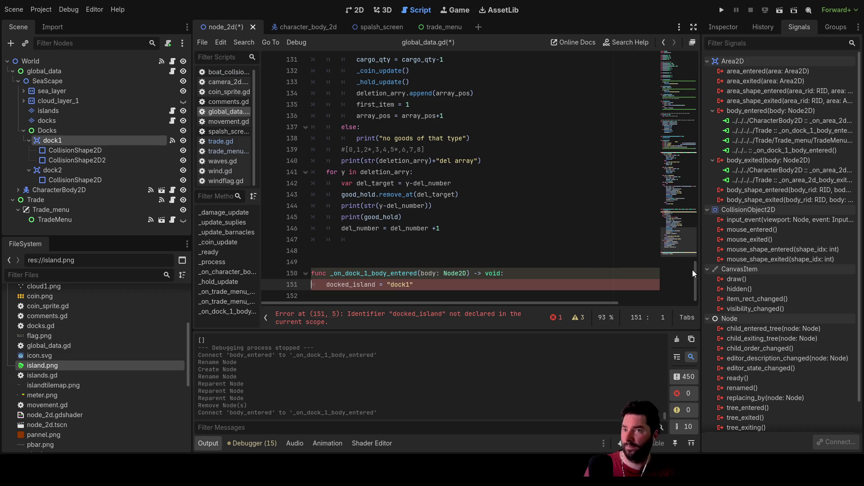
Disconnect dock1's body_entered from global_data.gd and delete its _on_dock_1_body_entered function.
left_click(779, 151)
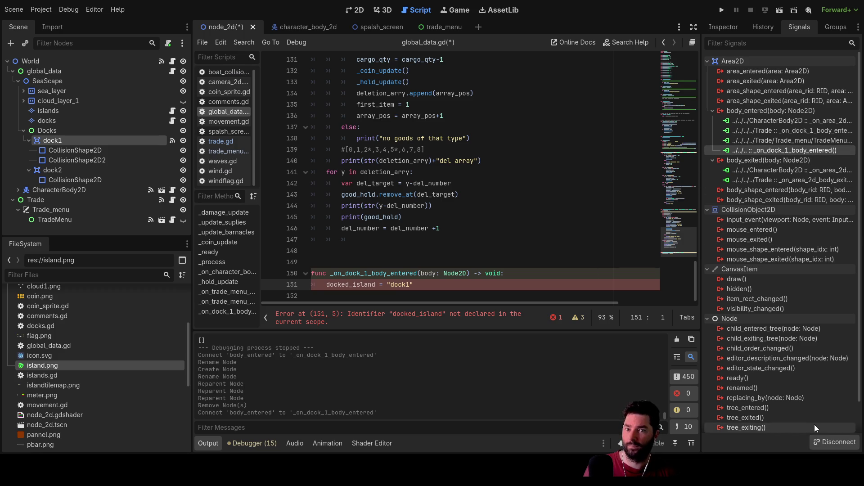
left_click(831, 443)
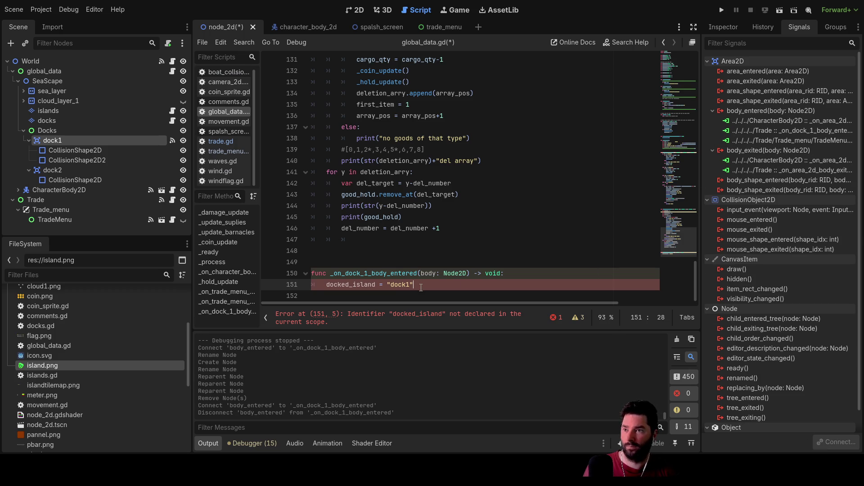
left_click_drag(426, 284, 314, 271)
key("BackSpace")
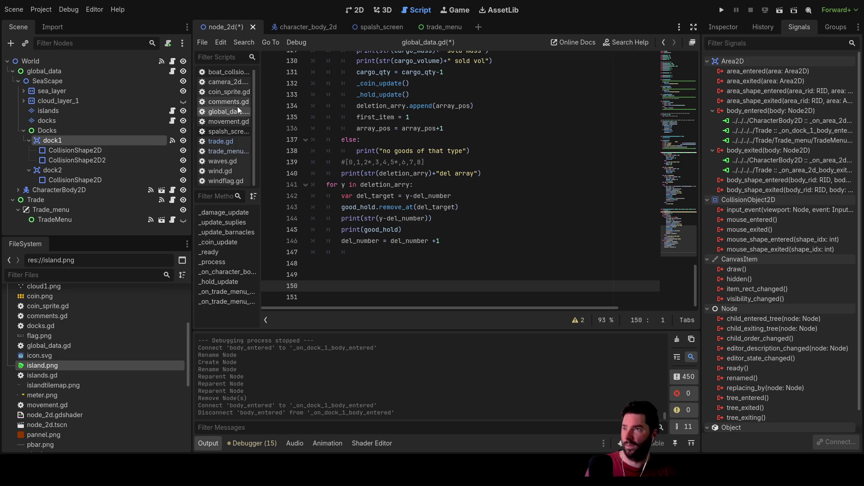
scroll(430, 225, "up", 4)
scroll(431, 226, "up", 2)
scroll(430, 226, "up", 3)
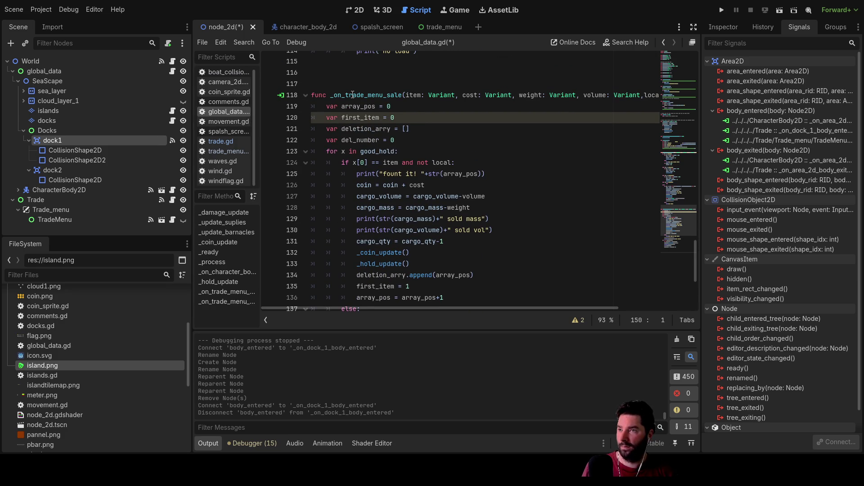
In trade_menu.gd, delete the 'var local = ""' lines from the mail purchase and water sale handlers.
left_click(226, 151)
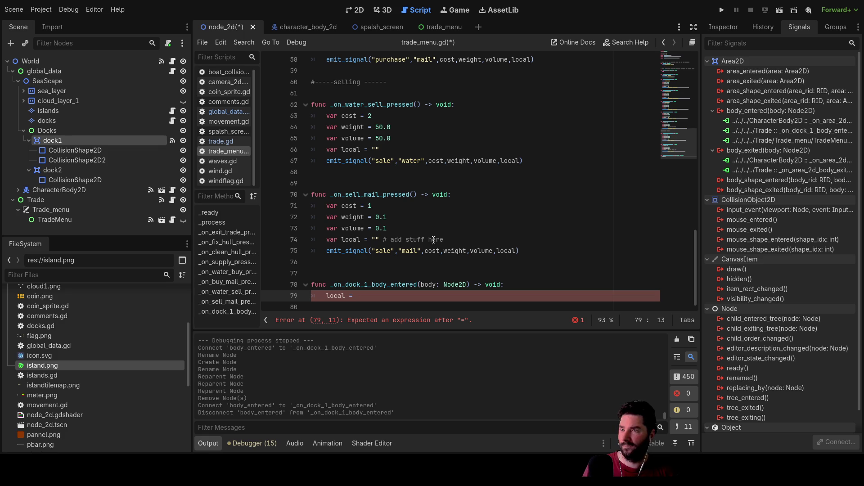
double_click(351, 242)
scroll(405, 223, "up", 10)
scroll(427, 219, "up", 5)
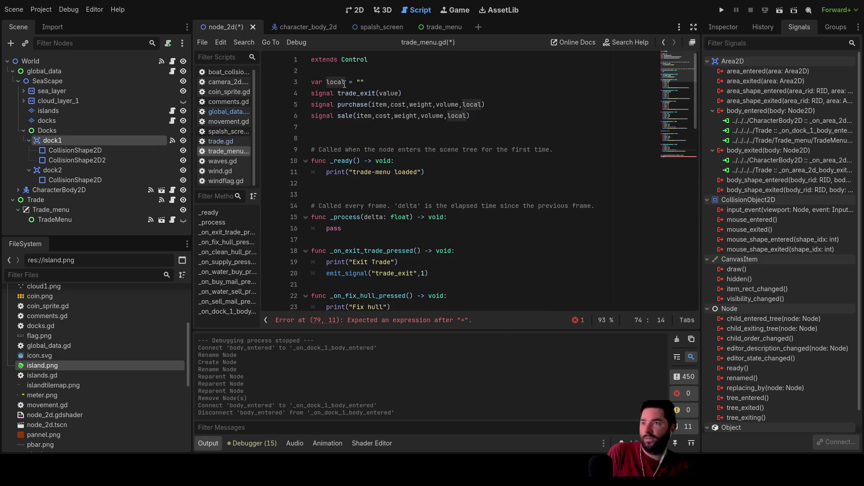
scroll(378, 169, "down", 8)
scroll(381, 176, "down", 6)
scroll(386, 179, "down", 3)
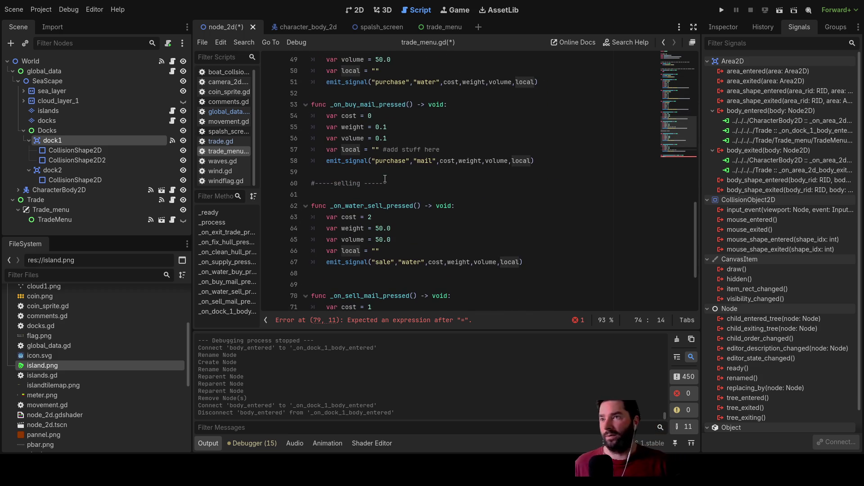
scroll(365, 183, "up", 3)
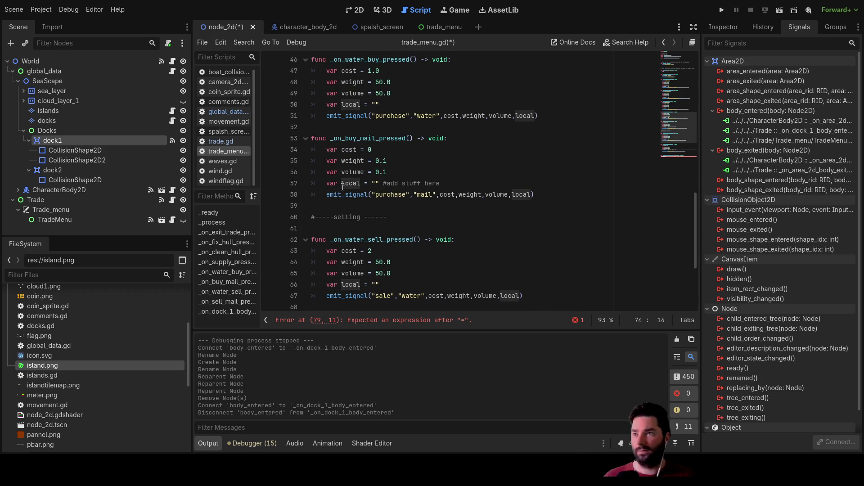
triple_click(440, 183)
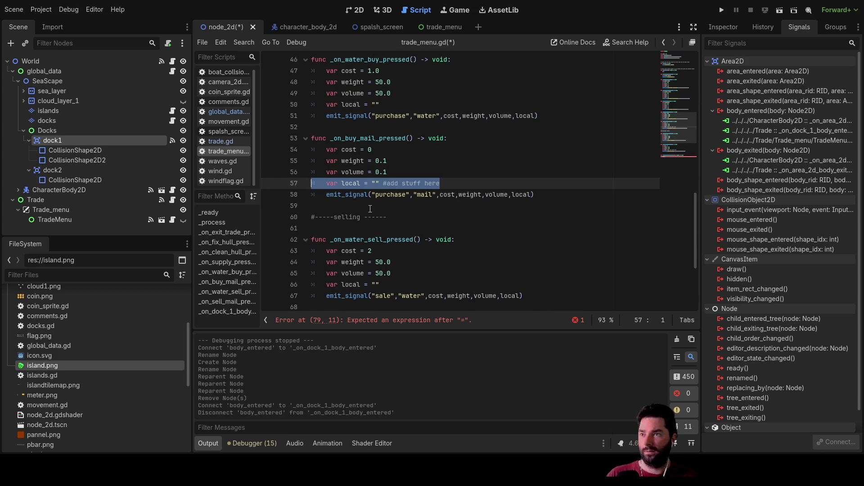
key("Delete")
key("BackSpace")
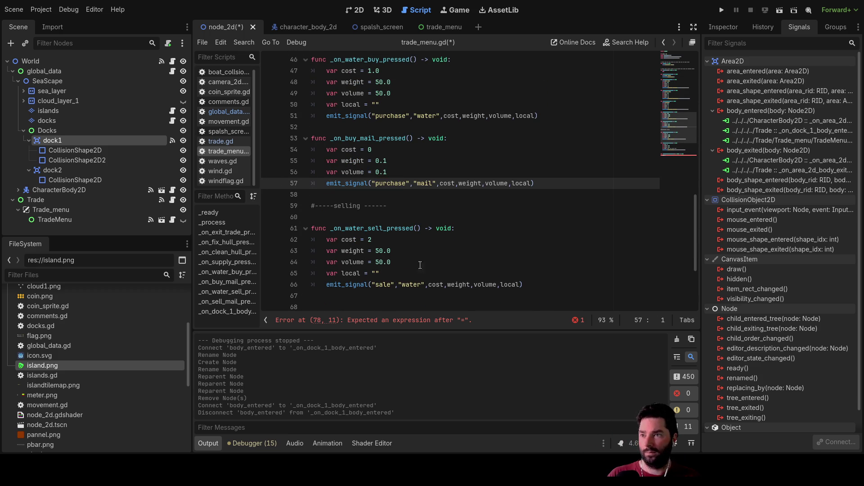
triple_click(422, 273)
key("Delete")
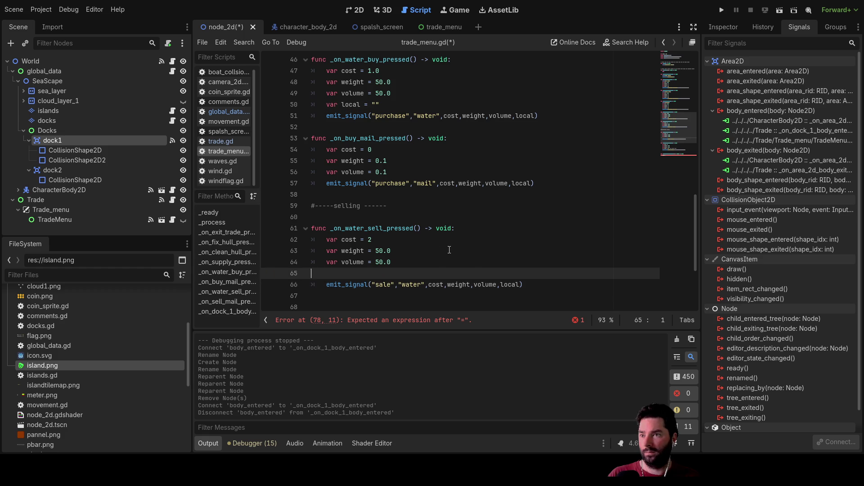
key("Delete")
Delete the local declarations from the water purchase, restock, clean hull, fix hull and mail sale handlers.
left_click_drag(380, 104, 326, 104)
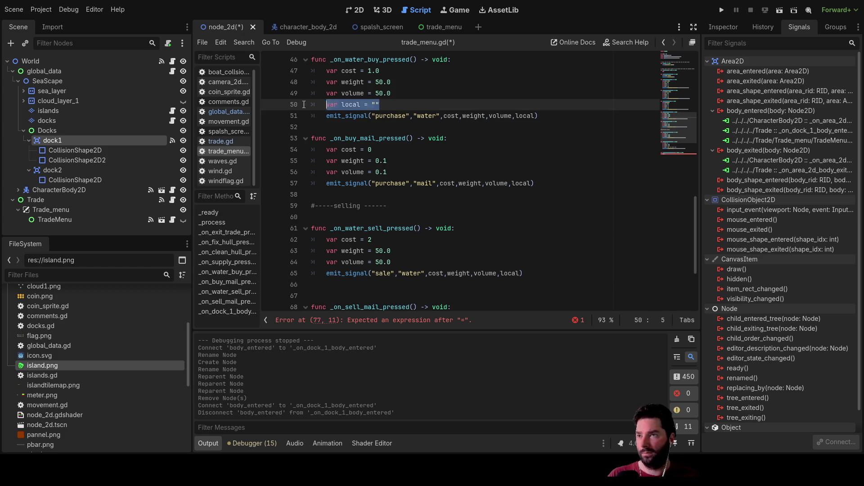
key("Delete")
key("Delete")
scroll(471, 147, "up", 3)
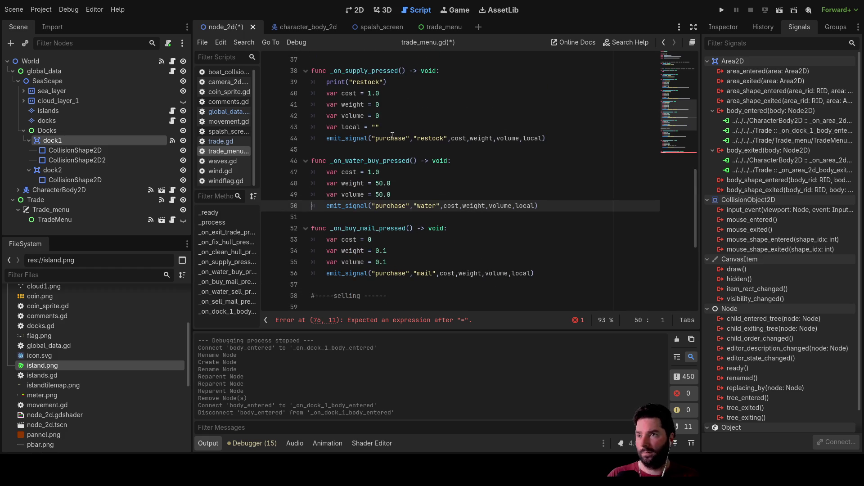
left_click_drag(379, 127, 311, 127)
key("Delete")
key("Delete")
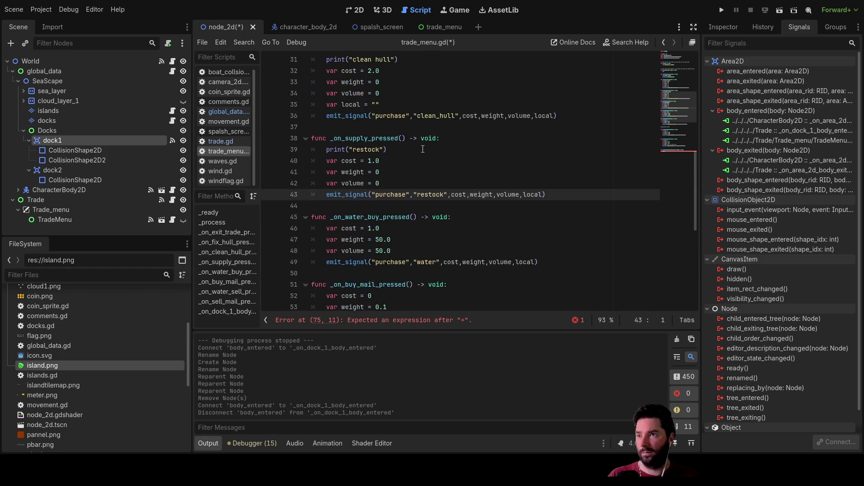
scroll(388, 169, "up", 3)
left_click_drag(387, 138, 311, 138)
key("Delete")
key("Delete")
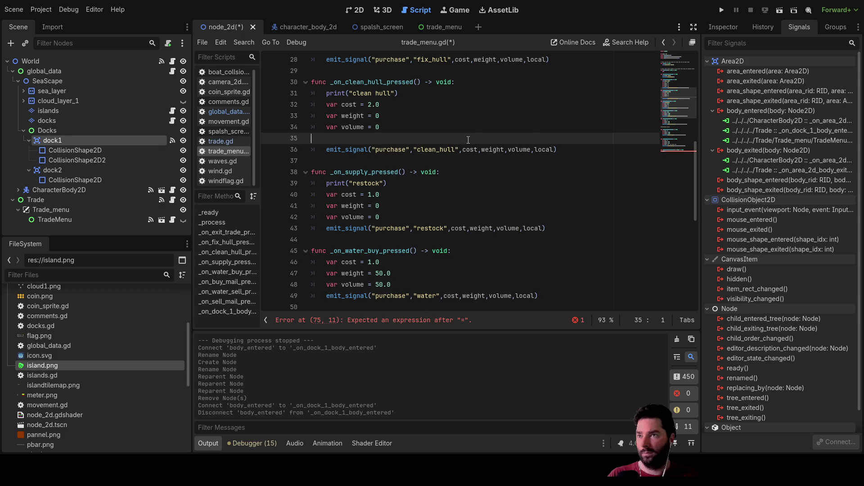
scroll(400, 135, "up", 3)
left_click_drag(380, 115, 311, 116)
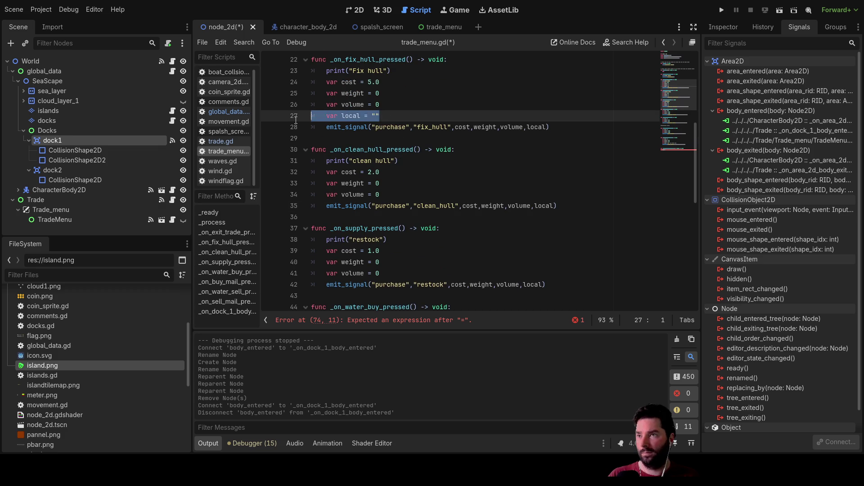
key("Delete")
key("Delete")
scroll(427, 150, "up", 2)
scroll(427, 150, "up", 2)
scroll(406, 163, "down", 7)
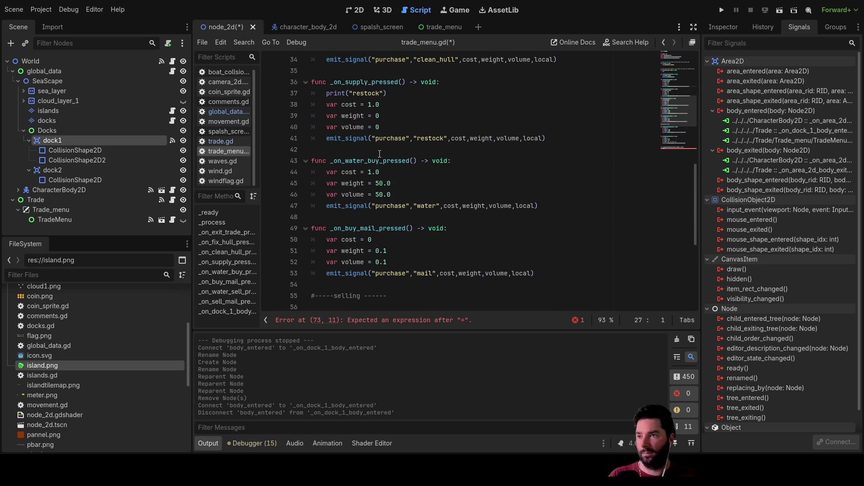
scroll(380, 162, "down", 3)
scroll(375, 183, "down", 3)
left_click_drag(443, 240, 277, 242)
key("Delete")
key("Delete")
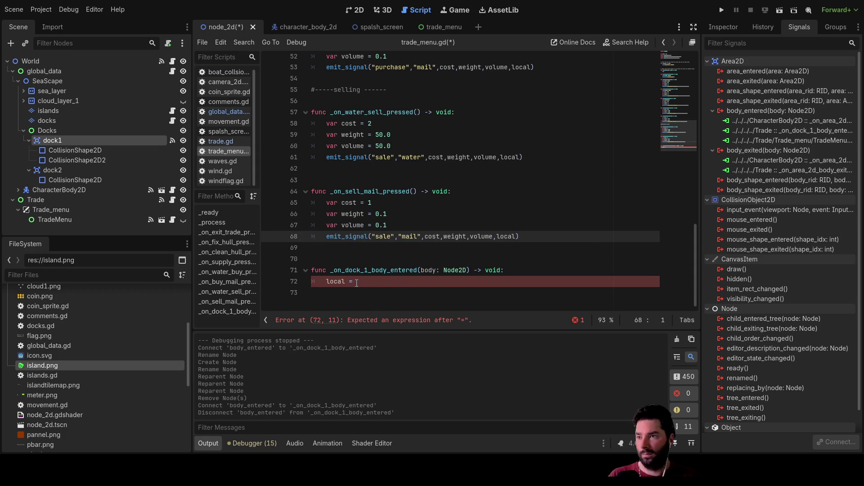
Finish local = "dock1" in the dock1 handler, then choose dock2's body_entered signal.
left_click(357, 282)
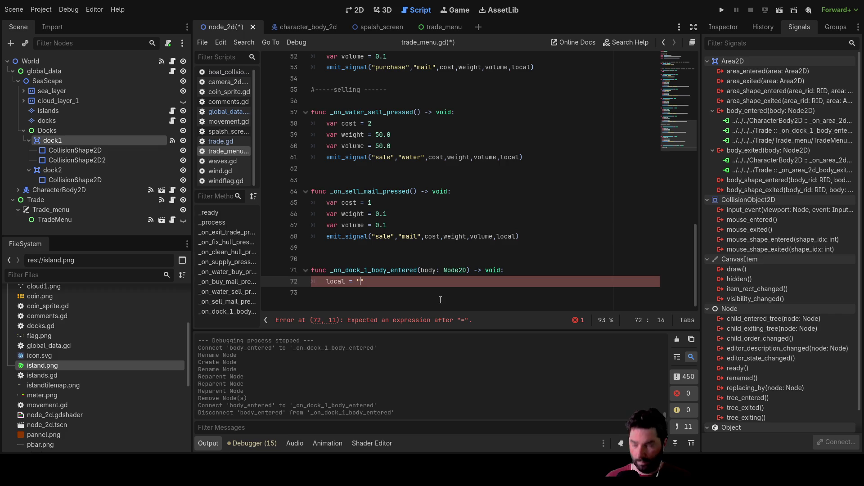
type("dock1")
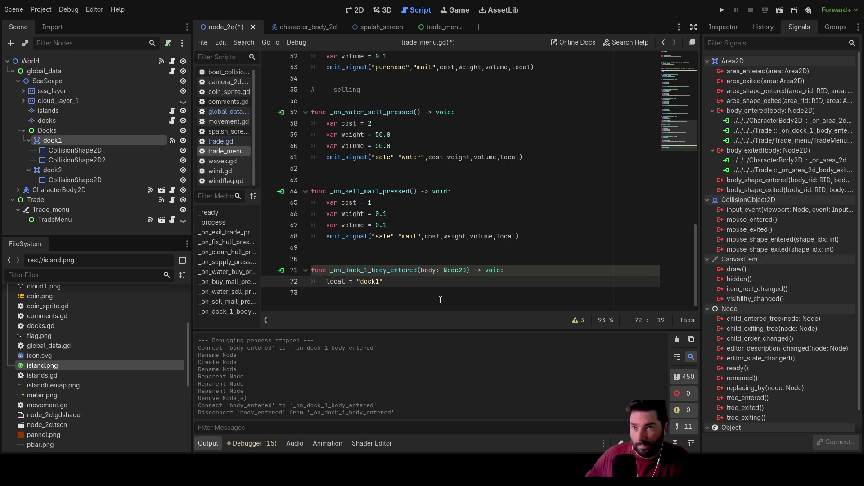
left_click(51, 170)
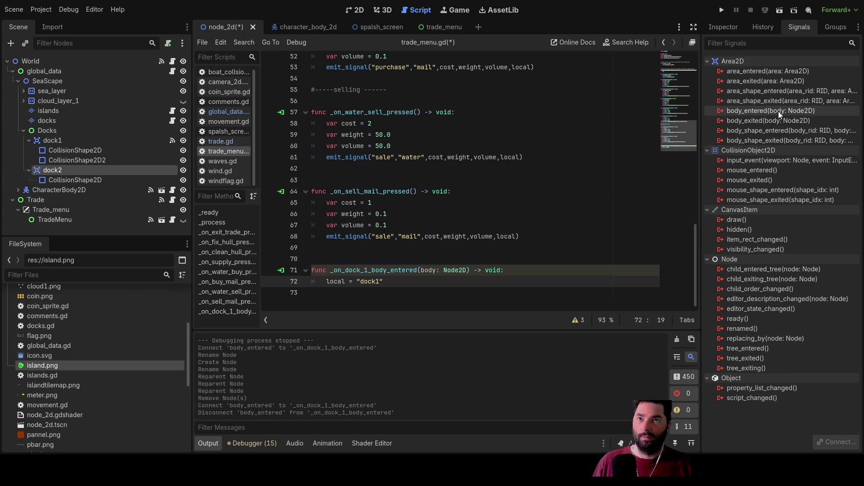
left_click(761, 110)
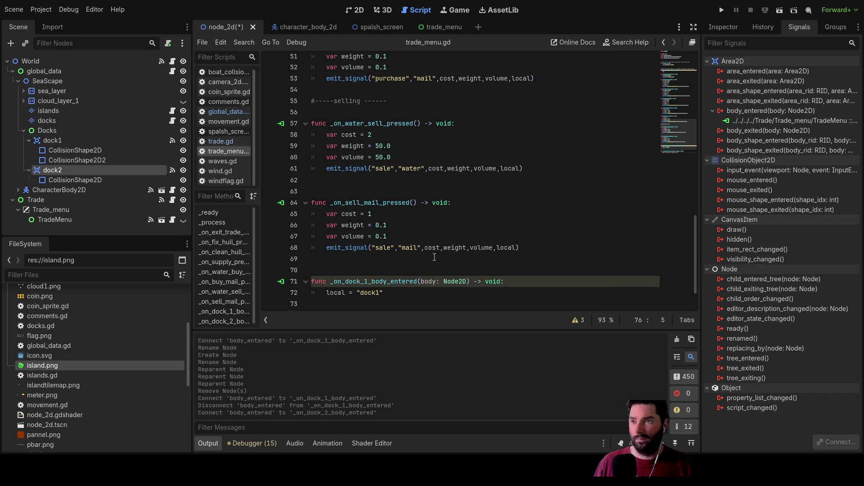
scroll(434, 257, "down", 1)
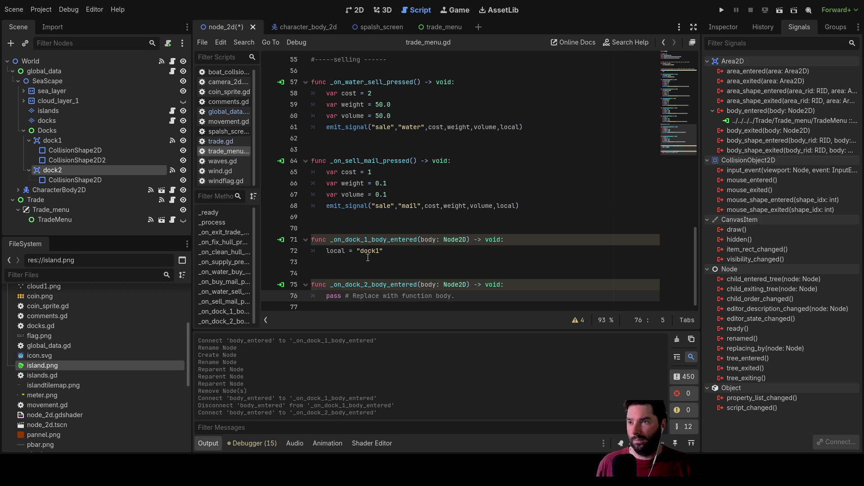
Paste the local assignment into _on_dock_2_body_entered, change it to "dock2" and tidy the blank line.
left_click_drag(385, 251, 328, 251)
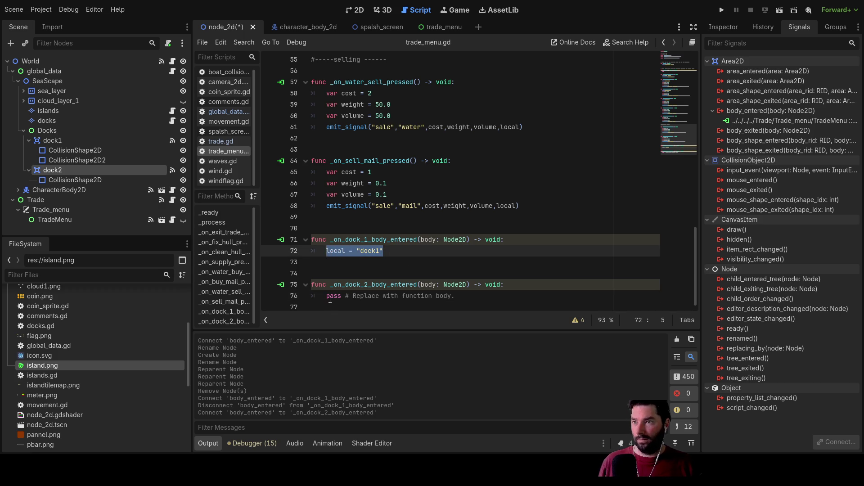
left_click_drag(326, 295, 460, 298)
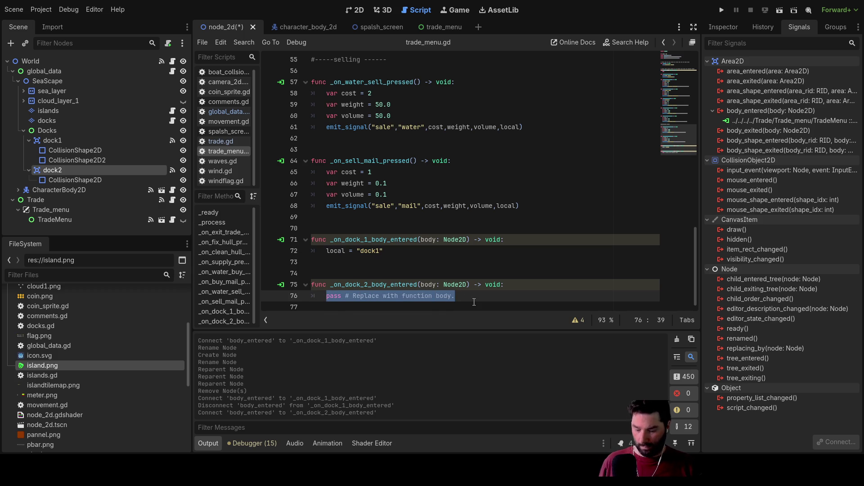
type("local = \"dock1\"")
key("BackSpace")
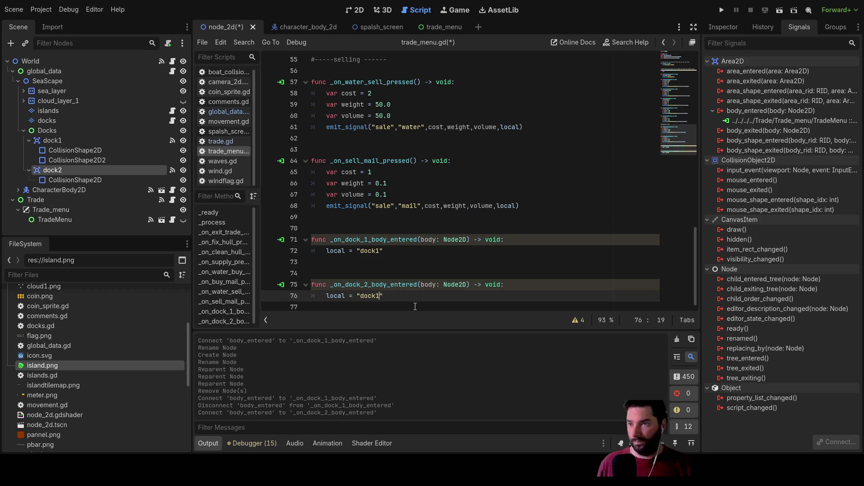
key("Up")
key("Up")
key("Up")
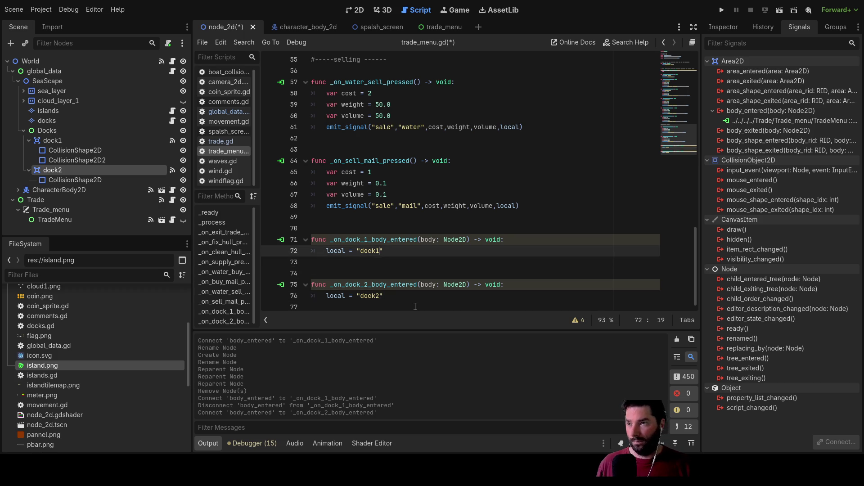
key("Down")
scroll(422, 262, "up", 1)
scroll(406, 262, "down", 1)
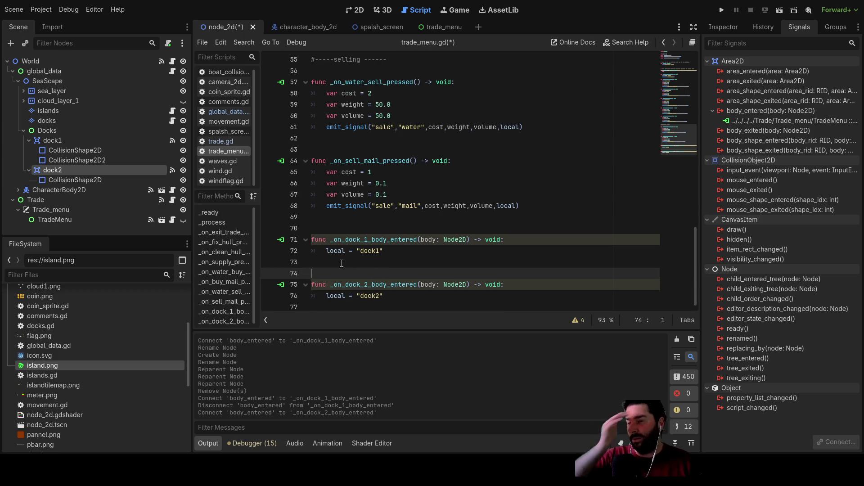
key("BackSpace")
key("BackSpace")
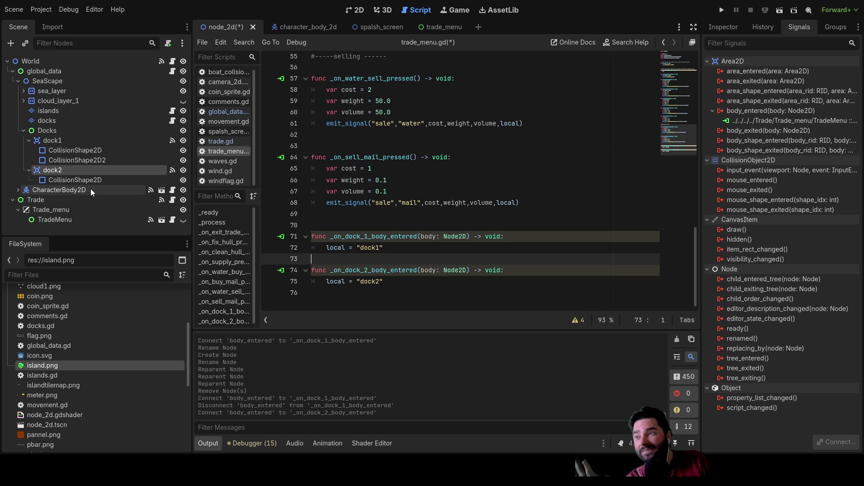
left_click(92, 159)
Delete dock1's duplicate second collision shape.
left_click(92, 152)
left_click(94, 160)
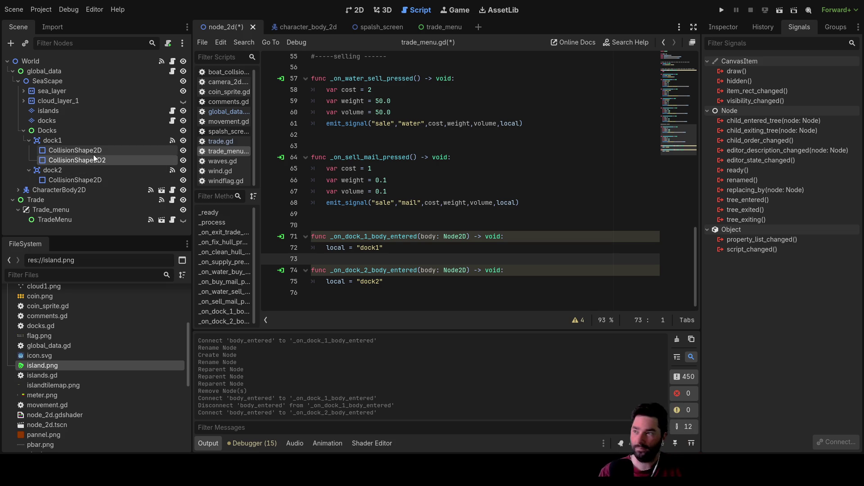
key("Delete")
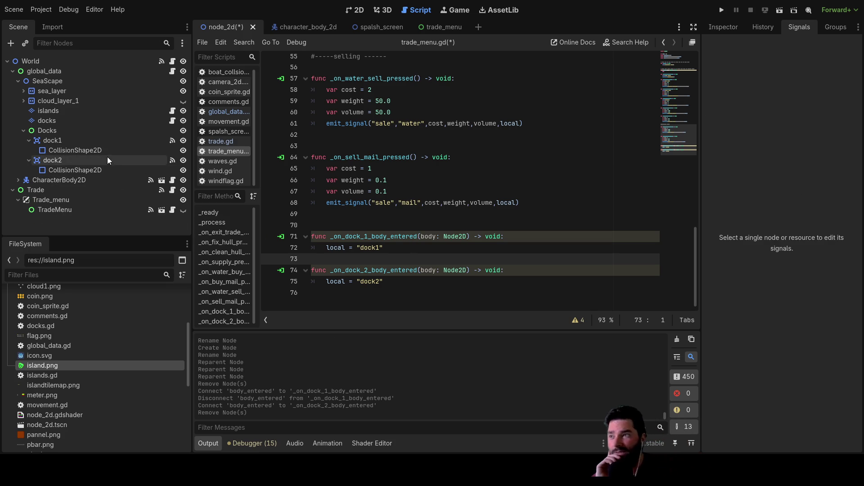
Check dock1's remaining shape and the dock2 assignment, then run the game to test the docks.
left_click(70, 149)
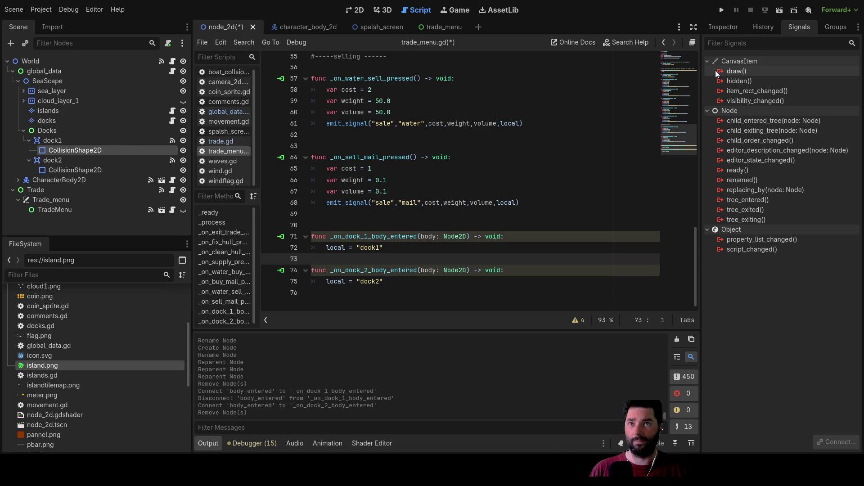
left_click(397, 281)
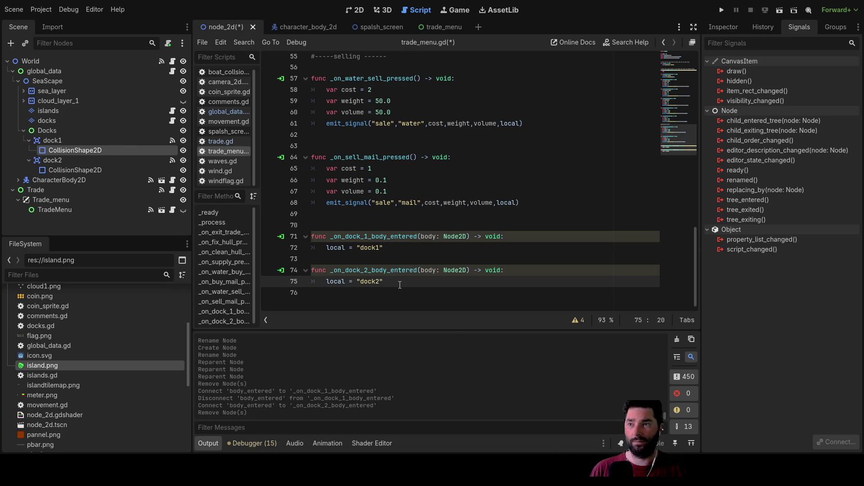
left_click(722, 10)
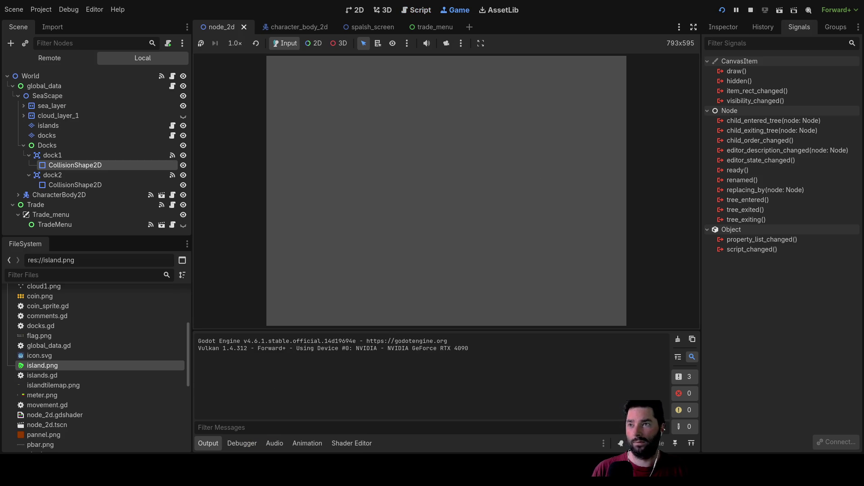
Start the game from the title menu, sail to the island dock and dock with E to bring up trading.
left_click(311, 71)
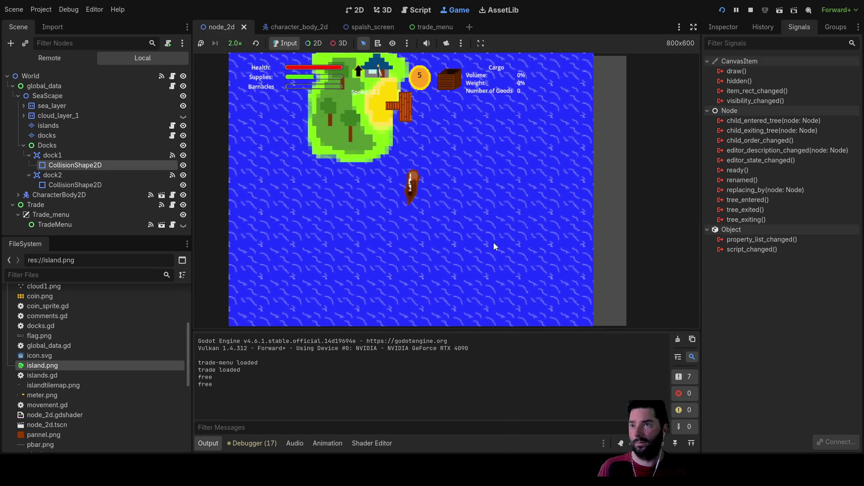
key("e")
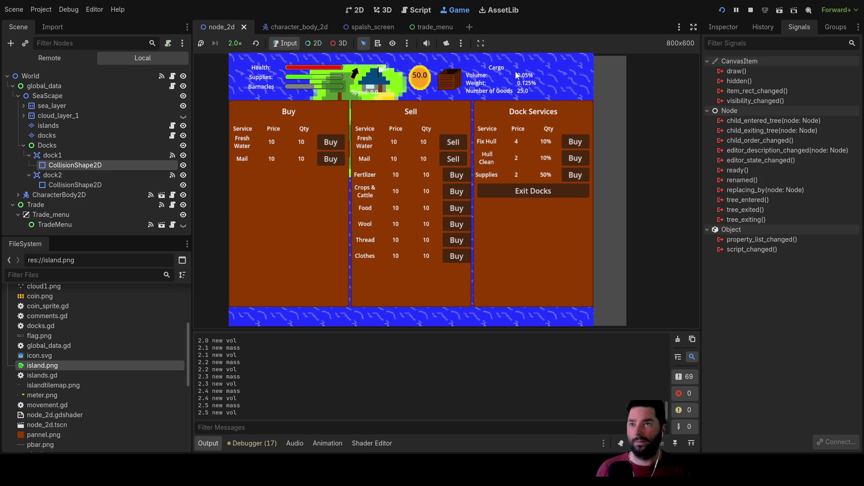
Exit the docks, sail back to the island dock, redock and try Sell twice before leaving again.
left_click(528, 191)
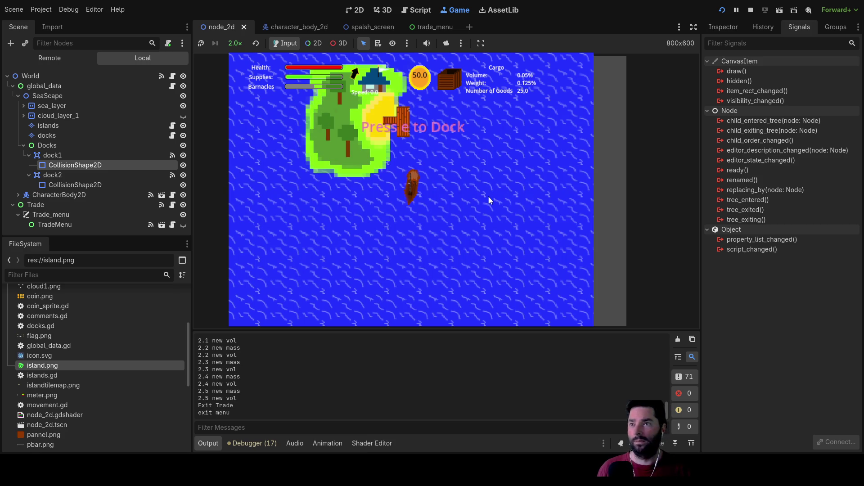
key("w")
key("w")
key("w")
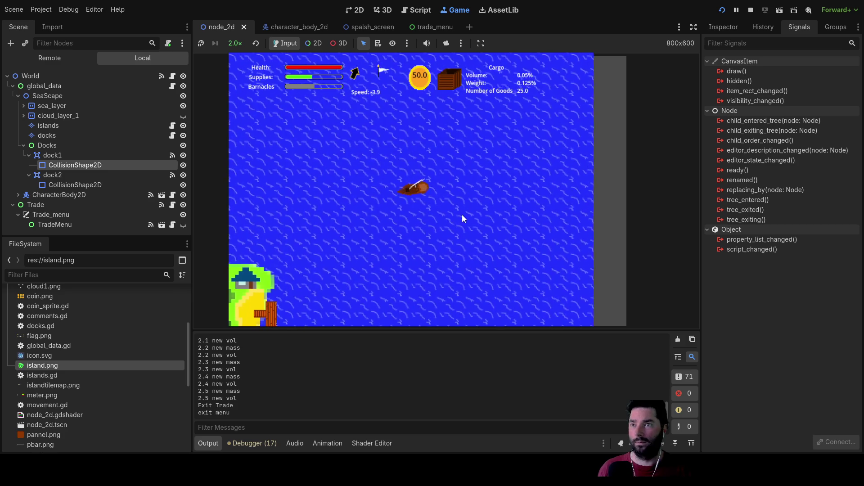
key("w")
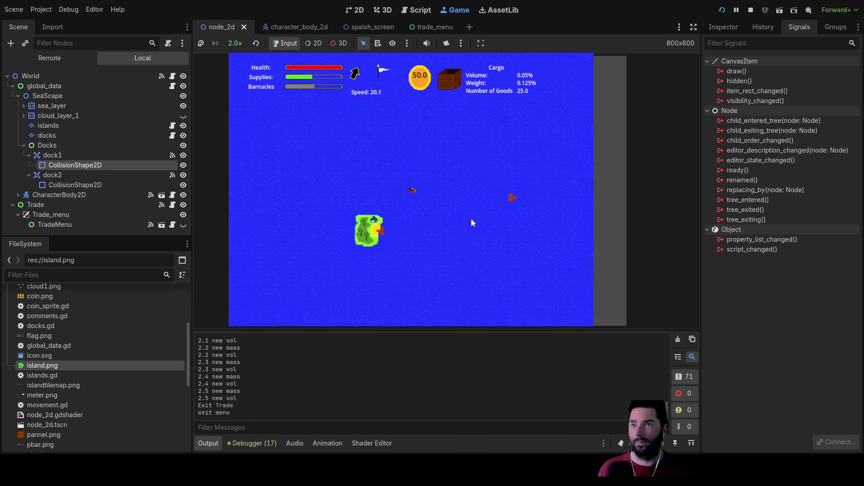
key("w")
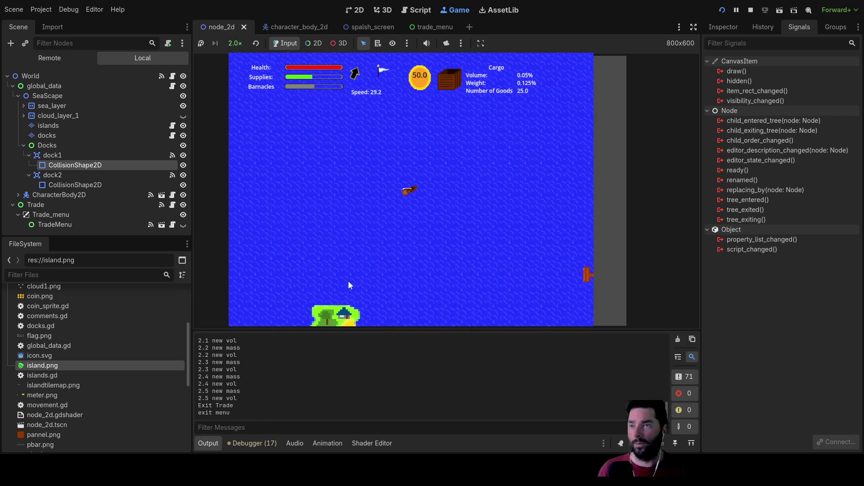
key("w")
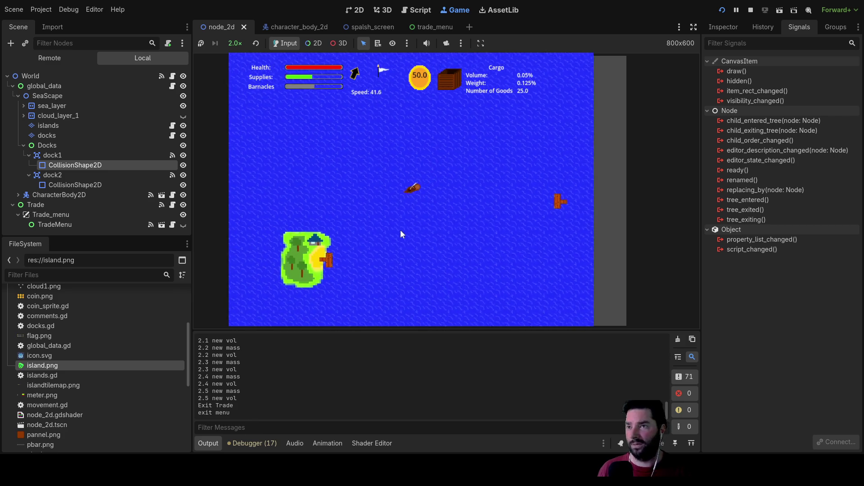
key("s")
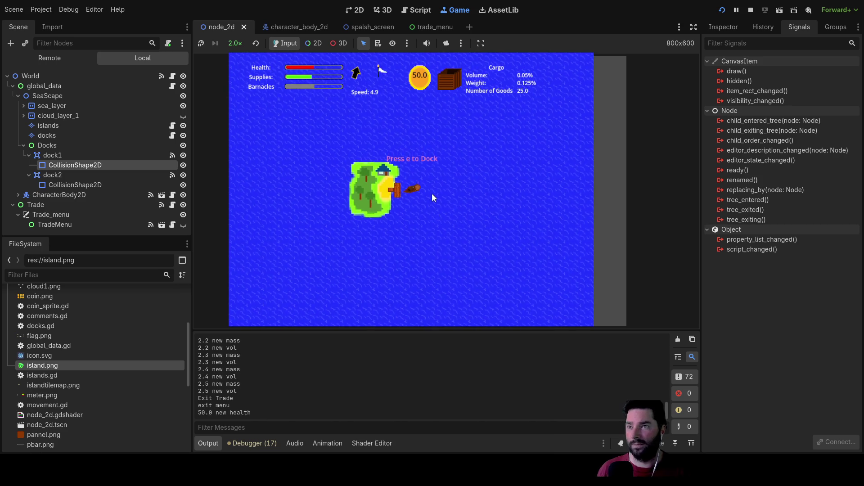
key("e")
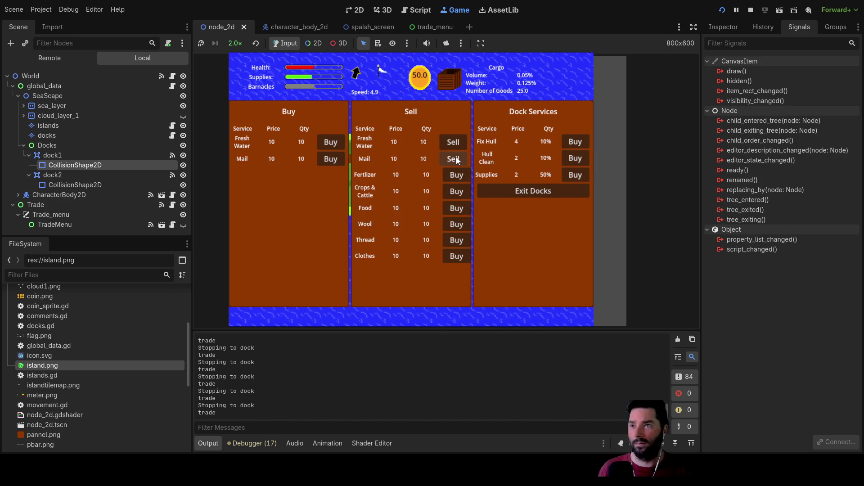
left_click(453, 159)
left_click(454, 159)
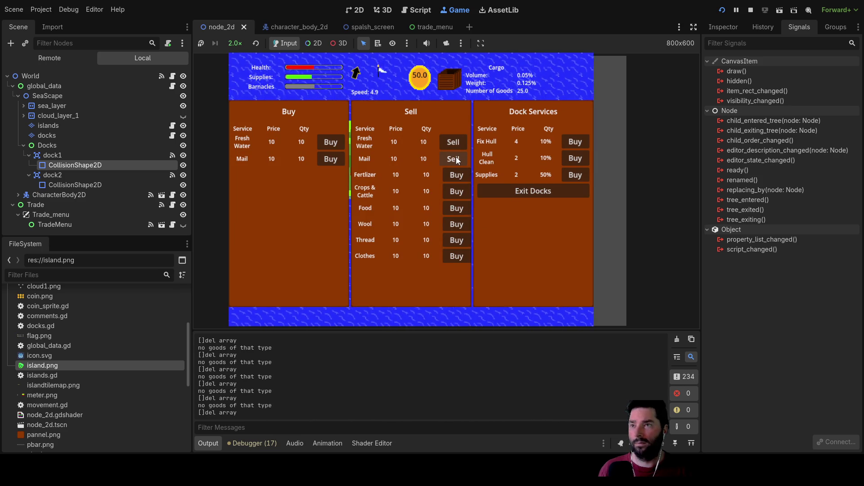
left_click(453, 159)
key("e")
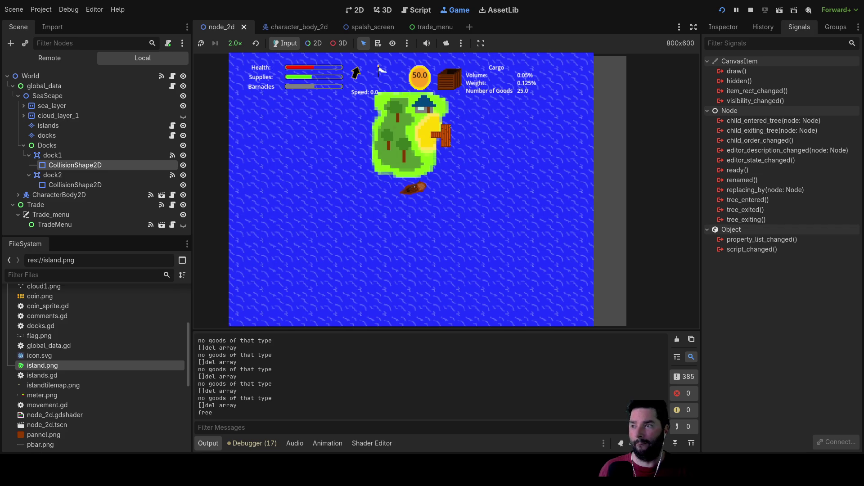
Sail the ship around the island and bring it alongside the second dock.
key("w")
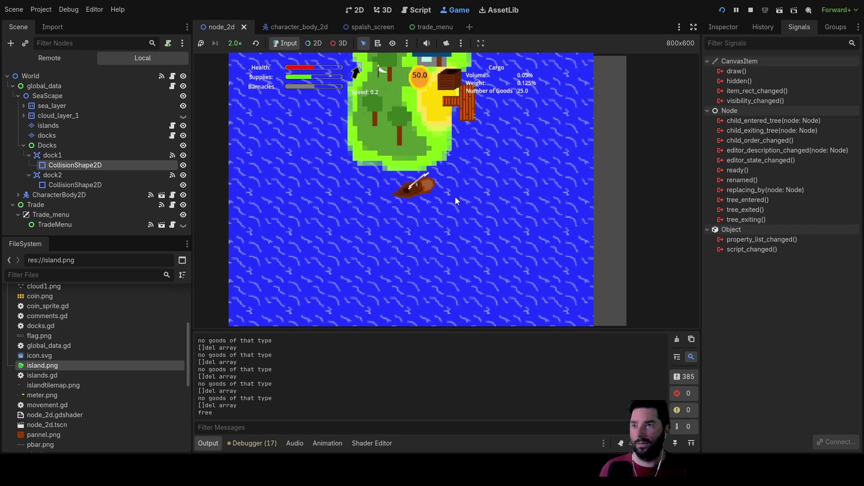
key("a")
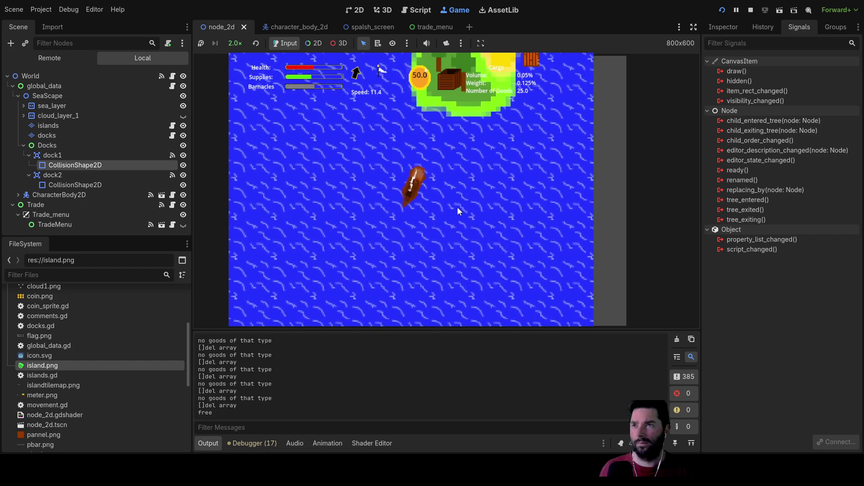
key("s")
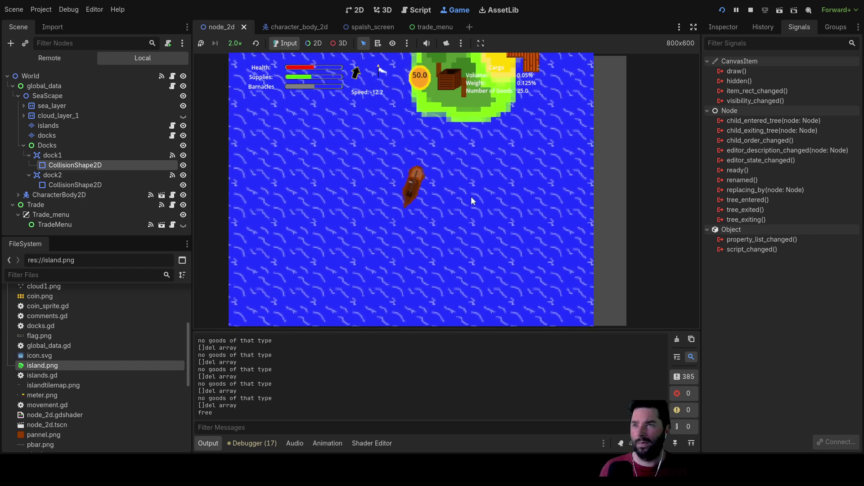
key("w")
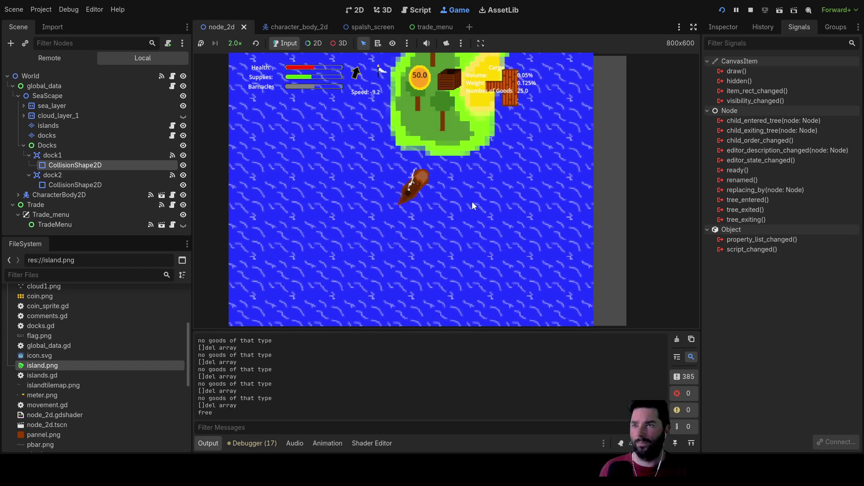
key("w")
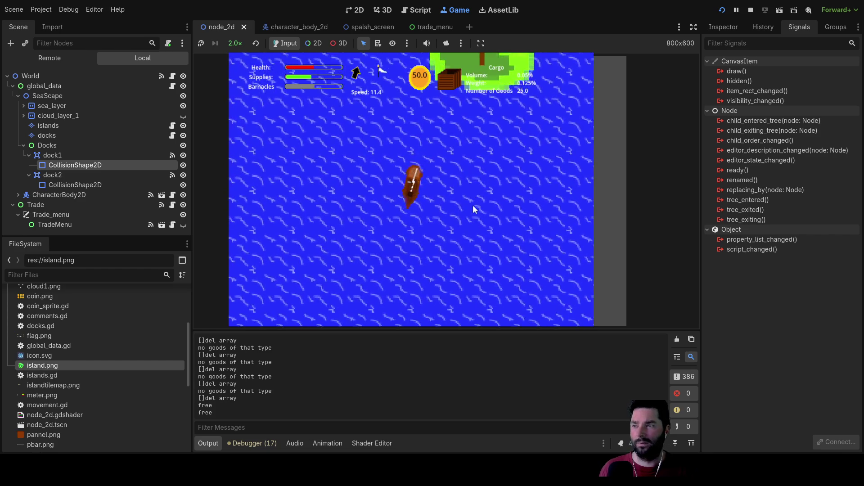
scroll(473, 202, "down", 3)
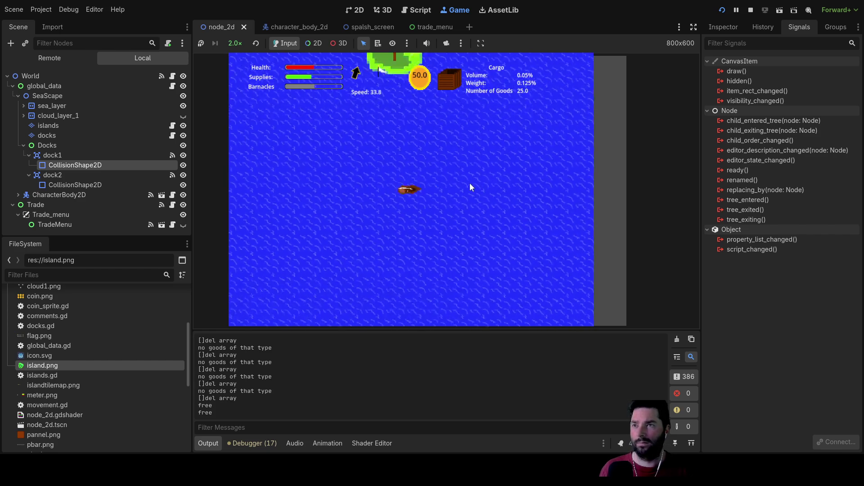
key("w")
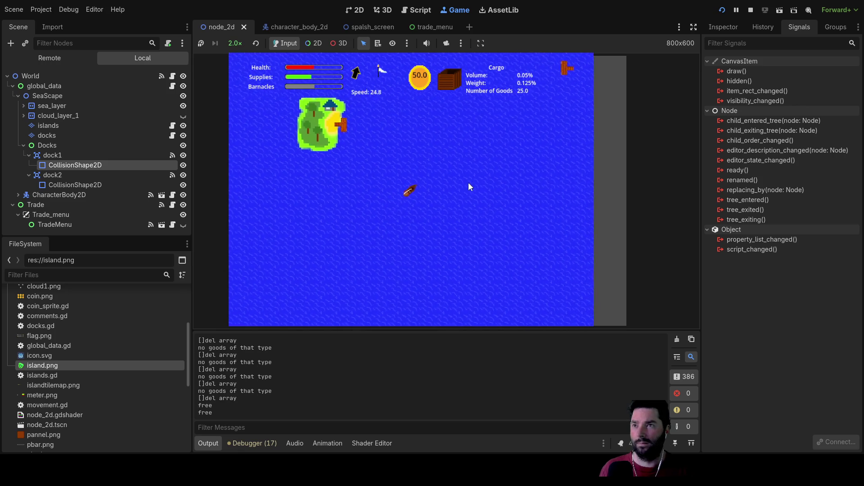
key("w")
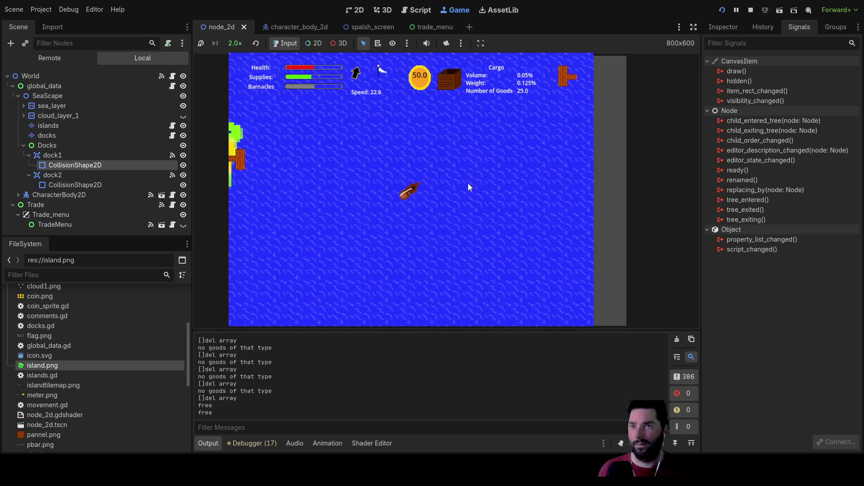
key("w")
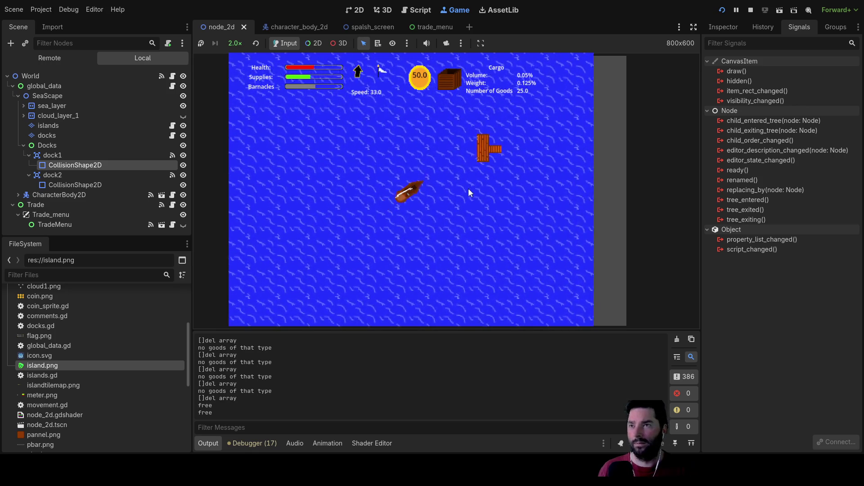
key("w")
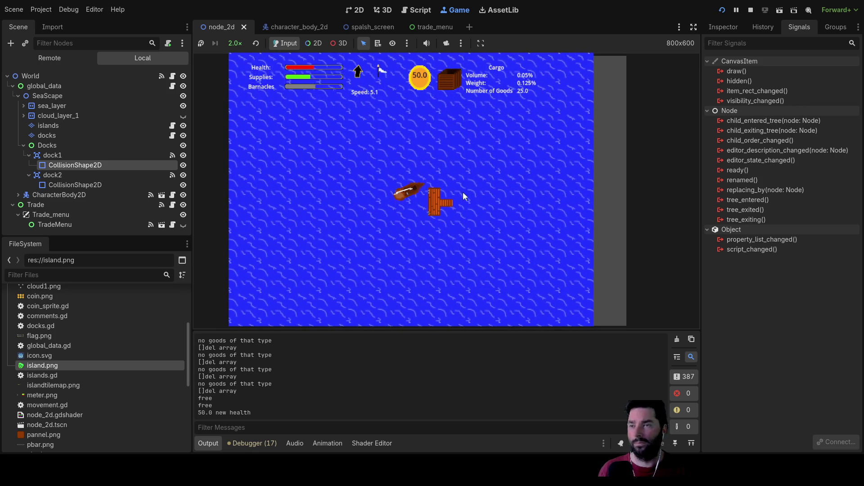
Manoeuvre at dock2, stop the running game with F8 and return to the 2D scene editor.
left_click(72, 185)
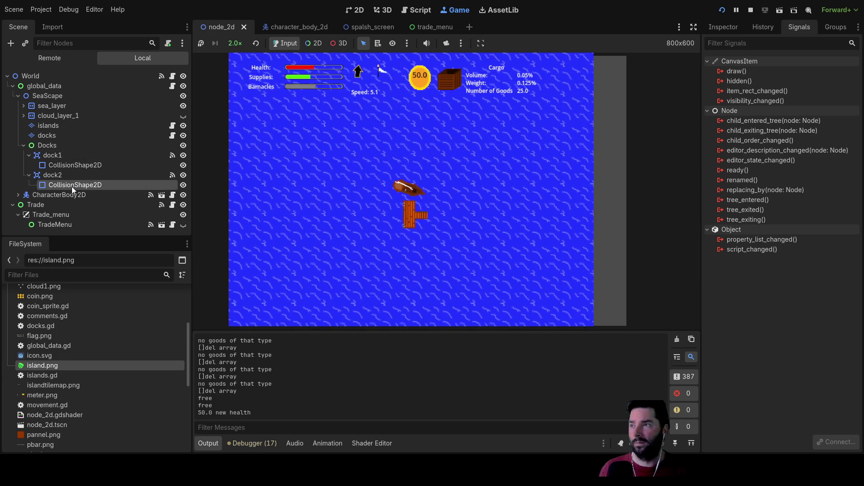
key("s")
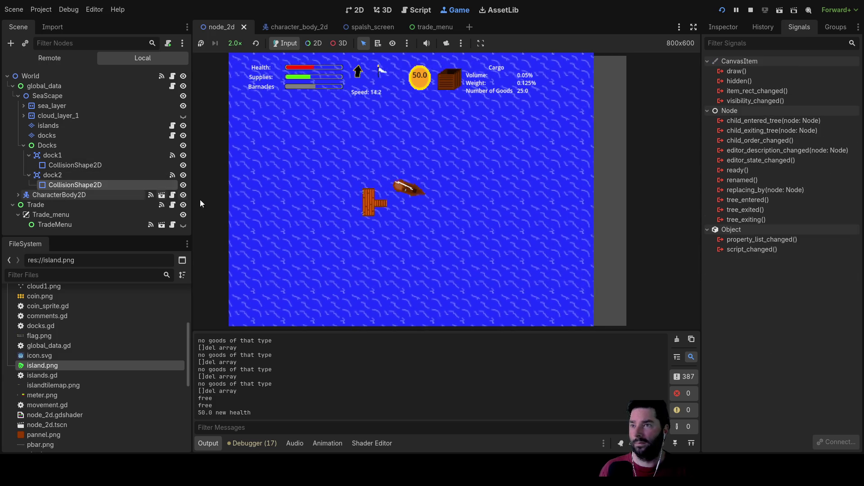
key("w")
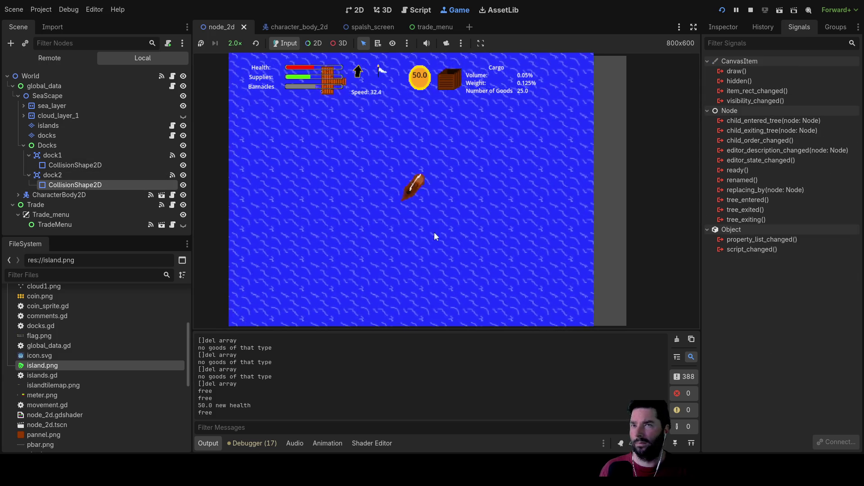
key("s")
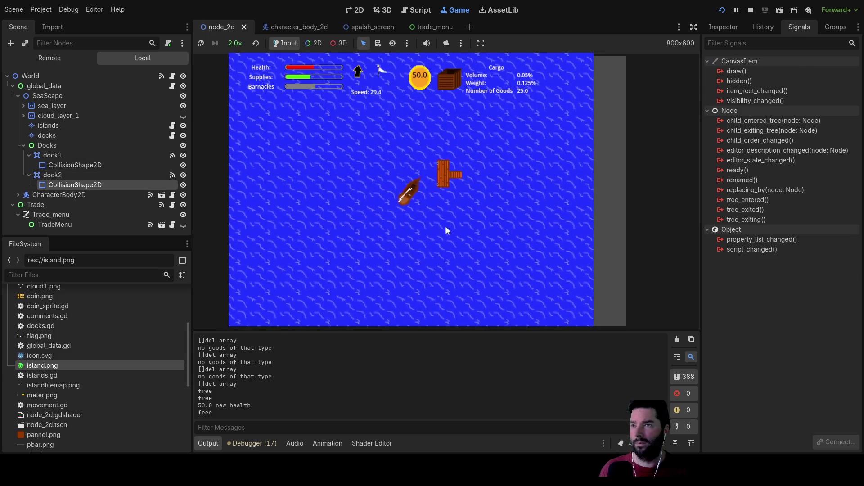
key("a")
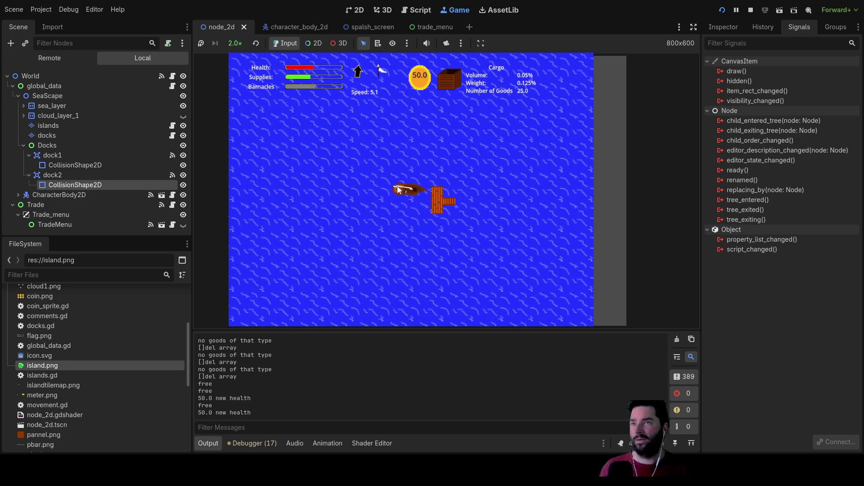
key("F8")
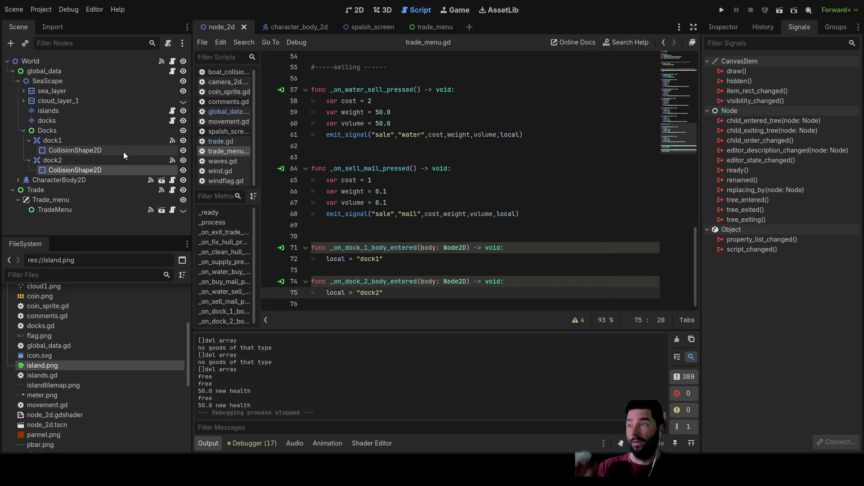
left_click(354, 10)
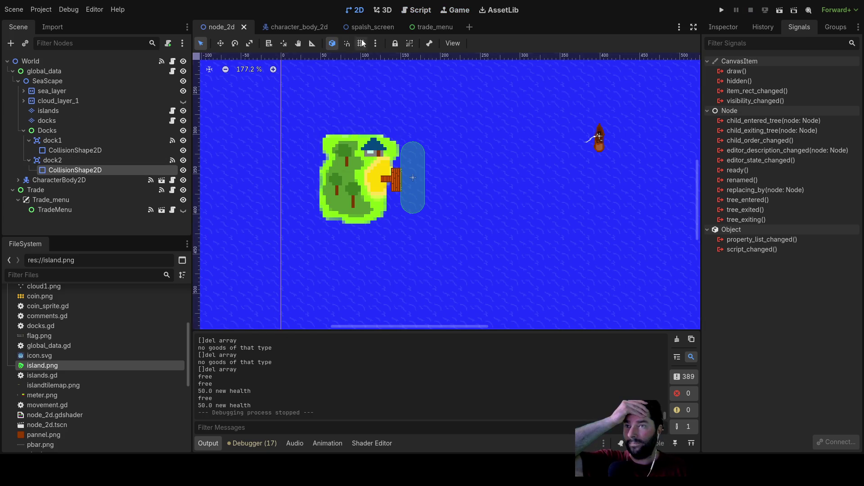
Select the dock2 area node and connect its body_entered signal to the CharacterBody2D script.
left_click_drag(352, 169, 222, 228)
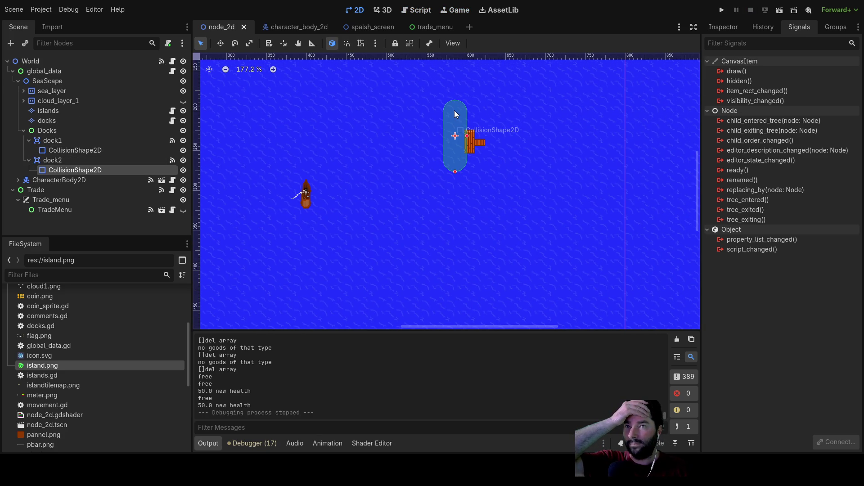
left_click(53, 159)
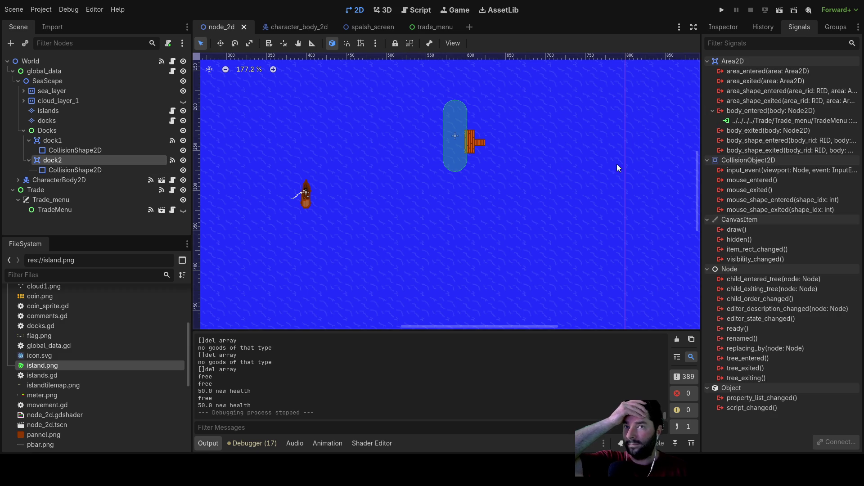
left_click(753, 112)
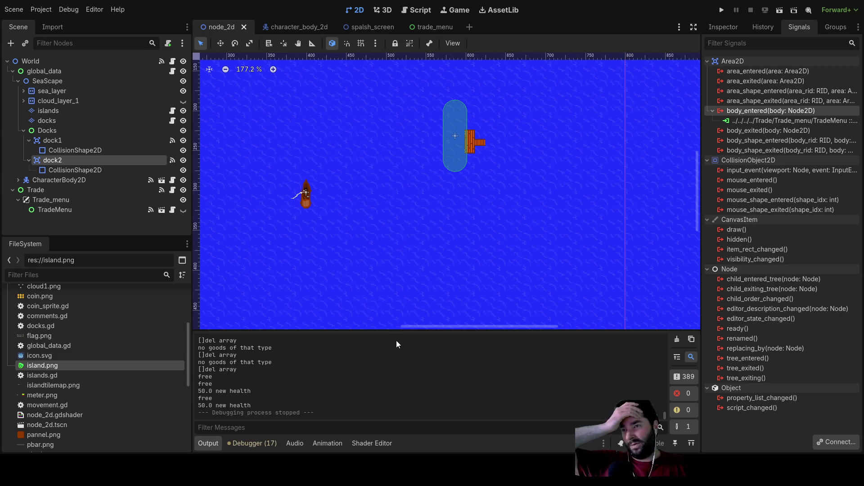
scroll(433, 213, "down", 10)
scroll(435, 216, "down", 10)
scroll(437, 220, "down", 10)
scroll(438, 225, "down", 8)
scroll(438, 225, "down", 1)
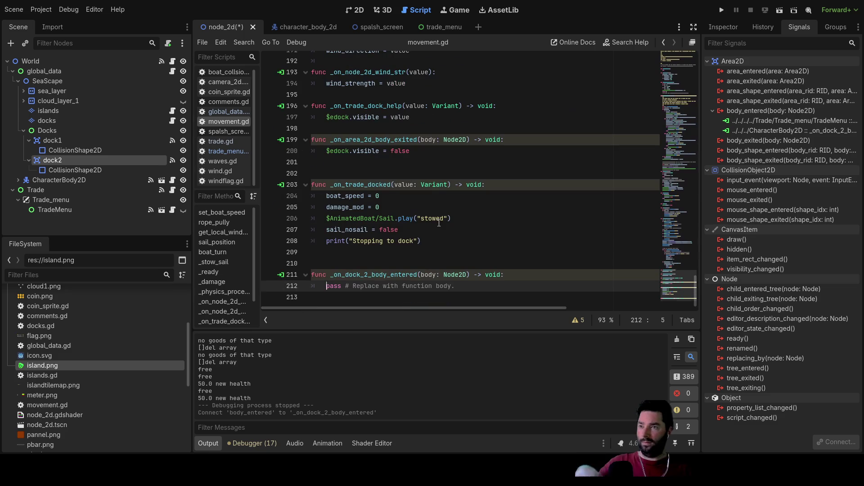
Move the _on_dock_2_body_entered stub to line 201 and replace its pass with '$edock.visible = false'.
left_click(439, 251)
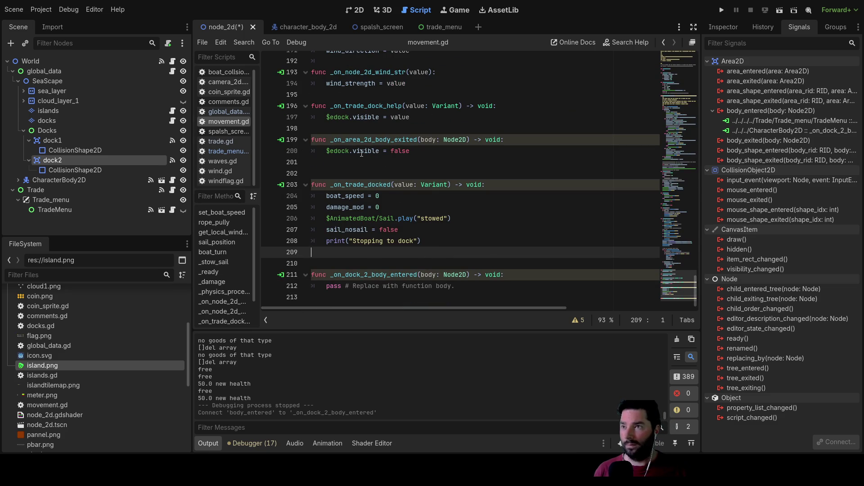
left_click_drag(472, 289, 293, 277)
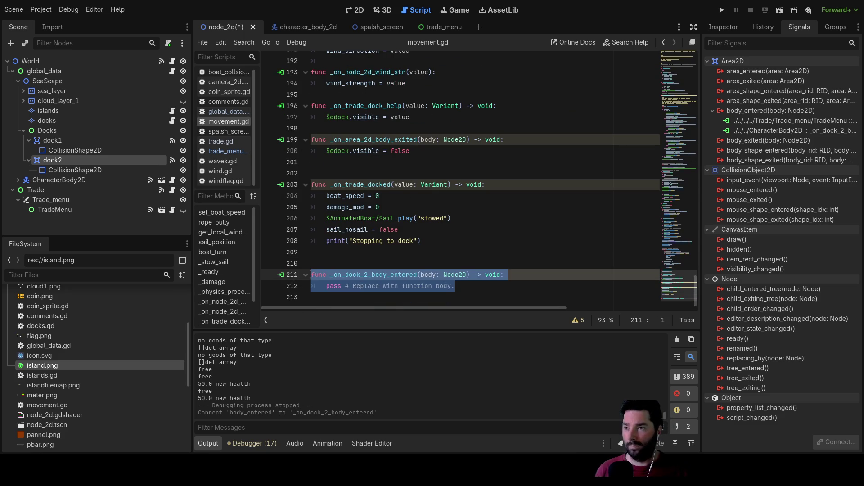
key("ctrl+x")
left_click(317, 163)
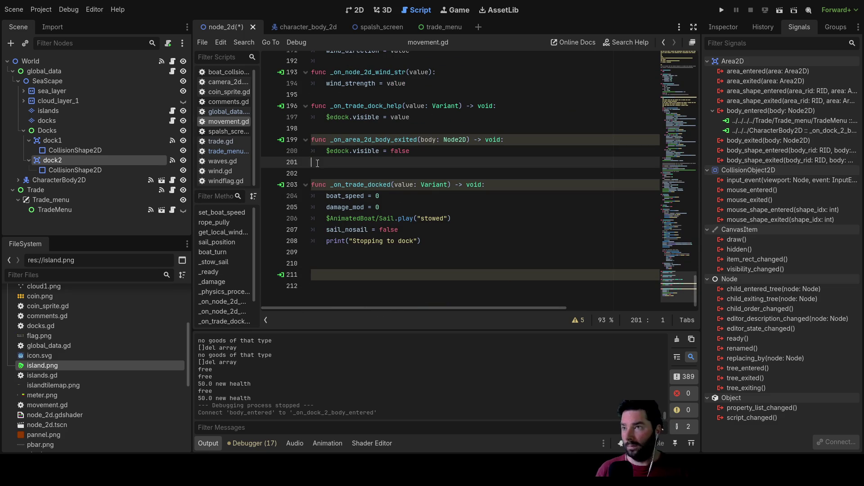
key("ctrl+v")
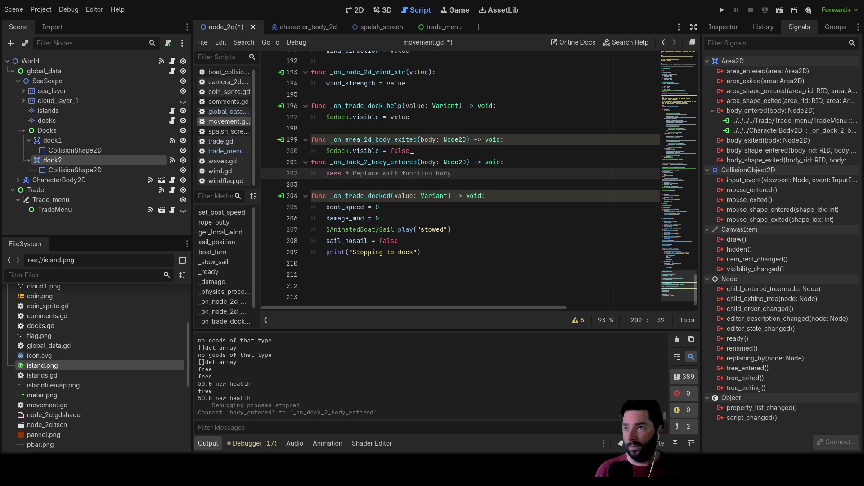
left_click_drag(412, 151, 326, 151)
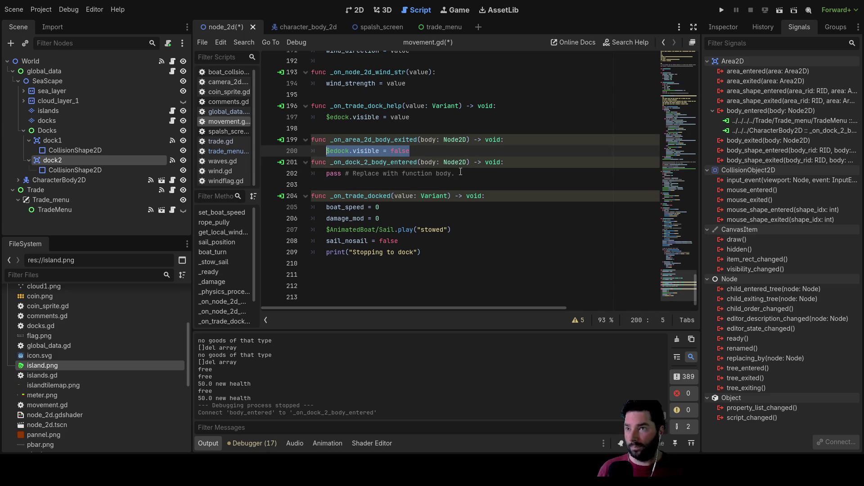
left_click_drag(456, 174, 341, 173)
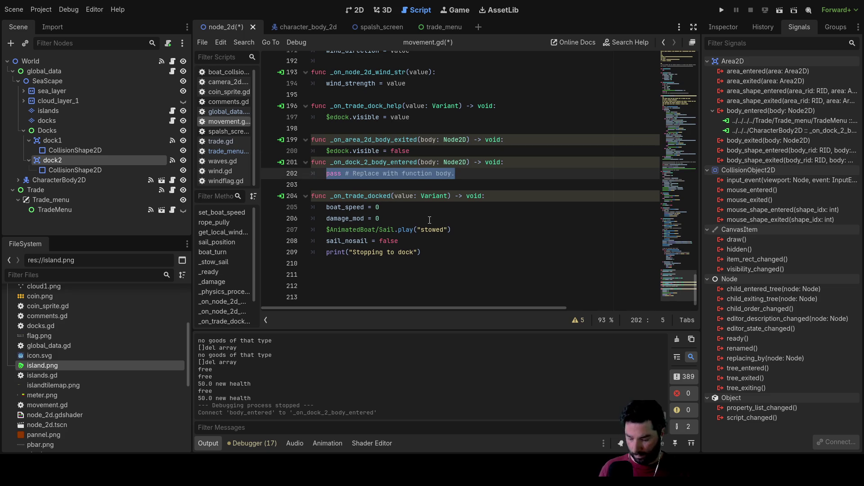
key("ctrl+v")
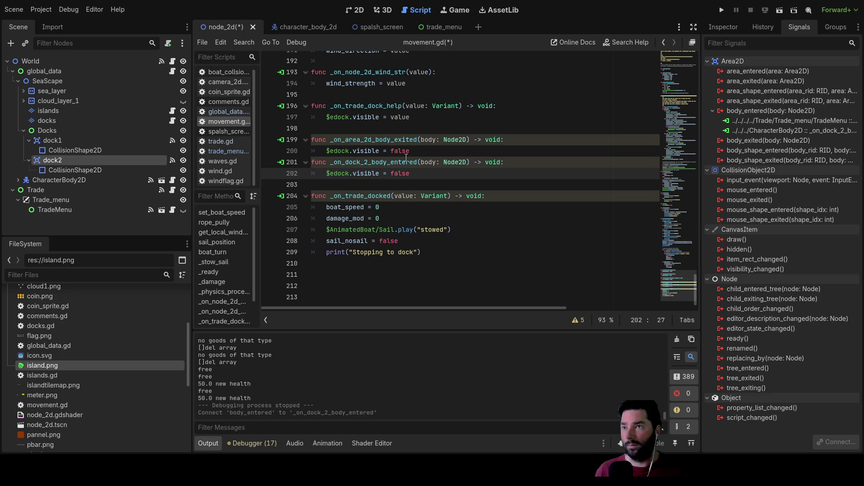
scroll(412, 145, "up", 3)
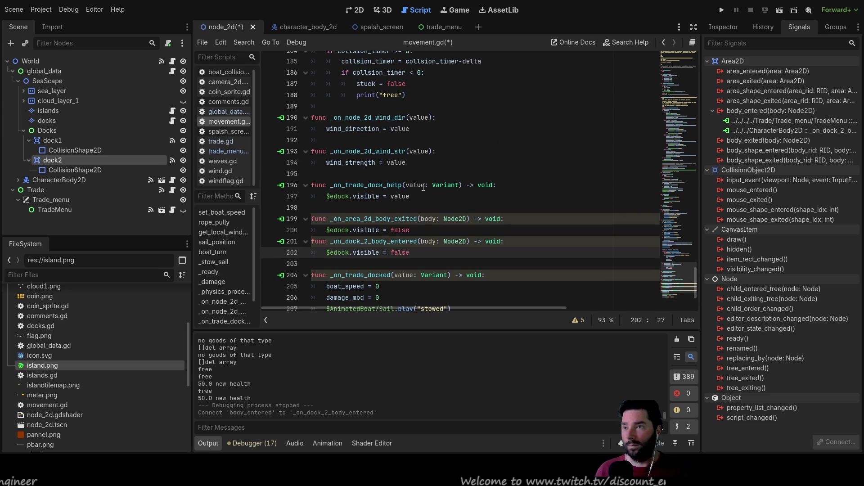
scroll(422, 187, "down", 2)
scroll(422, 188, "up", 5)
scroll(426, 204, "up", 2)
scroll(425, 204, "up", 3)
scroll(426, 204, "up", 3)
scroll(426, 205, "up", 2)
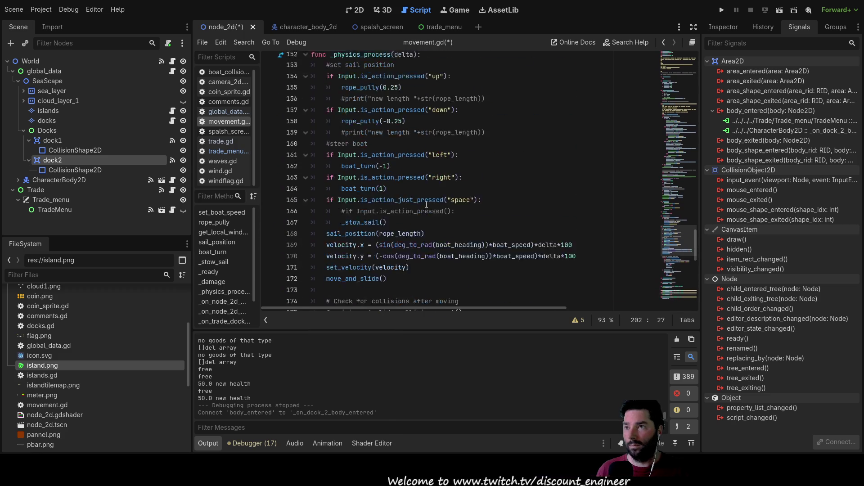
scroll(427, 205, "up", 3)
scroll(426, 205, "up", 2)
scroll(426, 205, "up", 2)
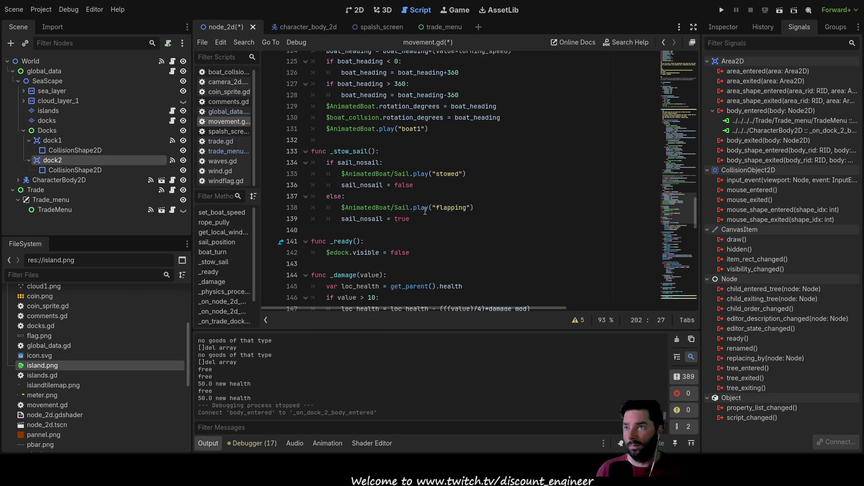
scroll(426, 213, "up", 3)
scroll(426, 213, "up", 2)
scroll(427, 213, "up", 3)
scroll(424, 233, "down", 2)
scroll(424, 233, "up", 3)
scroll(424, 233, "up", 4)
scroll(423, 233, "up", 3)
scroll(423, 233, "up", 3)
scroll(423, 234, "up", 3)
scroll(424, 232, "up", 4)
scroll(425, 233, "up", 5)
scroll(424, 232, "up", 3)
scroll(424, 232, "up", 3)
scroll(424, 232, "up", 1)
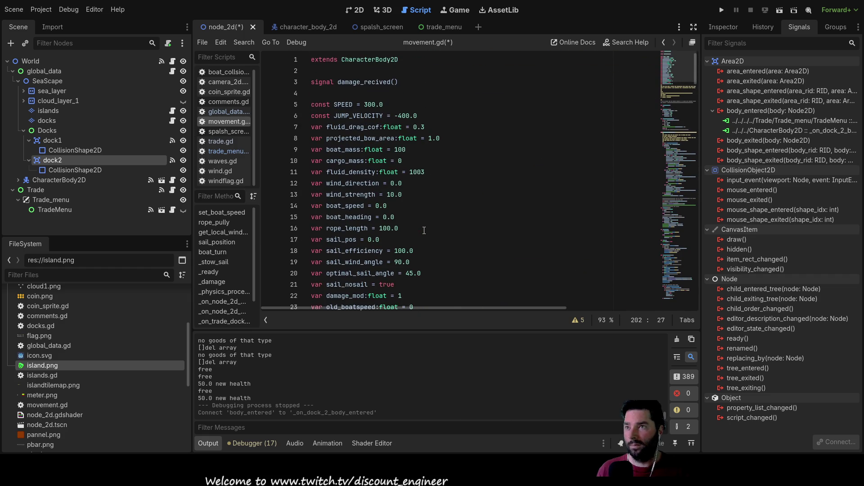
scroll(424, 233, "down", 10)
scroll(424, 233, "down", 10)
scroll(429, 232, "down", 10)
scroll(429, 232, "down", 10)
scroll(429, 233, "down", 10)
scroll(431, 233, "up", 1)
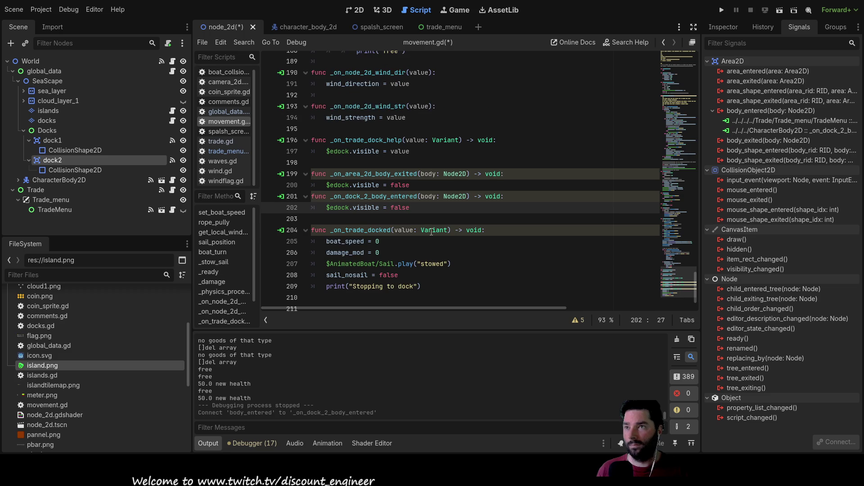
Insert a blank line above _on_dock_2_body_entered and connect dock2's body_exited signal to CharacterBody2D.
left_click(305, 197)
left_click(303, 196)
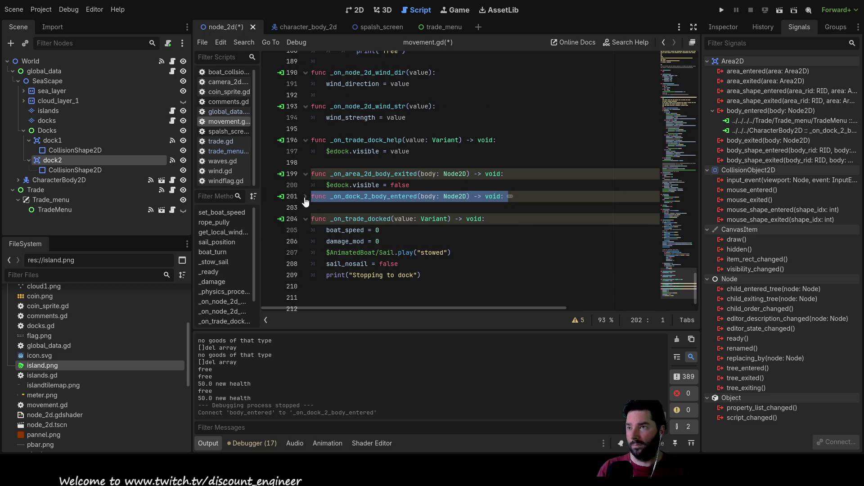
left_click(306, 196)
left_click(313, 197)
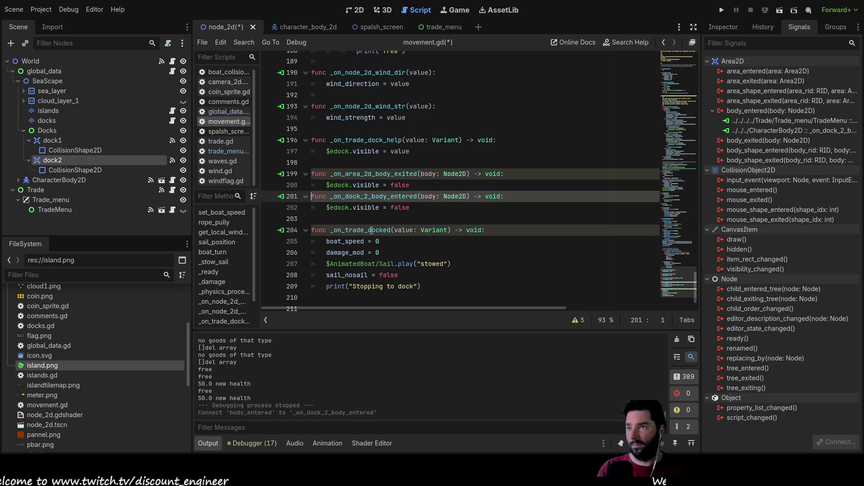
key("Return")
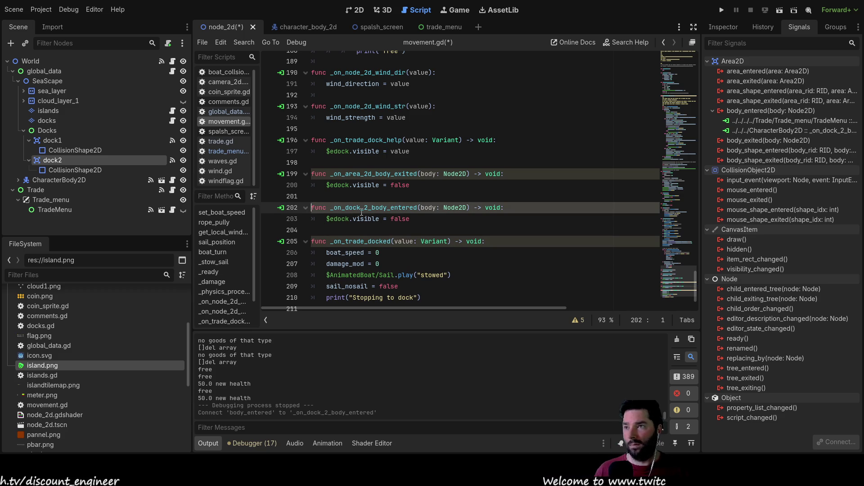
left_click(768, 141)
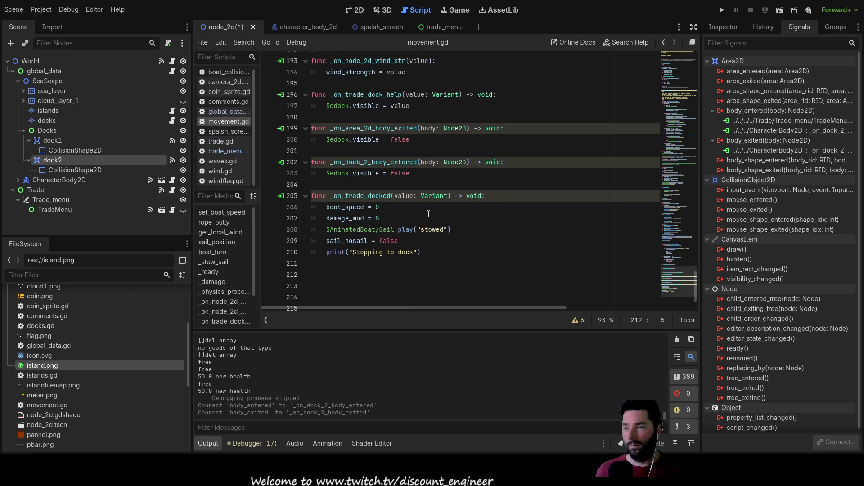
scroll(424, 205, "down", 2)
left_click_drag(456, 286, 298, 273)
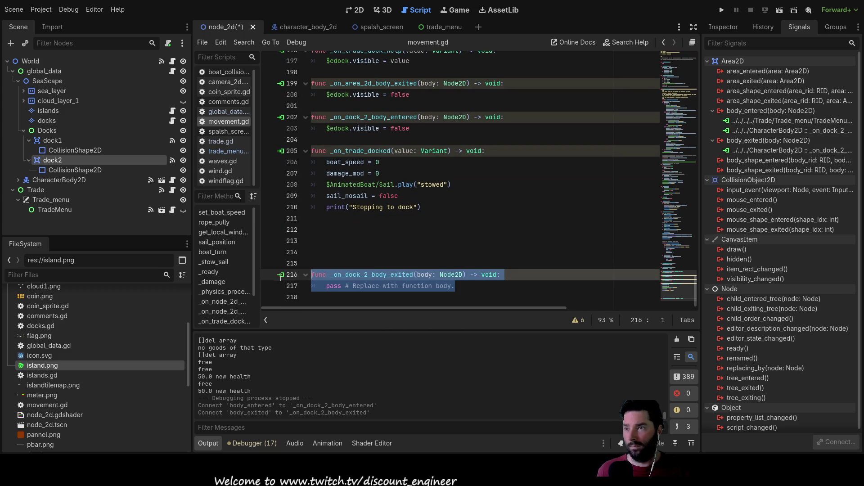
Move the _on_dock_2_body_exited stub under the area exit handler and give it the '$edock.visible = false' line.
key("BackSpace")
scroll(405, 203, "up", 4)
scroll(336, 213, "down", 1)
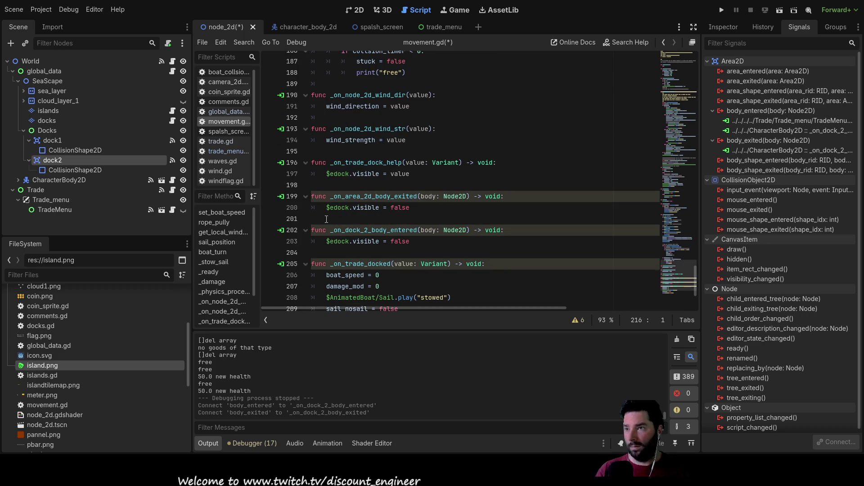
left_click(330, 219)
key("Return")
key("Up")
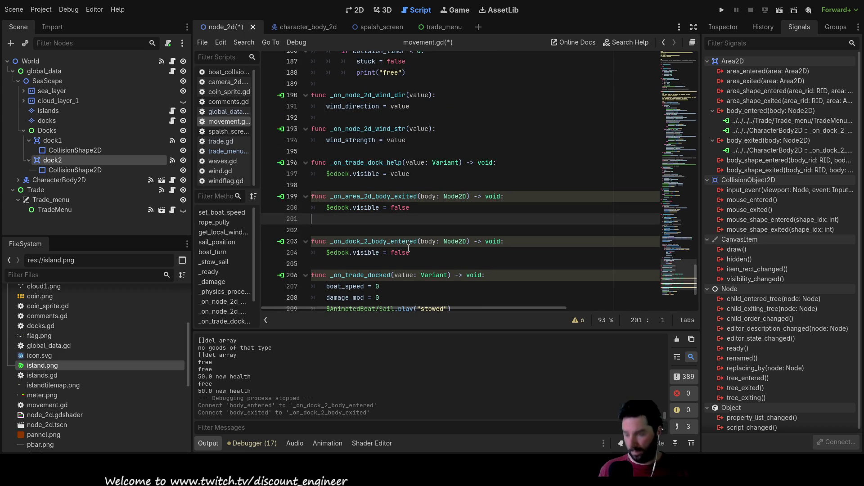
key("ctrl+v")
left_click_drag(418, 263, 325, 266)
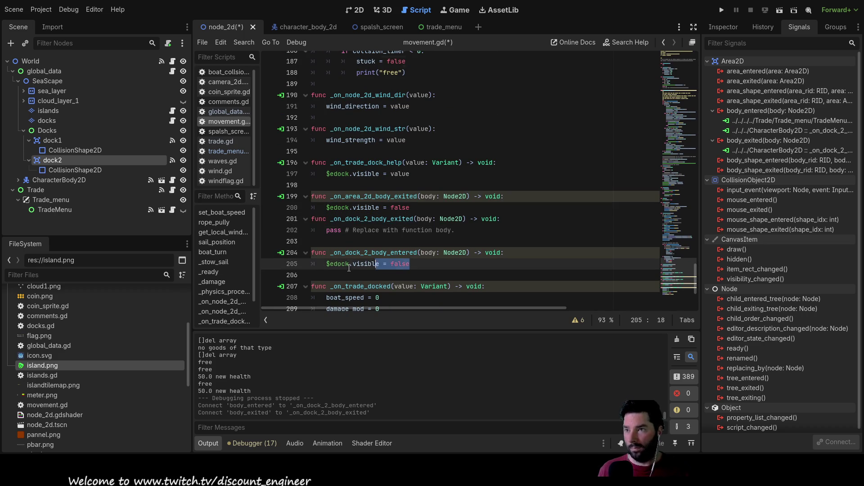
key("ctrl+x")
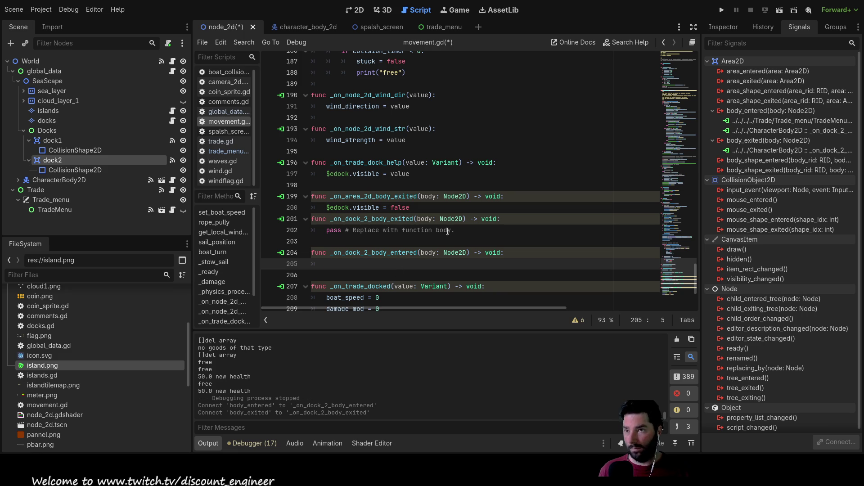
left_click_drag(454, 230, 327, 232)
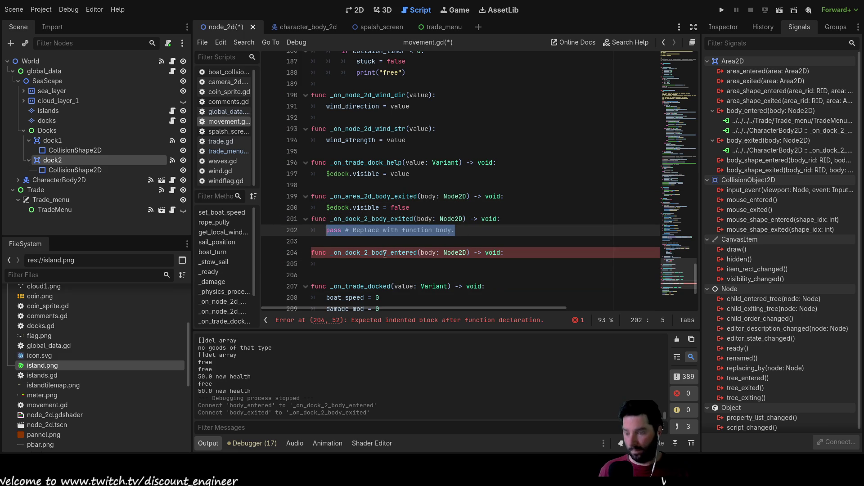
key("ctrl+v")
scroll(385, 253, "down", 4)
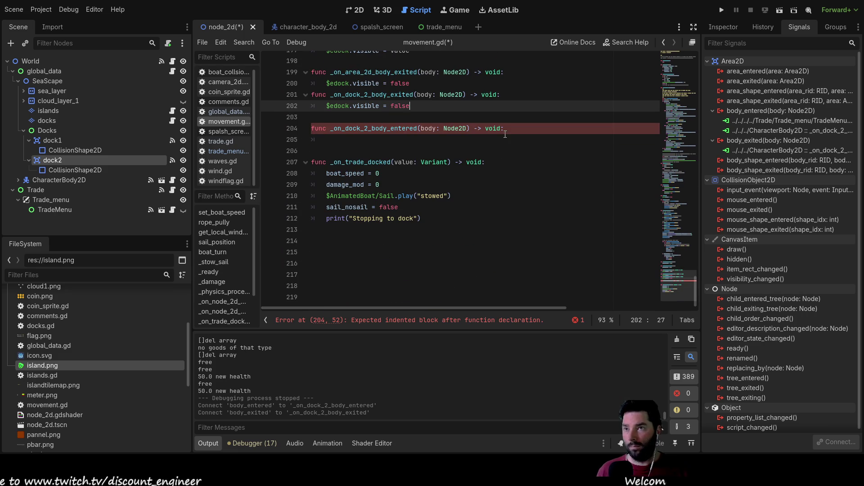
Delete the now-empty _on_dock_2_body_entered function and its leftover blank line.
left_click_drag(505, 138, 305, 130)
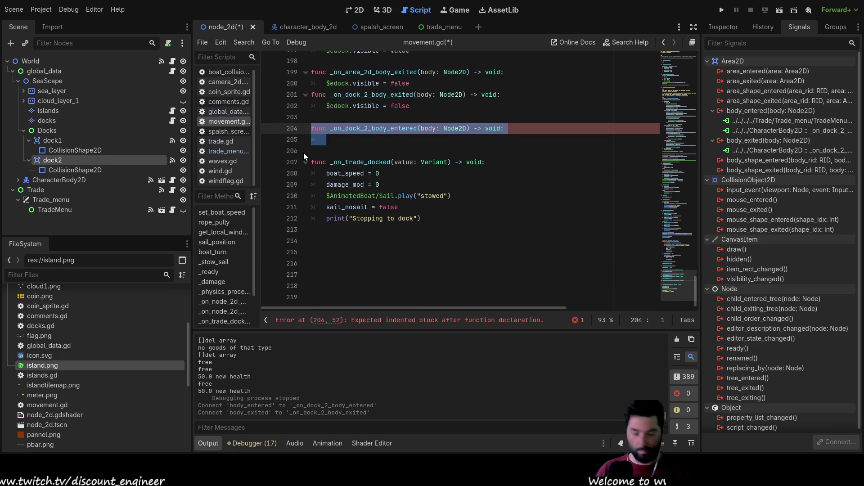
key("BackSpace")
key("BackSpace")
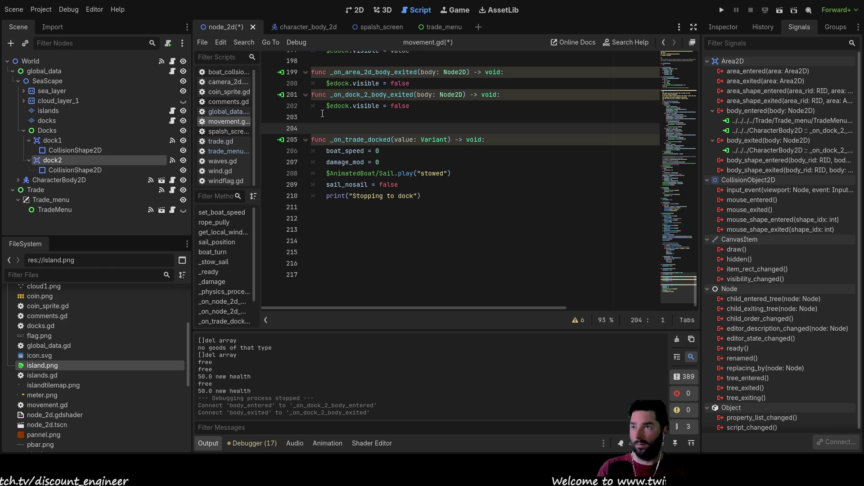
key("BackSpace")
scroll(473, 203, "up", 3)
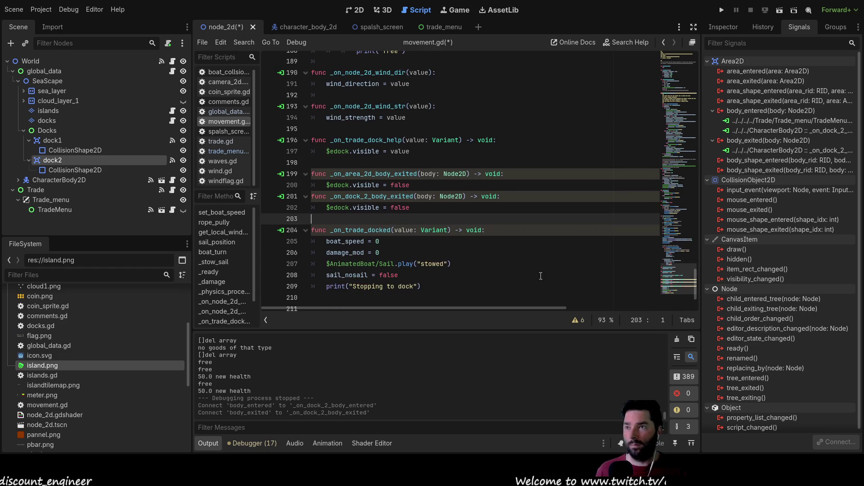
Disconnect dock2's body_entered link to CharacterBody2D, then select dock1's body_entered connection.
left_click(792, 130)
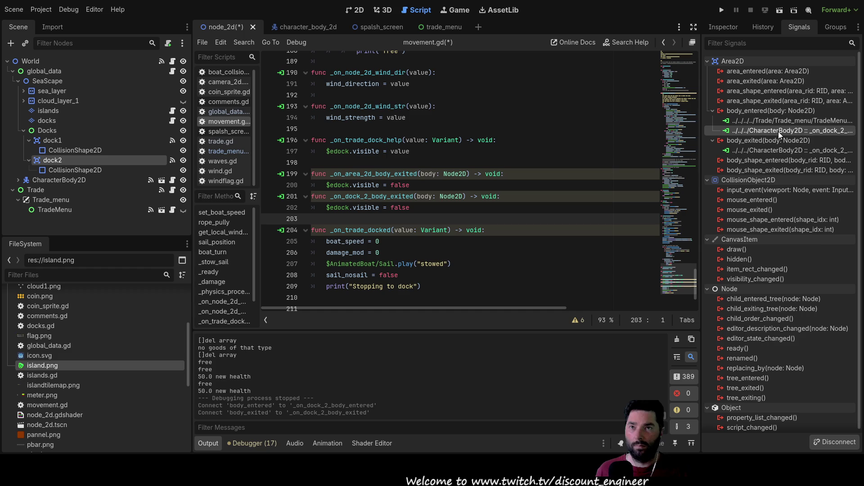
left_click(844, 445)
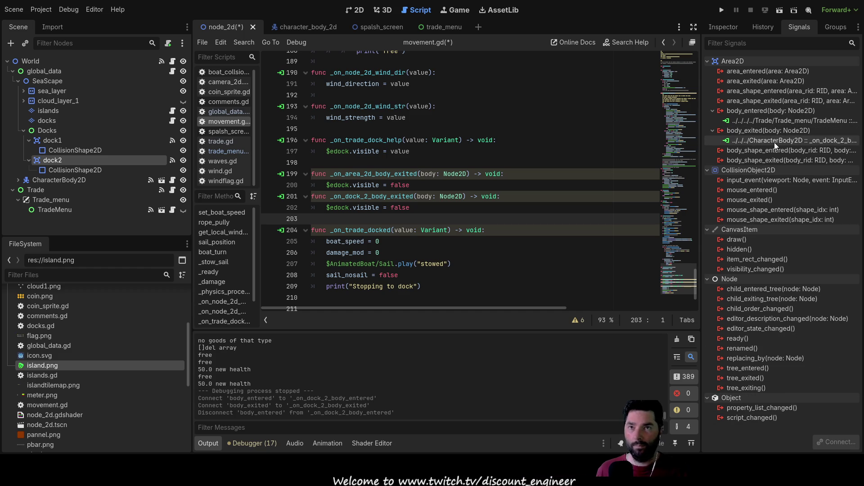
left_click(52, 140)
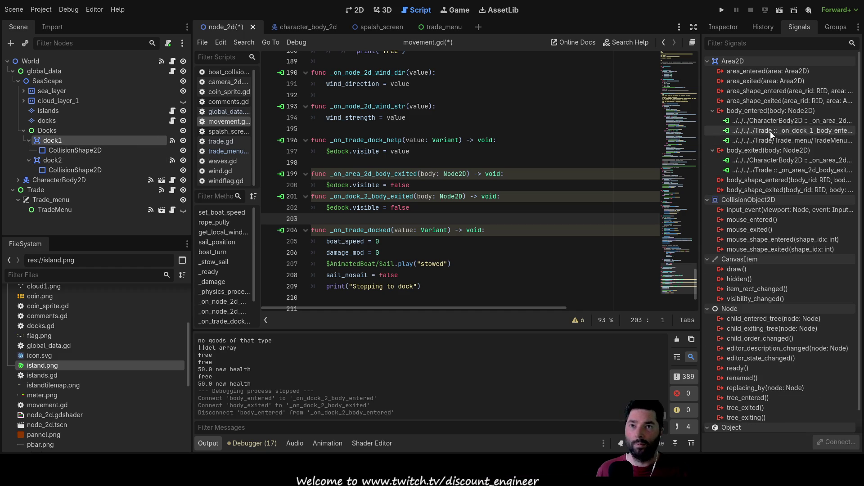
left_click(779, 122)
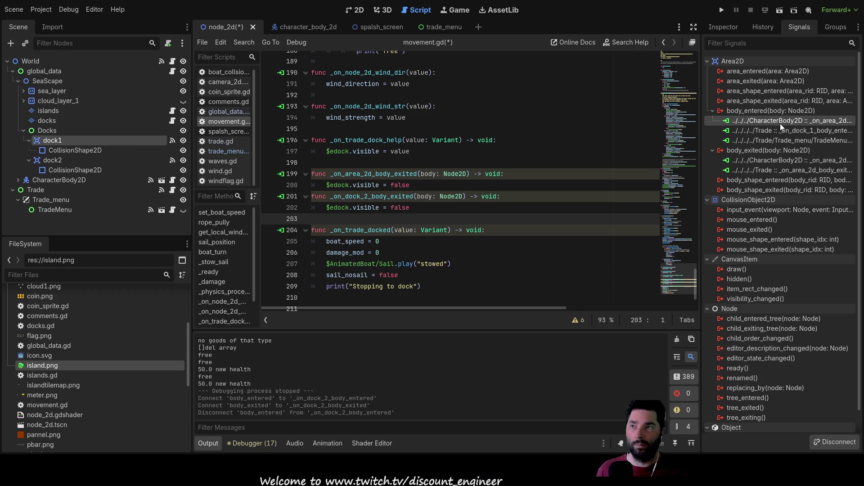
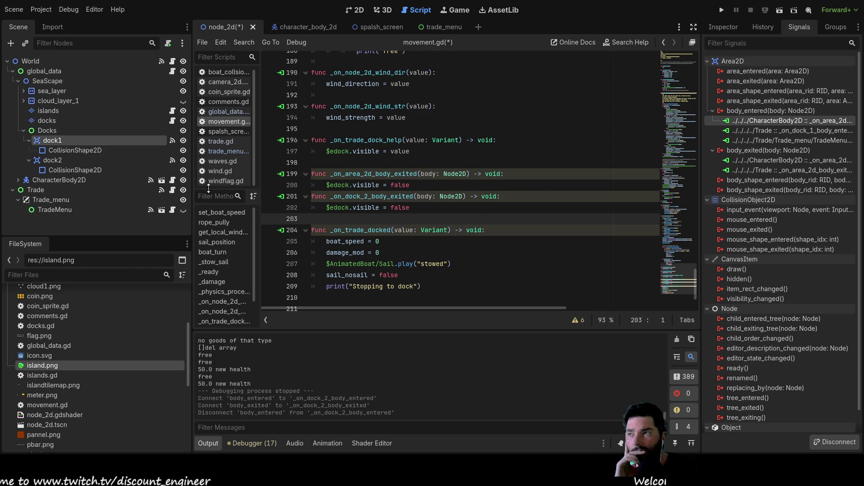
Review the boat's area enter and exit handlers via their body_entered and body_exited connections.
left_click(368, 175)
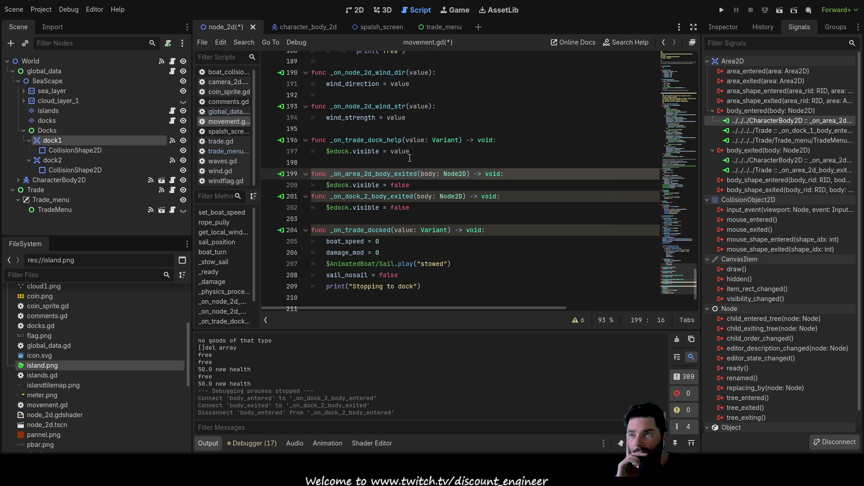
scroll(436, 168, "up", 1)
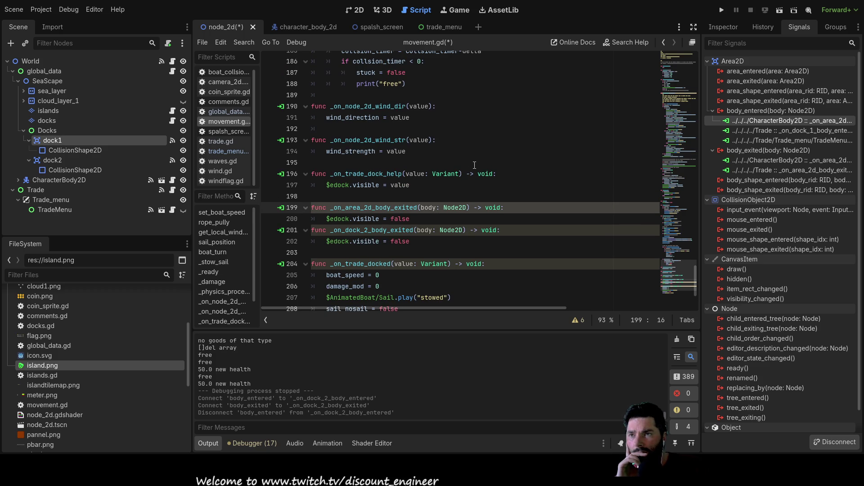
scroll(474, 165, "down", 2)
scroll(474, 165, "up", 3)
scroll(475, 165, "up", 3)
scroll(474, 190, "up", 3)
scroll(476, 216, "up", 3)
scroll(477, 233, "up", 2)
scroll(478, 234, "up", 3)
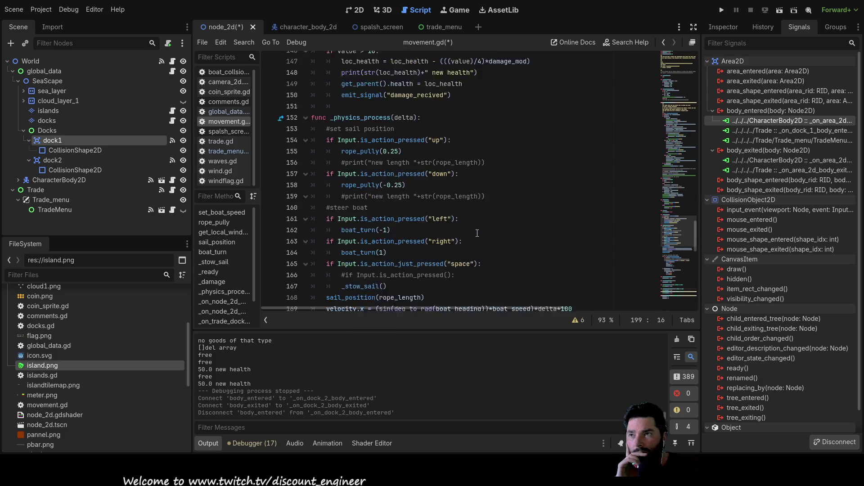
scroll(478, 234, "up", 3)
scroll(478, 234, "up", 4)
scroll(477, 234, "up", 3)
scroll(477, 233, "down", 5)
scroll(477, 234, "down", 3)
scroll(477, 234, "down", 5)
scroll(478, 233, "down", 3)
scroll(477, 234, "down", 3)
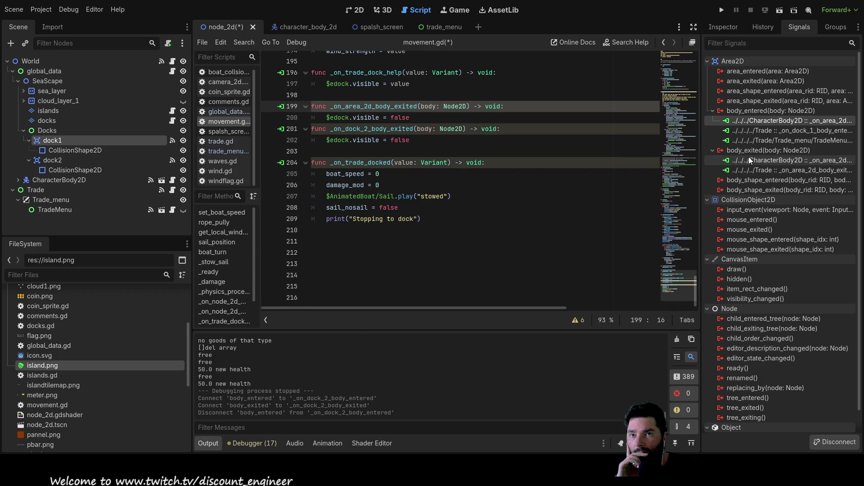
double_click(756, 160)
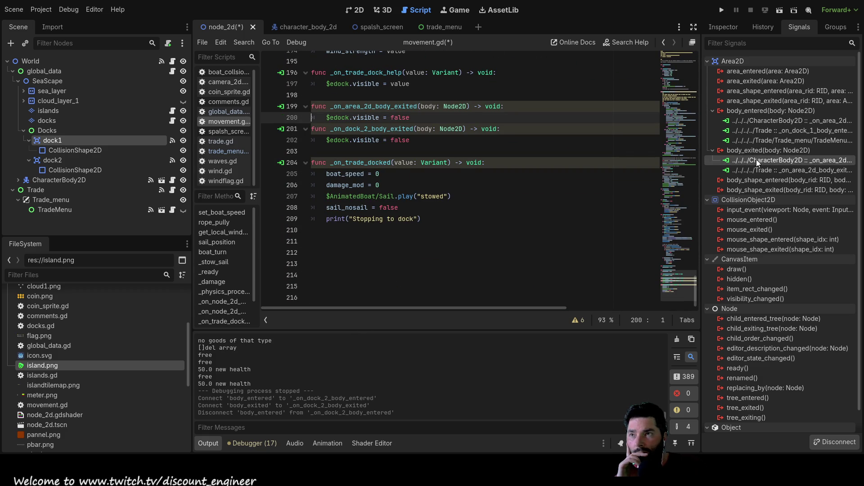
left_click(446, 288)
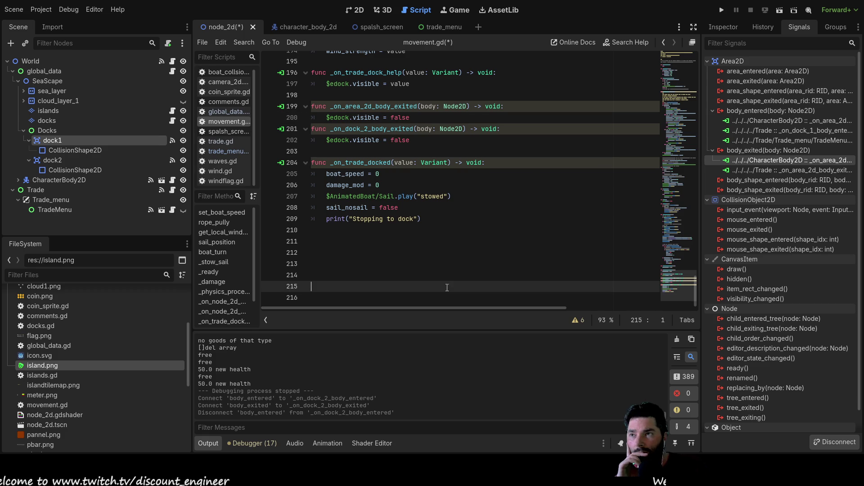
double_click(778, 161)
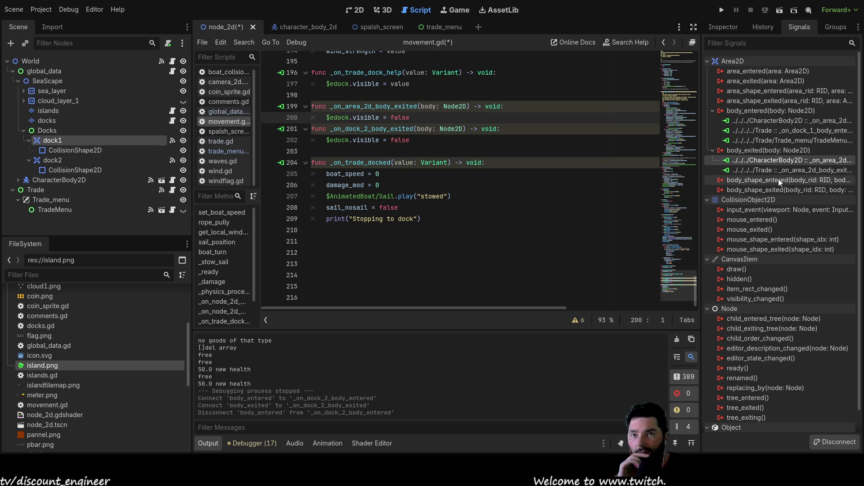
left_click(770, 119)
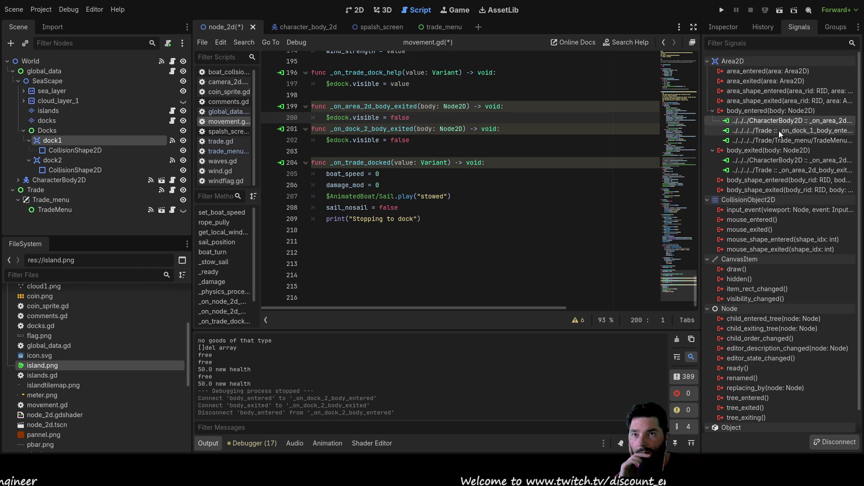
scroll(529, 225, "up", 2)
scroll(528, 225, "up", 8)
scroll(530, 230, "up", 8)
scroll(533, 232, "up", 5)
scroll(536, 234, "up", 3)
scroll(536, 234, "up", 8)
scroll(536, 234, "up", 8)
scroll(536, 233, "up", 8)
scroll(537, 232, "up", 6)
scroll(536, 232, "down", 6)
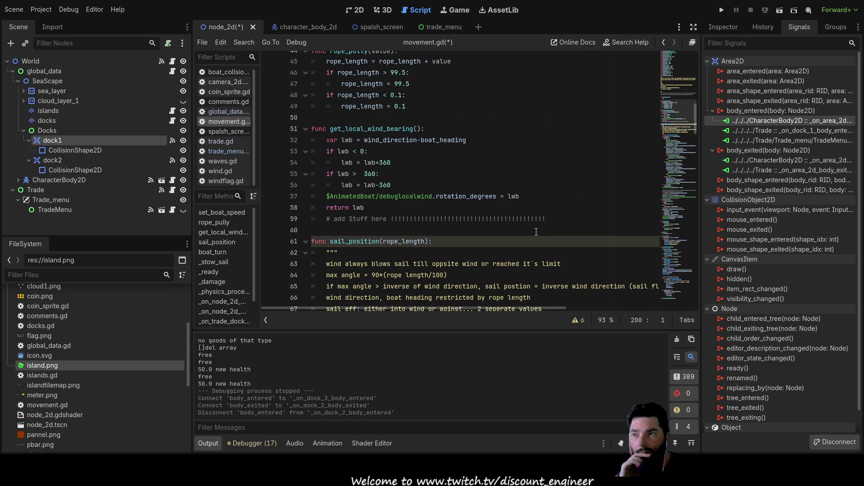
scroll(536, 231, "down", 2)
scroll(536, 232, "up", 6)
scroll(536, 232, "up", 6)
scroll(536, 230, "down", 3)
scroll(537, 225, "down", 10)
scroll(536, 225, "down", 10)
scroll(537, 225, "down", 8)
scroll(538, 226, "down", 4)
scroll(538, 227, "down", 8)
scroll(537, 227, "down", 6)
scroll(538, 227, "down", 4)
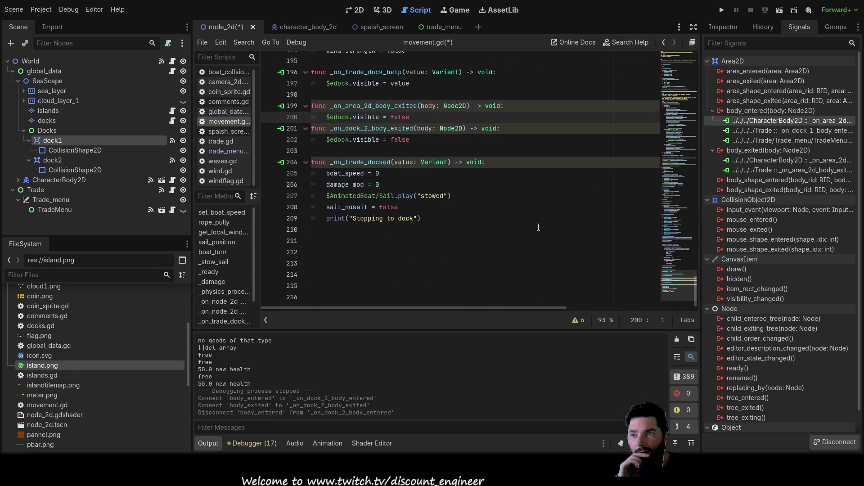
scroll(538, 227, "down", 2)
left_click(538, 275)
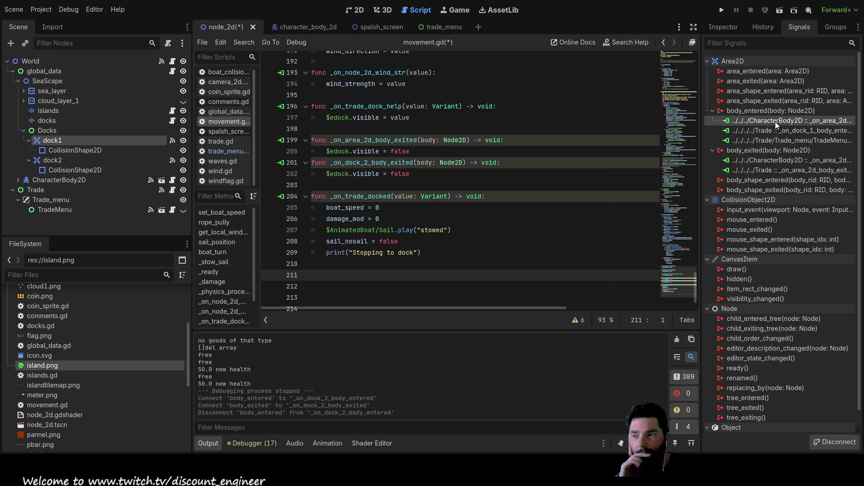
Disconnect the boat's _on_area_2d_body_entered handler from dock1's body_entered and select dock2's body_entered signal.
left_click(838, 442)
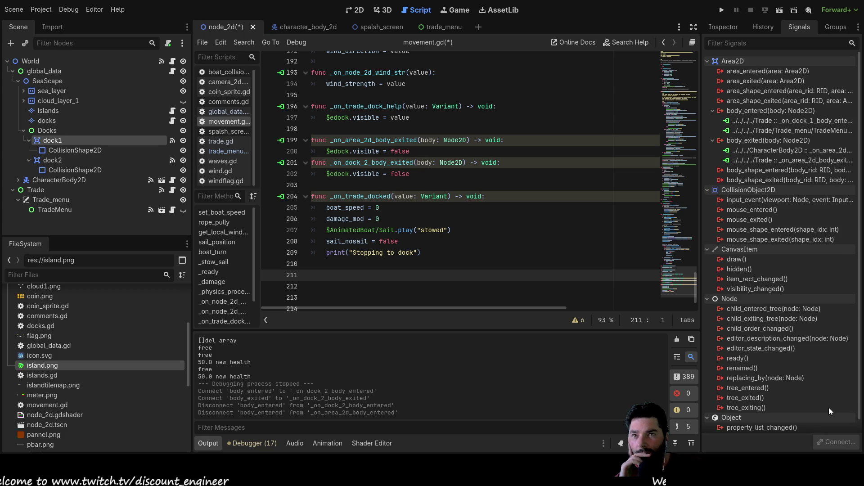
left_click(796, 129)
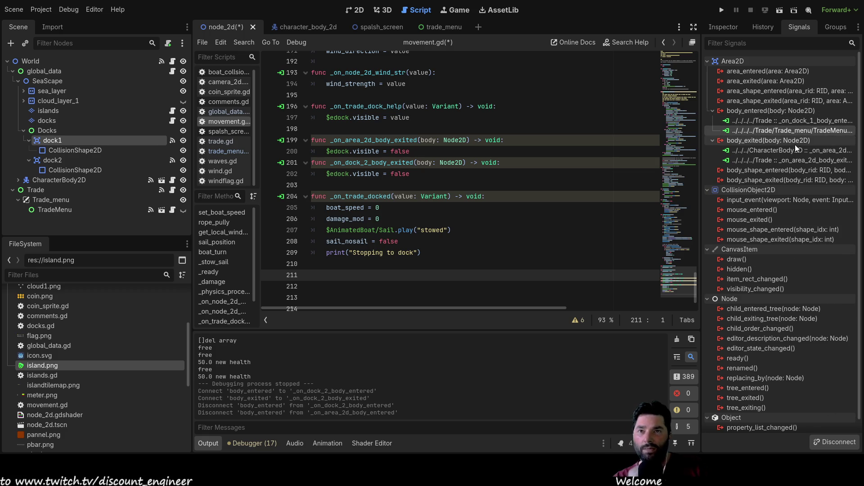
left_click(786, 161)
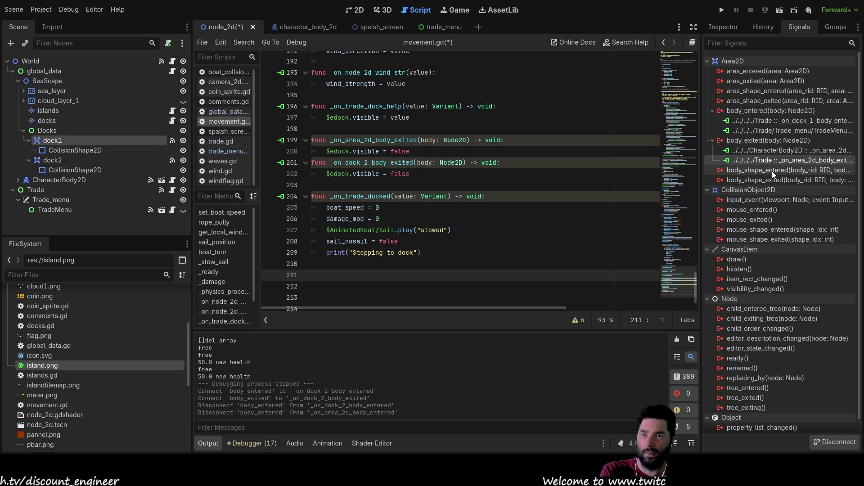
left_click(75, 169)
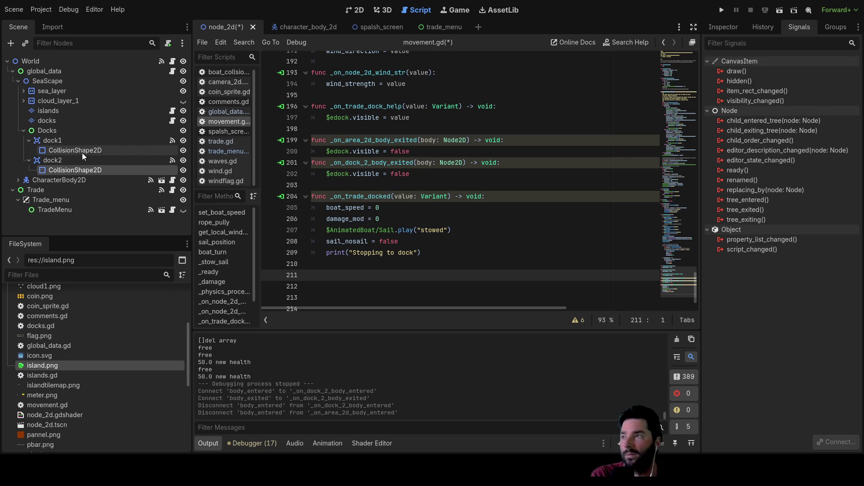
left_click(51, 161)
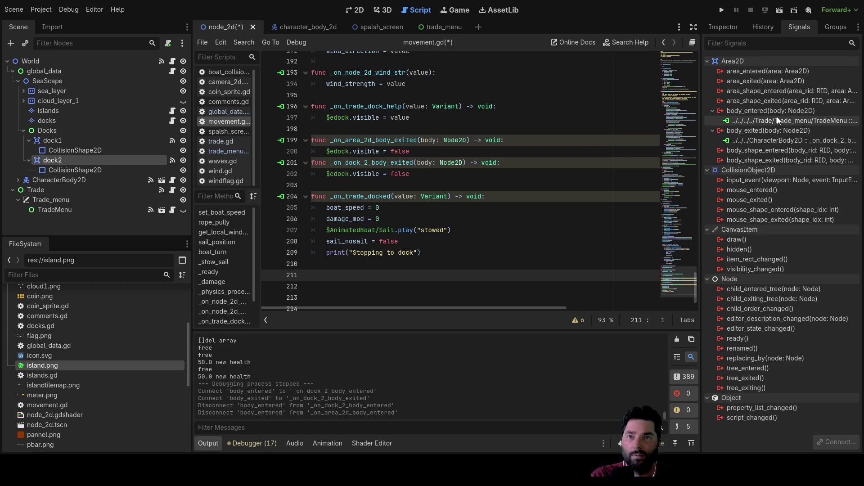
left_click(777, 112)
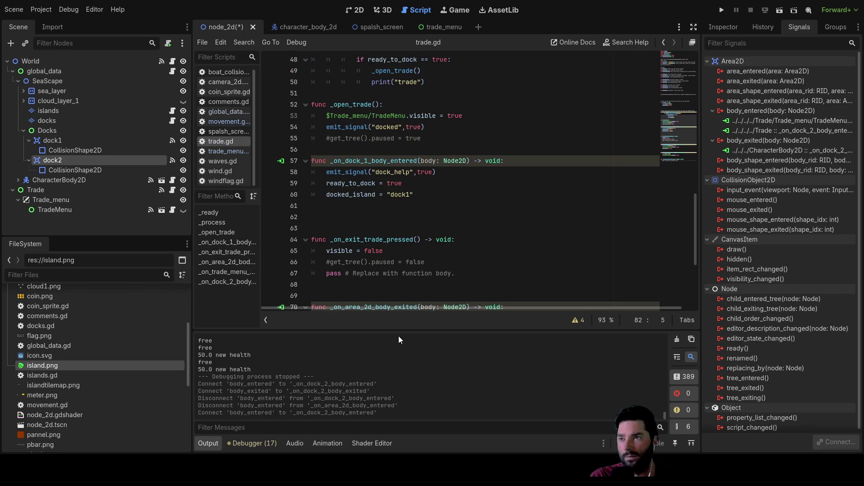
scroll(425, 222, "down", 5)
Move the generated _on_dock_2_body_entered stub up beneath the dock1 enter handler.
left_click(487, 291)
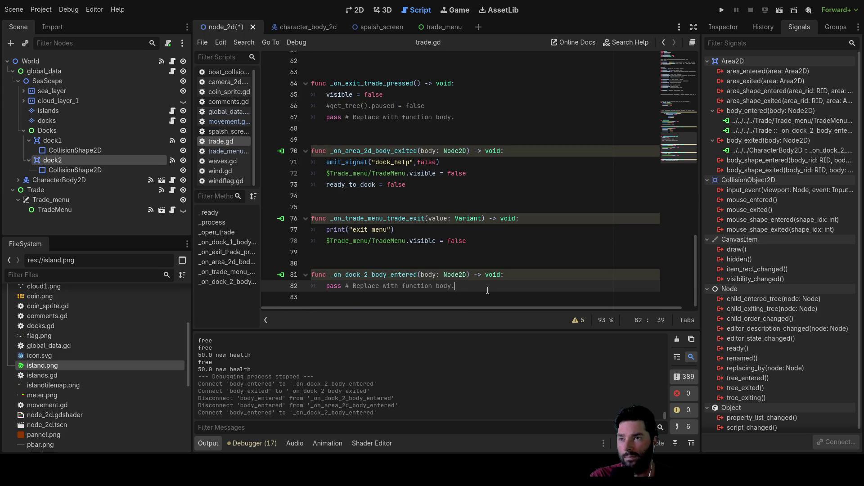
left_click_drag(456, 286, 312, 274)
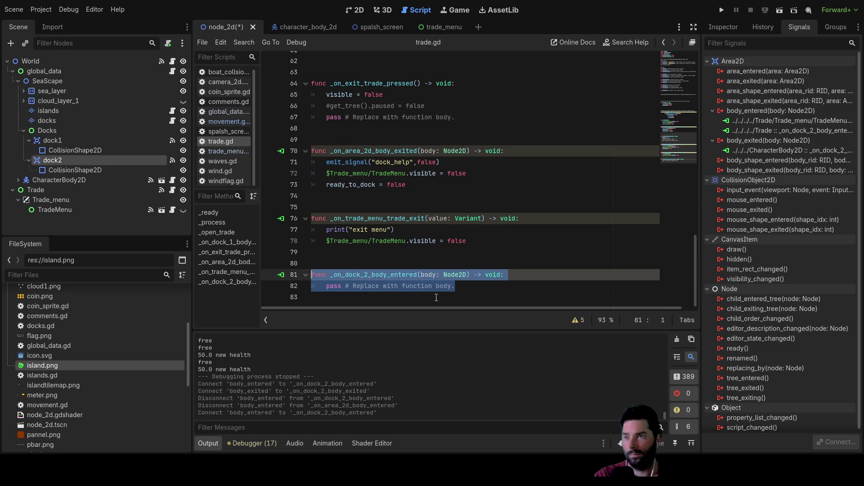
key("ctrl+x")
scroll(425, 203, "up", 5)
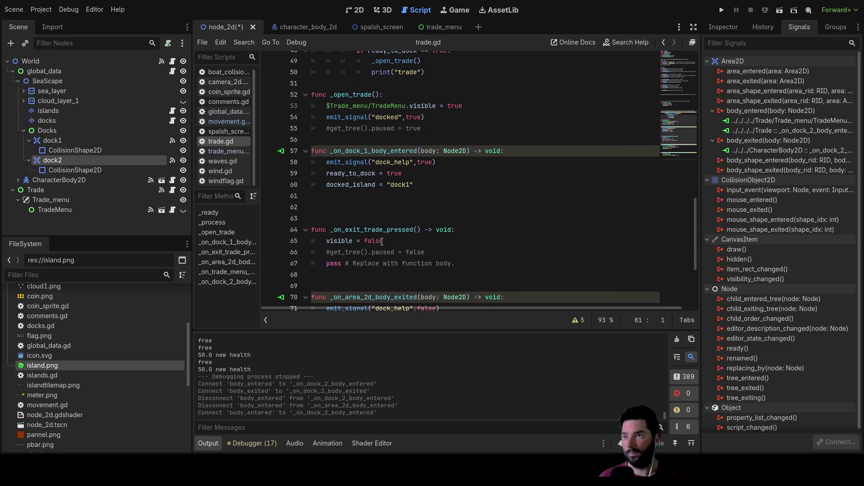
left_click(326, 195)
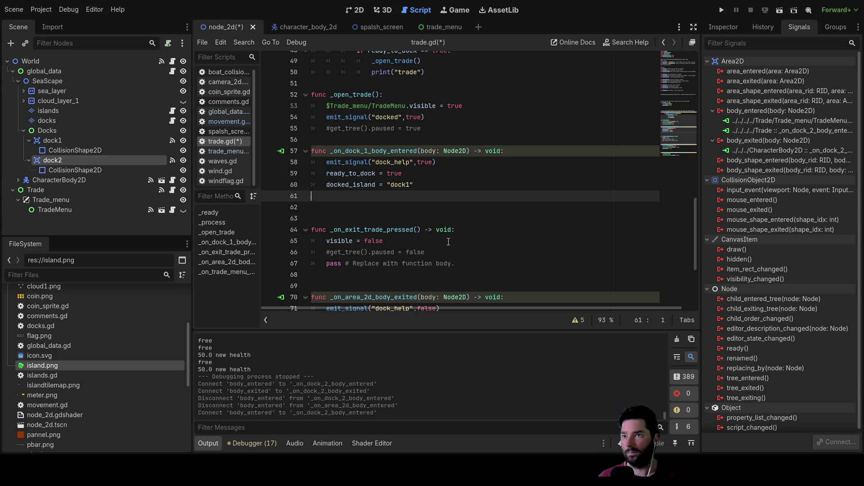
key("ctrl+v")
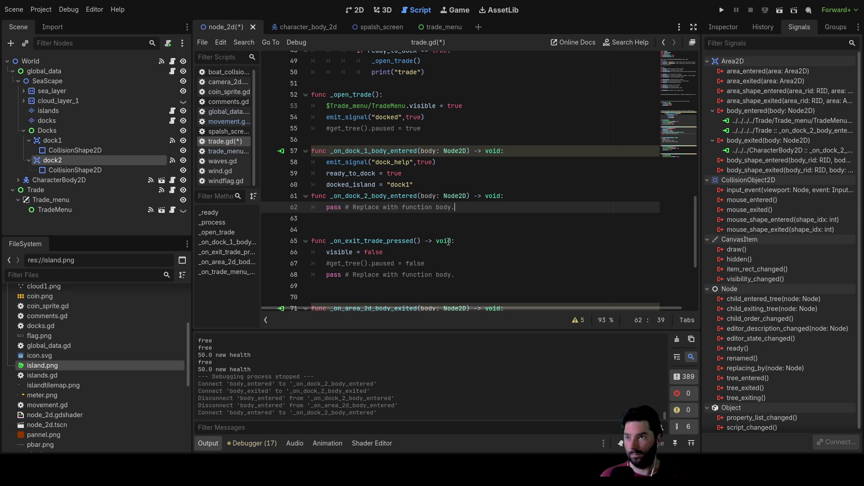
Fill the dock2 enter handler with the dock1 handler's three body lines in place of pass.
left_click_drag(326, 162, 452, 182)
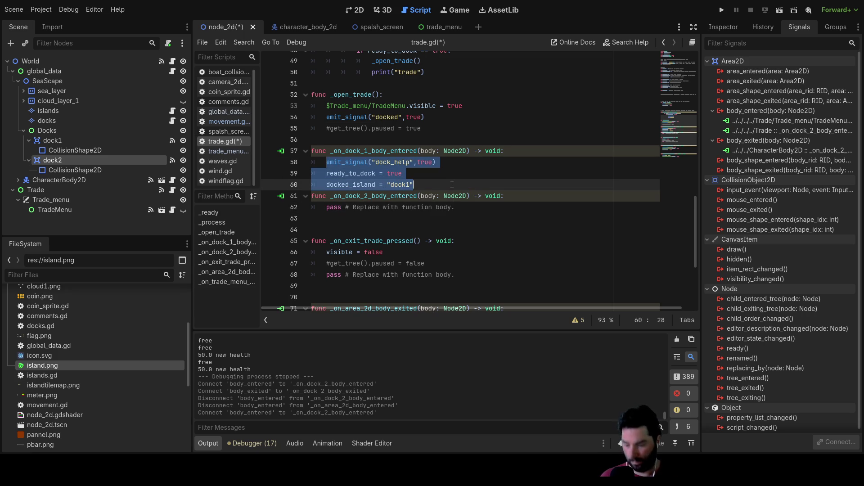
left_click_drag(327, 207, 464, 209)
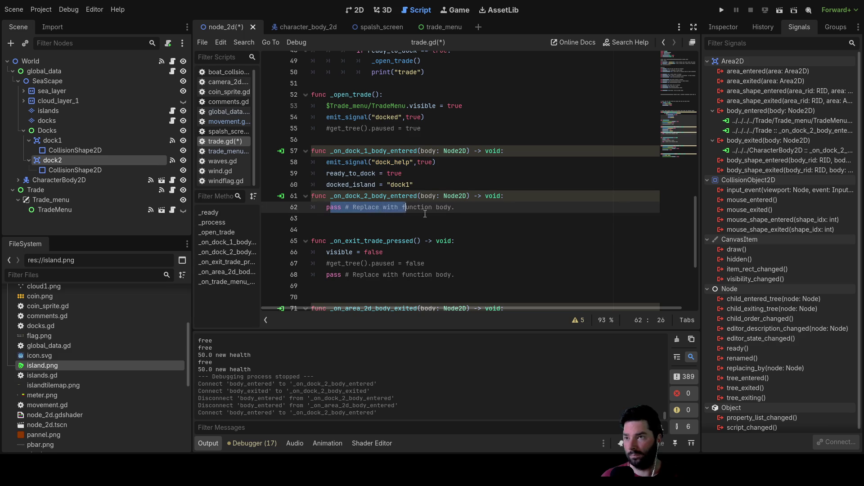
left_click_drag(320, 210, 326, 208)
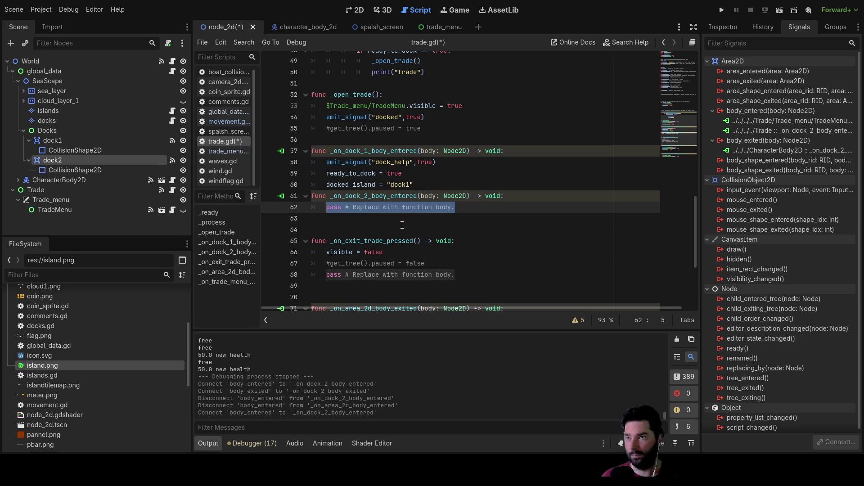
key("ctrl+v")
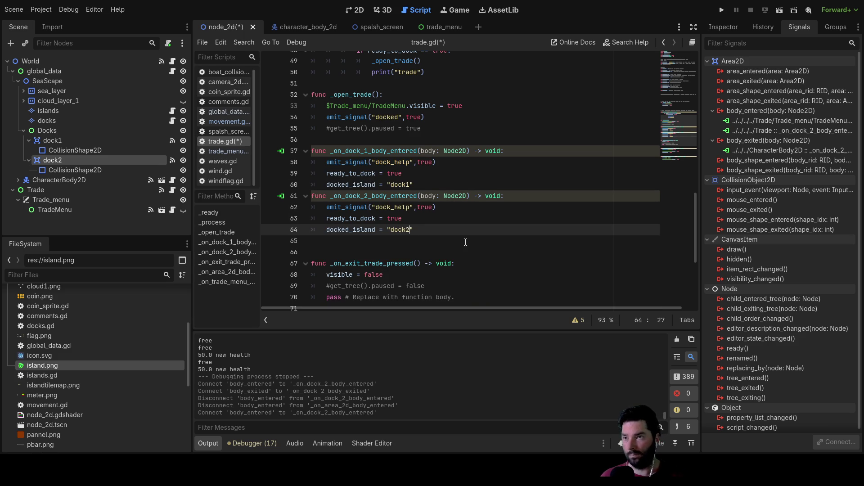
left_click(439, 223)
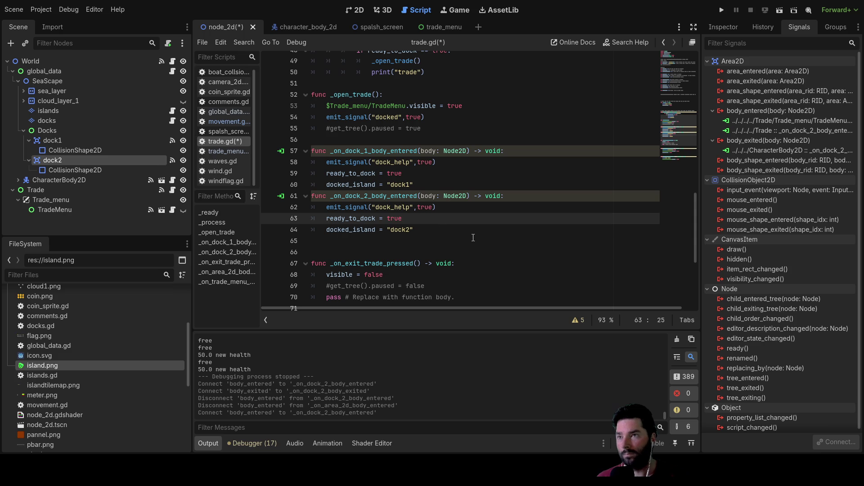
scroll(467, 235, "down", 3)
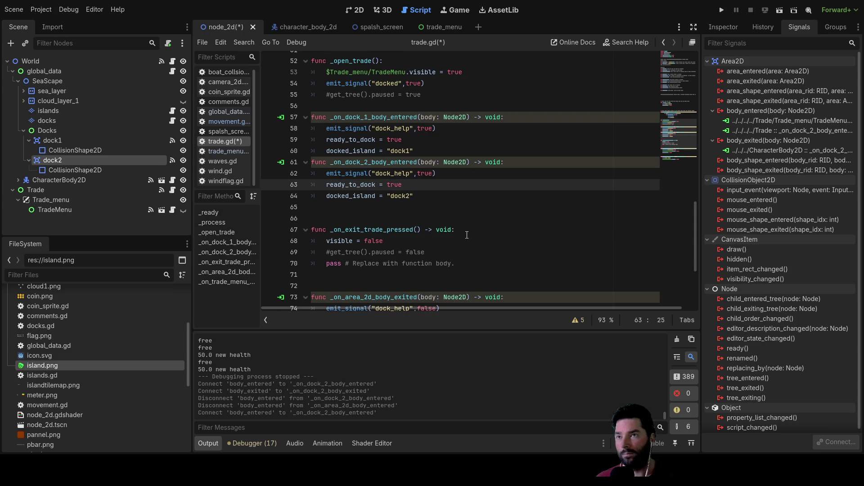
left_click(353, 209)
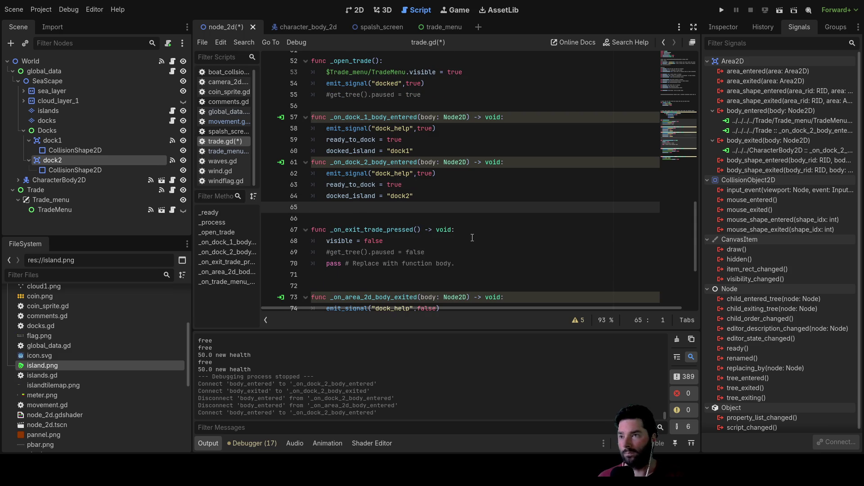
Connect dock2's body_exited signal to the trade script and check both docks' connections.
left_click(764, 141)
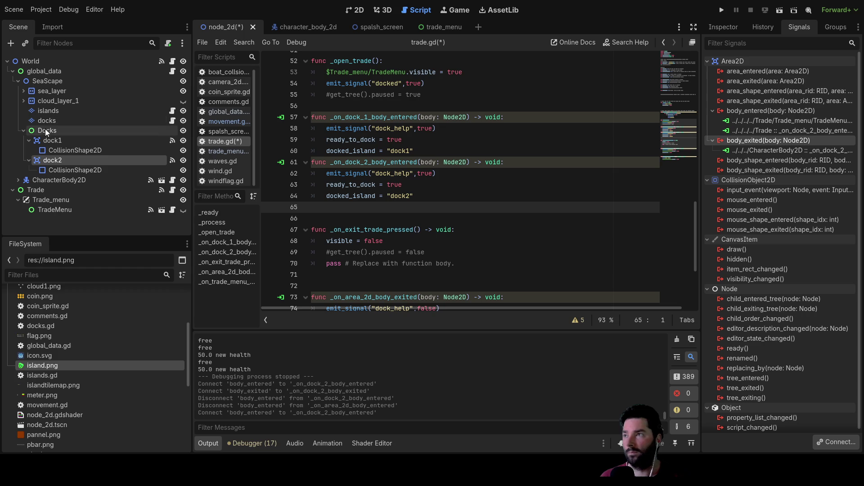
left_click(55, 140)
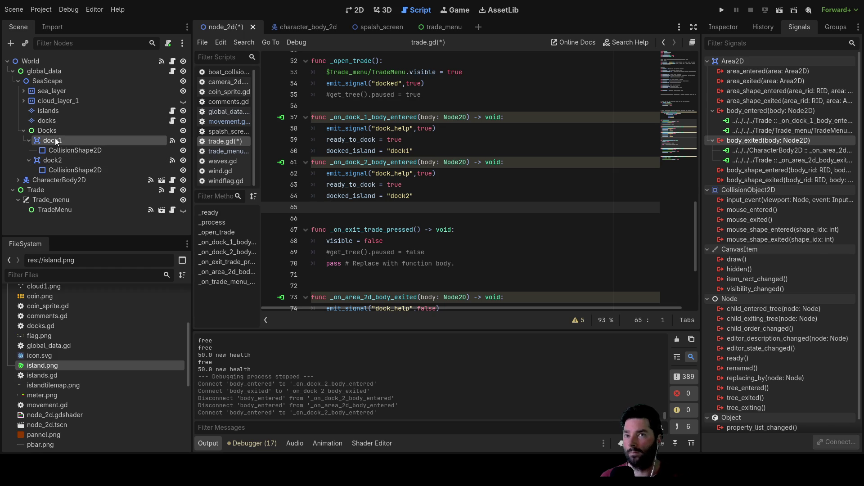
left_click(52, 161)
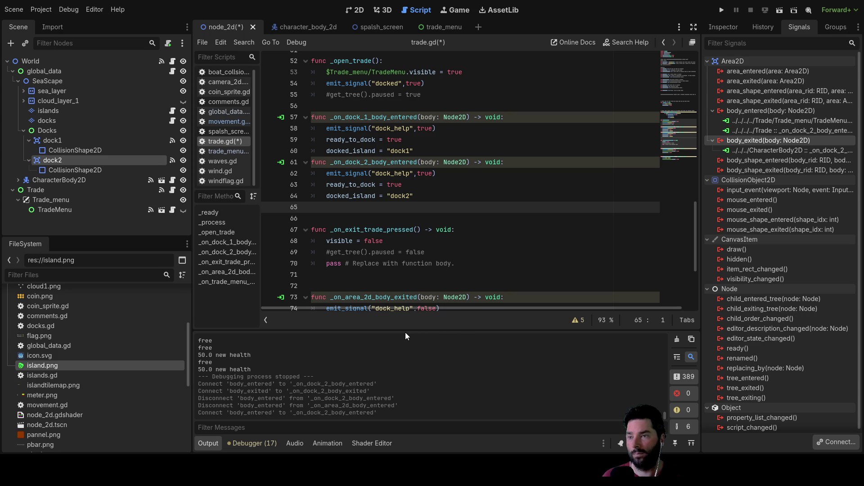
left_click(469, 253)
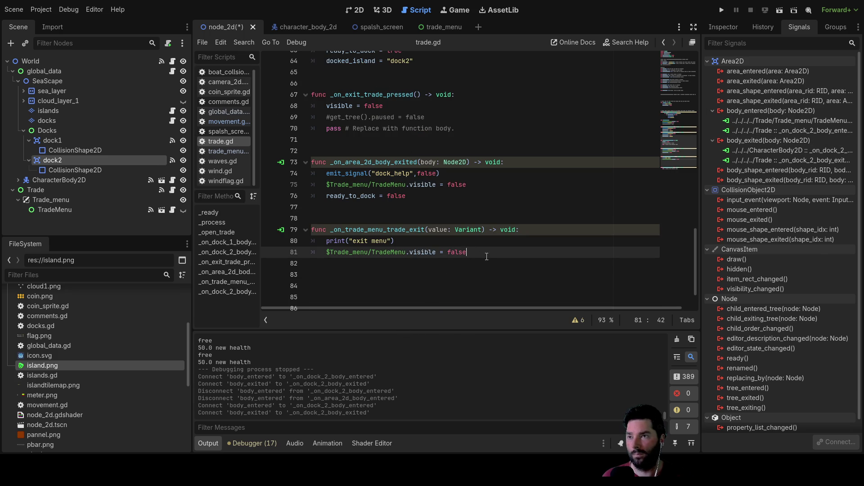
Move the _on_dock_2_body_exited stub up beneath the area exit handler.
left_click_drag(492, 252, 259, 235)
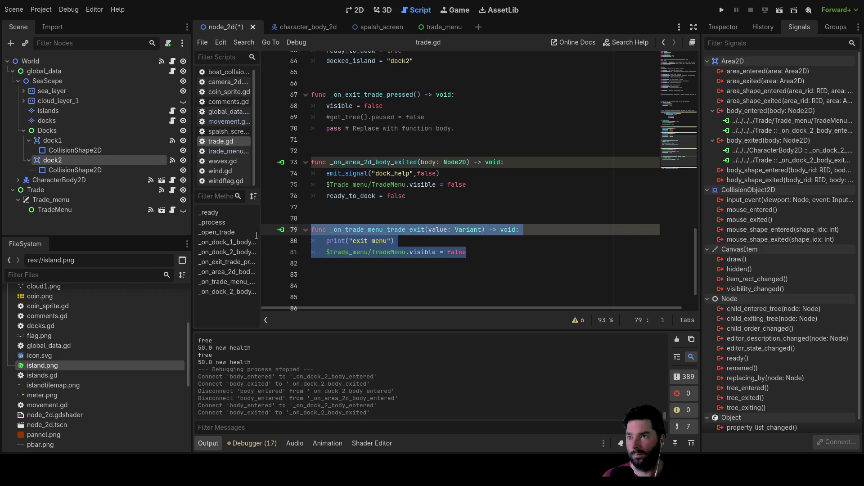
scroll(473, 256, "down", 1)
left_click(481, 291)
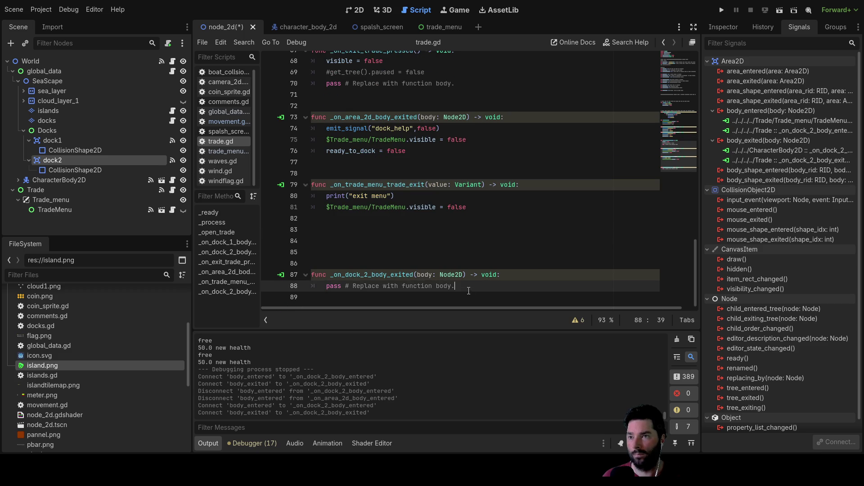
left_click_drag(456, 286, 311, 274)
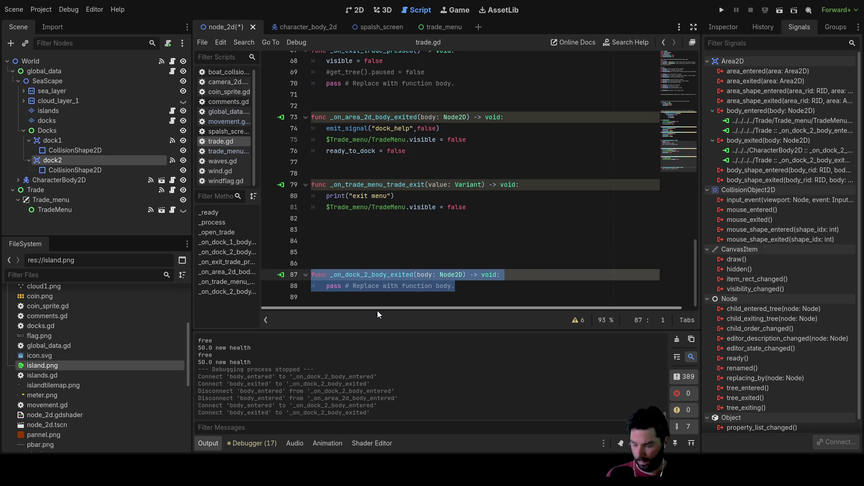
key("Delete")
scroll(447, 281, "up", 1)
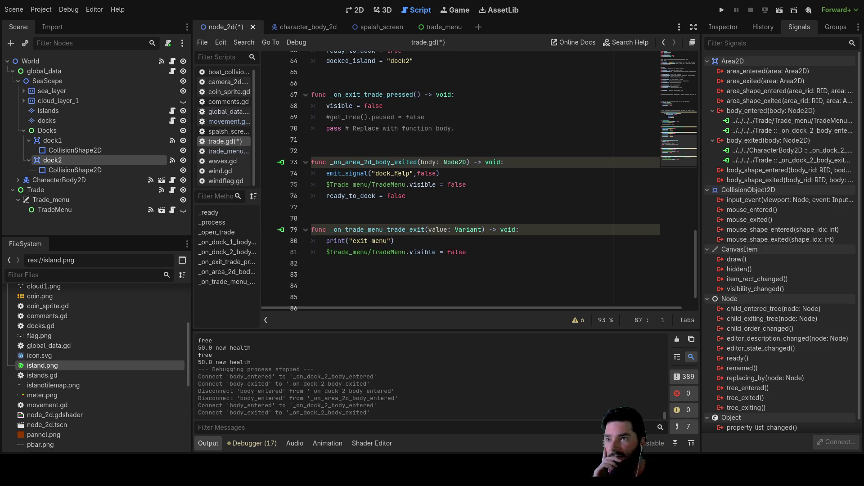
left_click(356, 207)
key("Return")
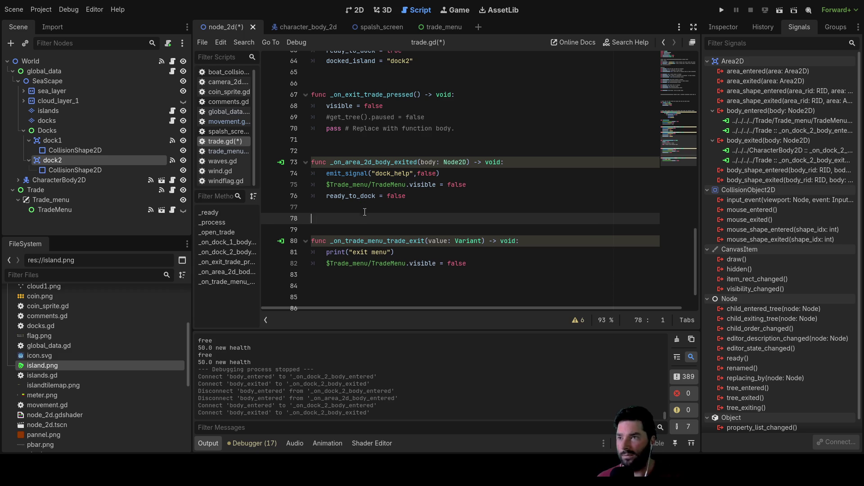
key("Return")
left_click(364, 212)
key("ctrl+v")
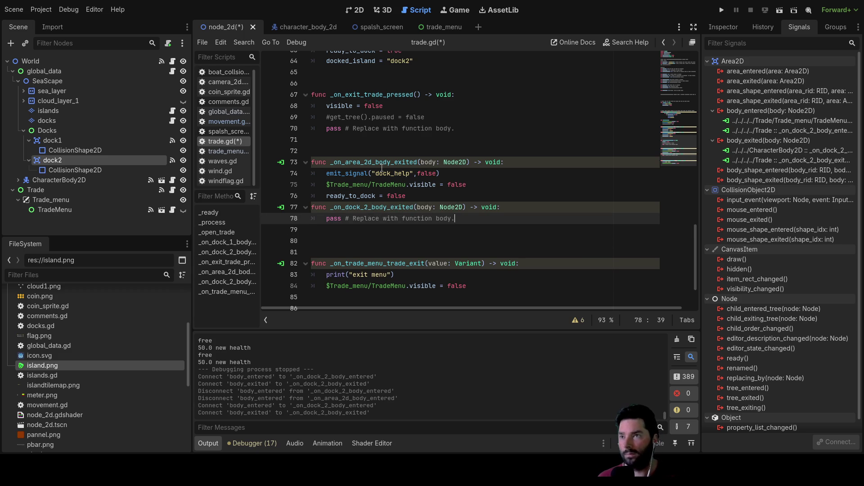
Fill the dock2 exit handler with the area exit handler's menu-hiding and undocking lines.
left_click_drag(407, 197, 317, 177)
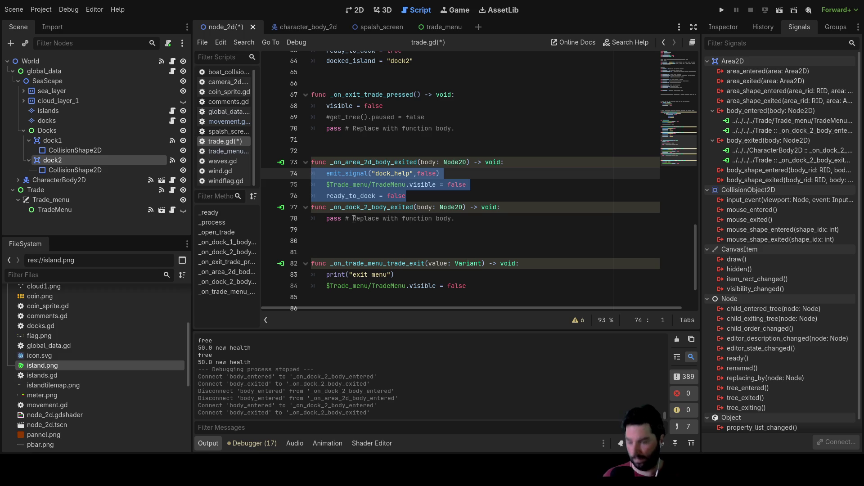
left_click_drag(458, 219, 284, 218)
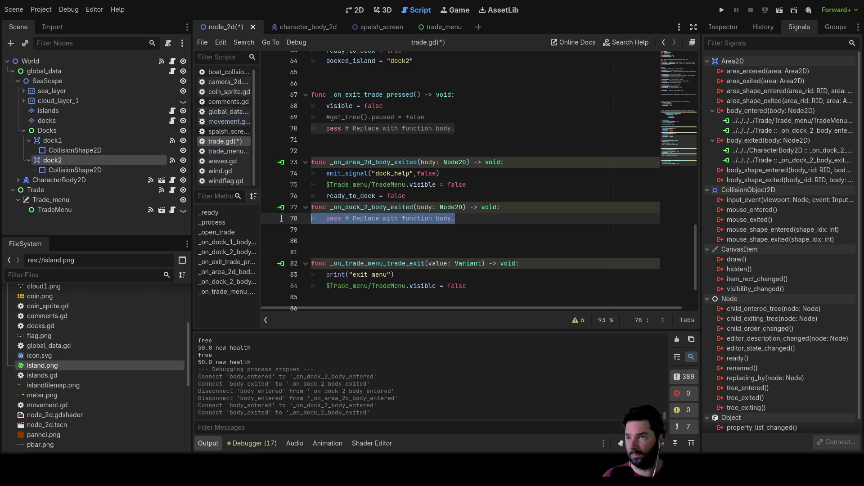
key("ctrl+v")
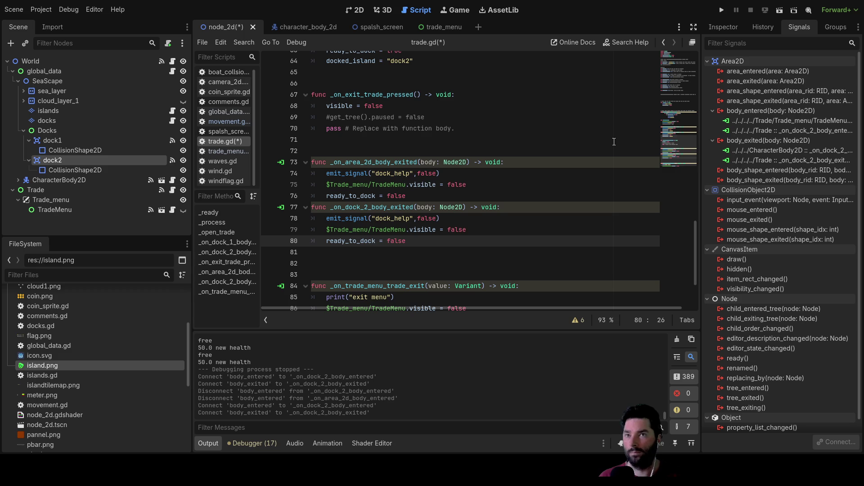
Verify dock1 and dock2 signal connections, then run the game and start from the main menu.
left_click(64, 140)
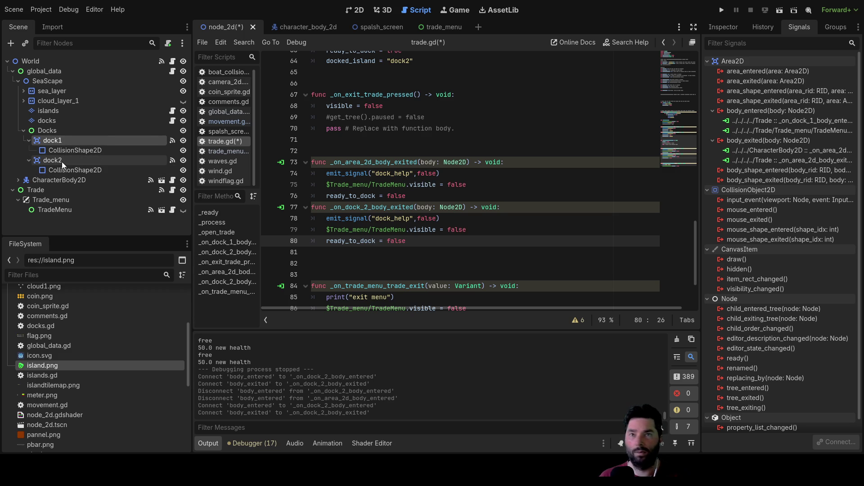
left_click(62, 162)
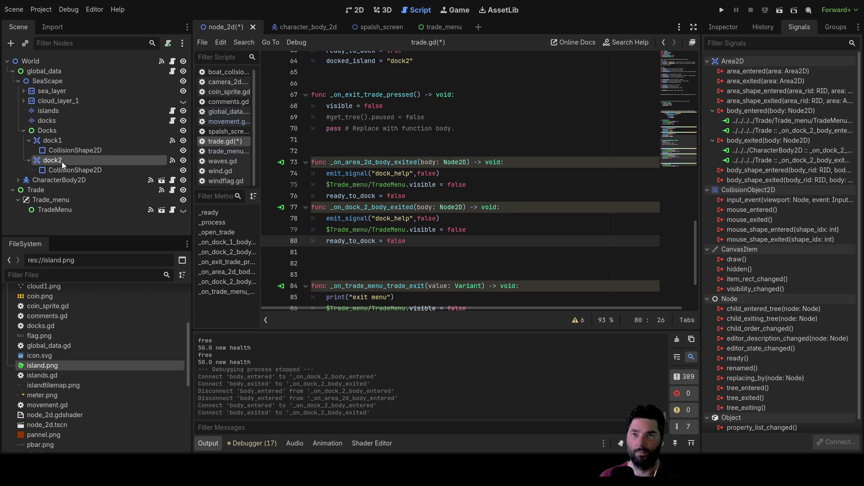
left_click(54, 141)
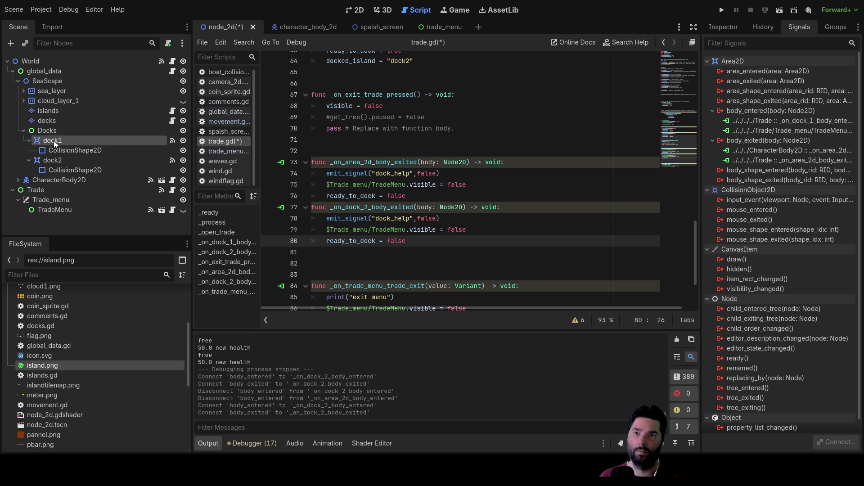
left_click(108, 230)
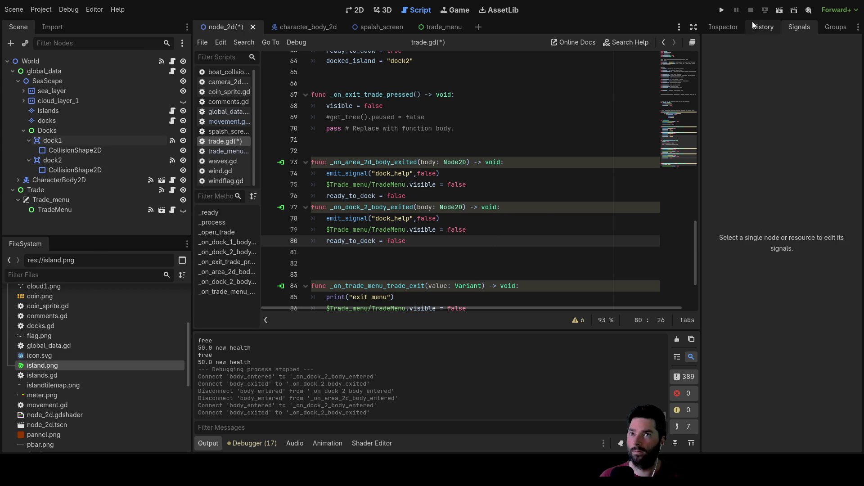
left_click(721, 10)
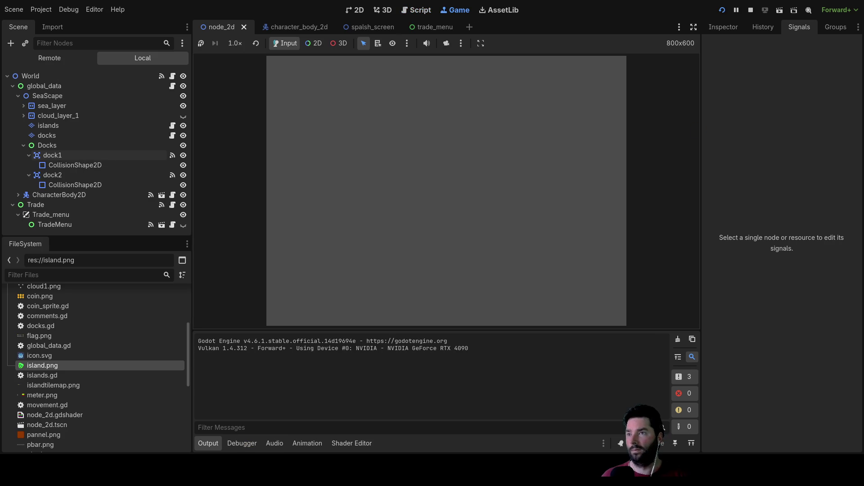
left_click(297, 71)
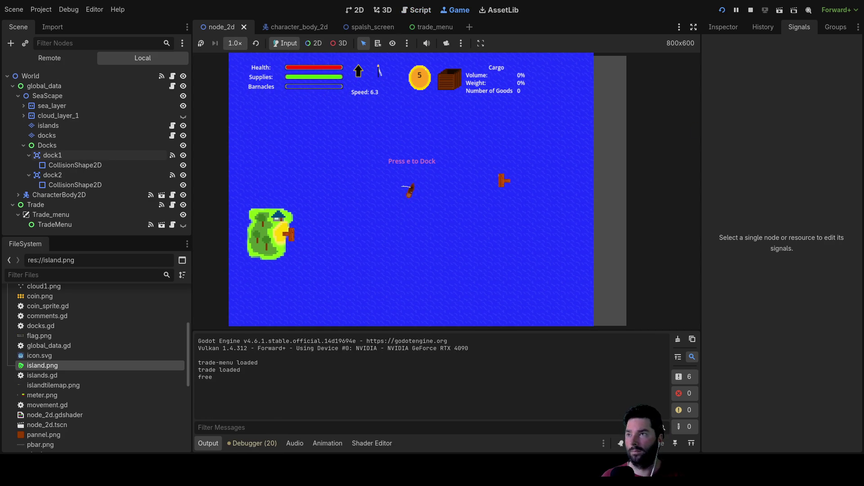
scroll(463, 225, "up", 3)
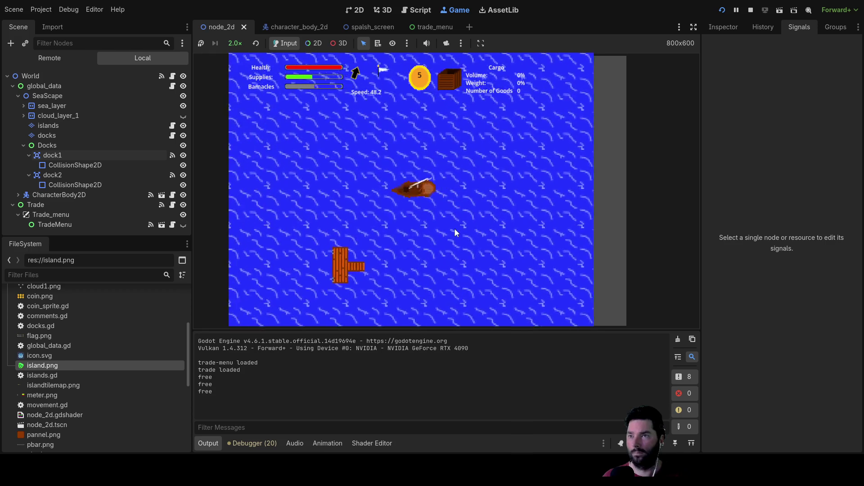
Dock with E, buy Fresh Water and Mail, try selling the Mail, then exit the docks.
key("e")
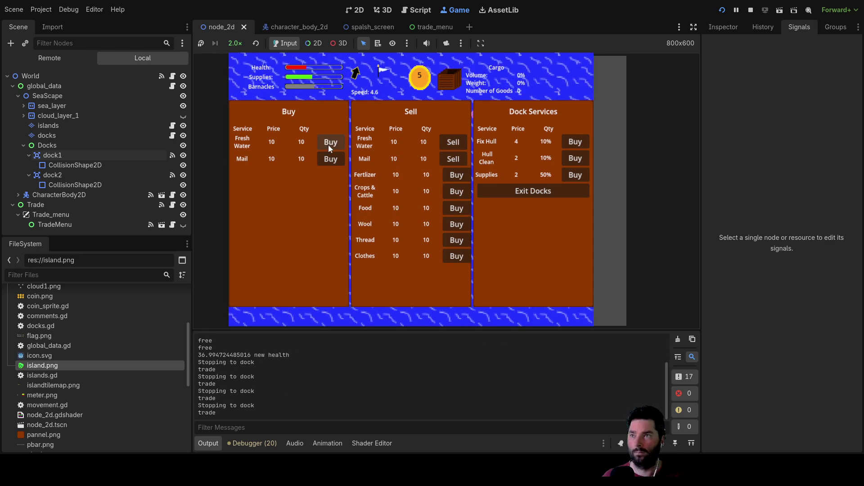
left_click(330, 142)
left_click(329, 160)
left_click(330, 160)
left_click(330, 160)
left_click(331, 160)
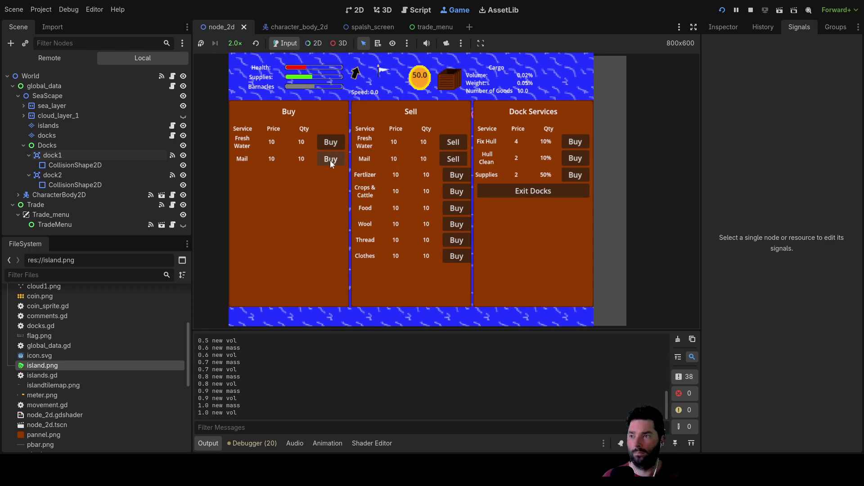
left_click(455, 159)
left_click(455, 159)
left_click(455, 159)
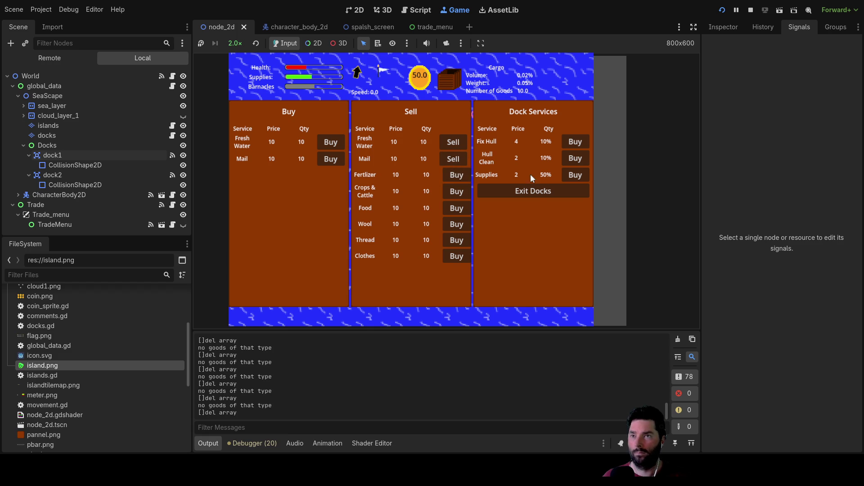
left_click(546, 194)
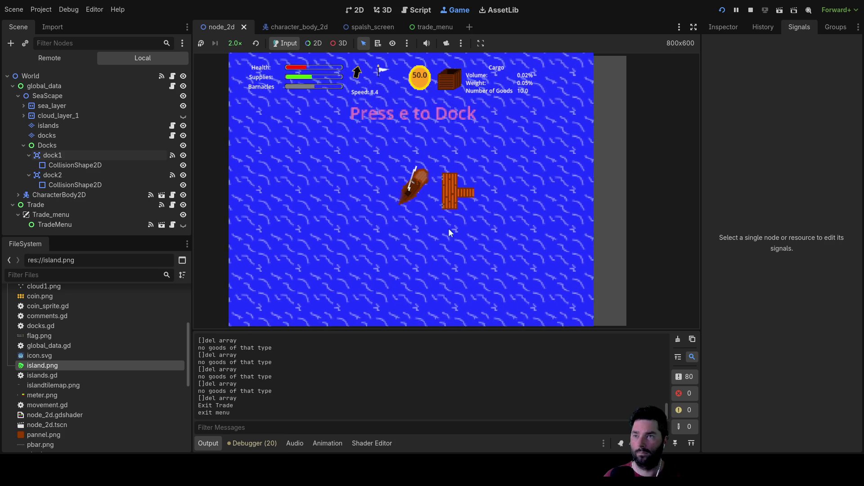
Redock and retry selling Mail, enlarge the output log to read the sale messages, then stop the game.
key("w")
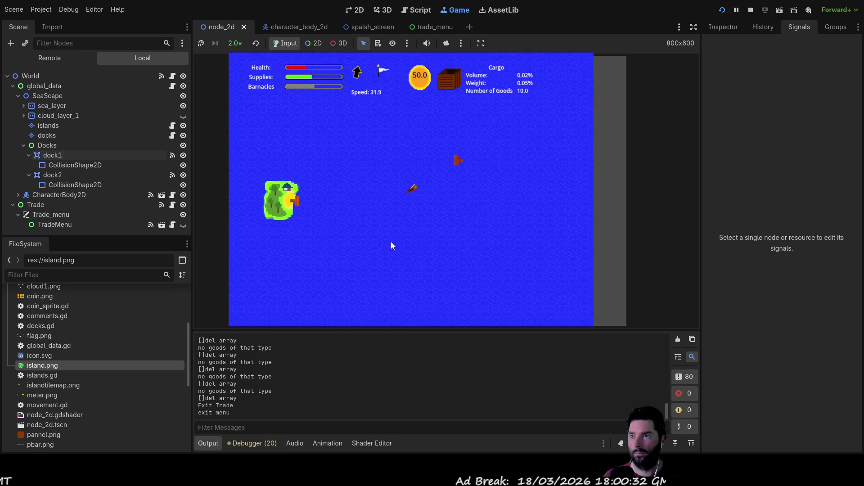
key("w")
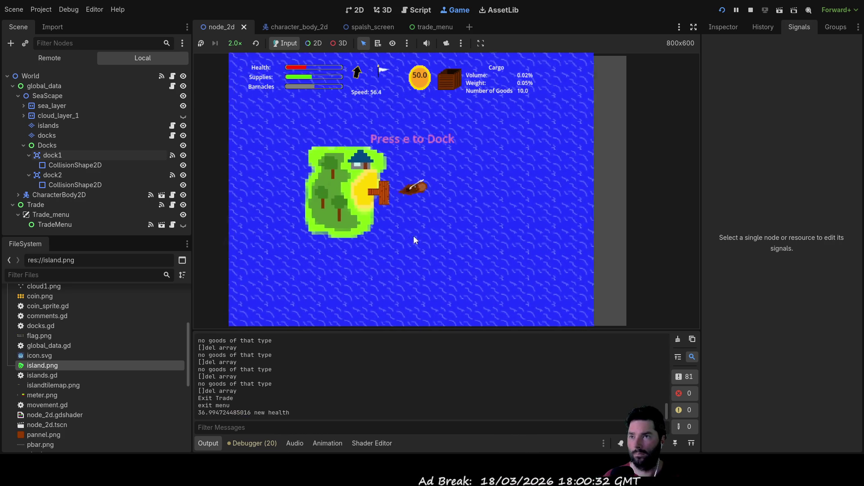
key("e")
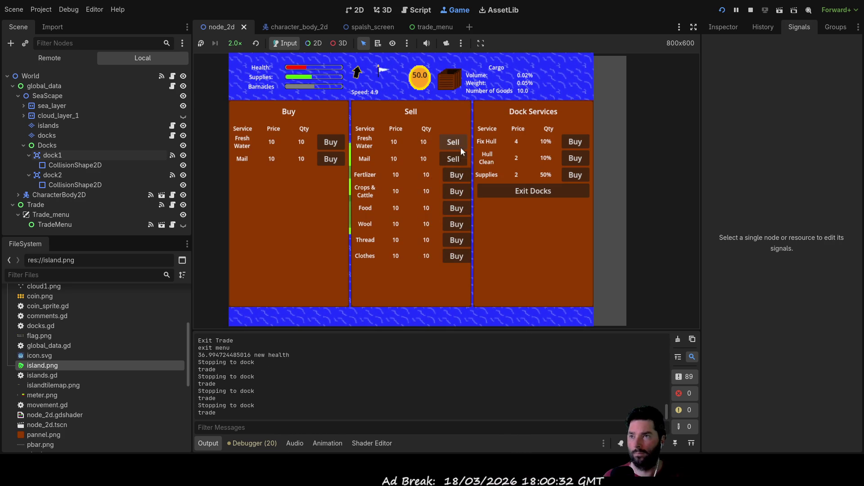
left_click(458, 161)
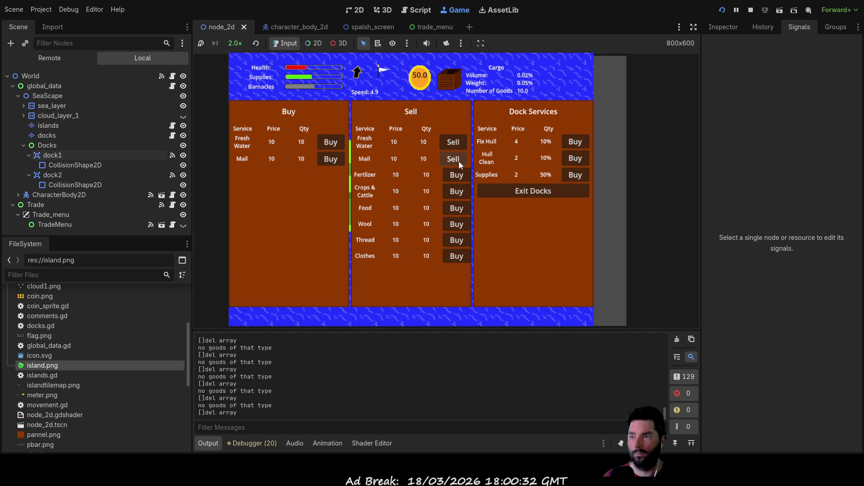
mouse_move(446, 332)
left_mouse_down()
mouse_move(446, 69)
mouse_move(447, 142)
left_mouse_up()
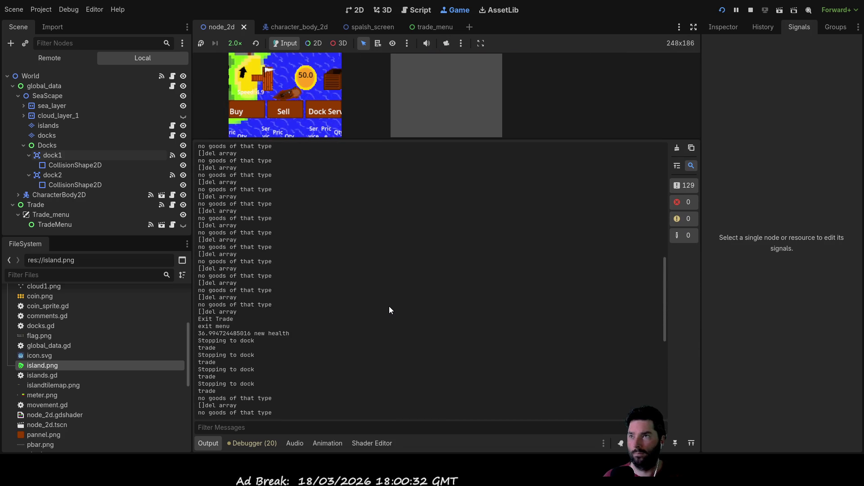
scroll(390, 306, "up", 3)
scroll(393, 306, "up", 3)
scroll(394, 306, "up", 2)
scroll(393, 306, "down", 3)
scroll(393, 306, "up", 3)
scroll(393, 308, "down", 5)
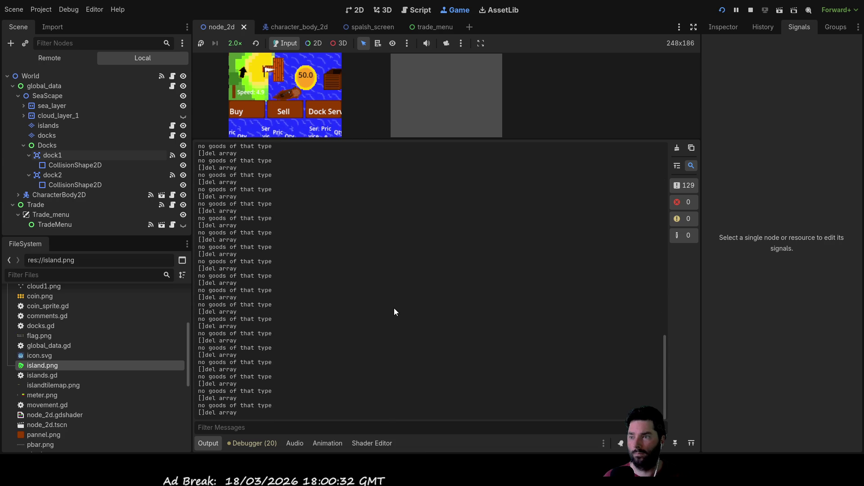
left_click(749, 10)
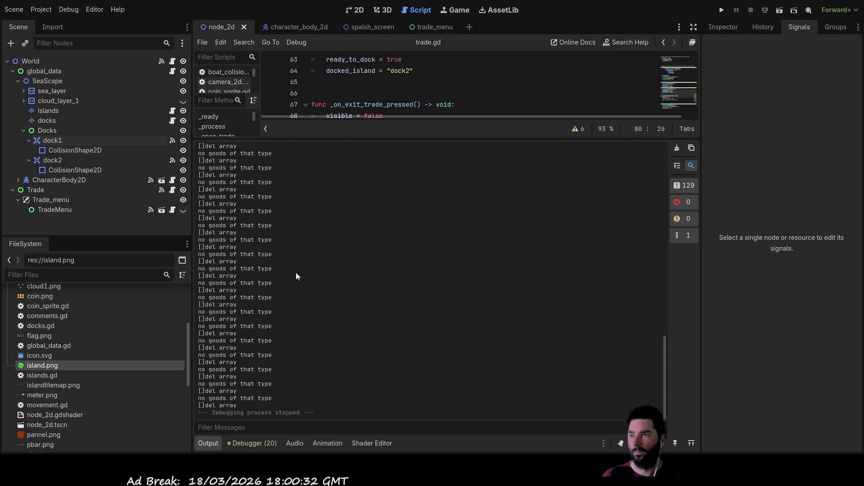
Look over trade.gd's docking handlers around line 82, then switch to trade_menu.gd.
left_click_drag(411, 138, 422, 331)
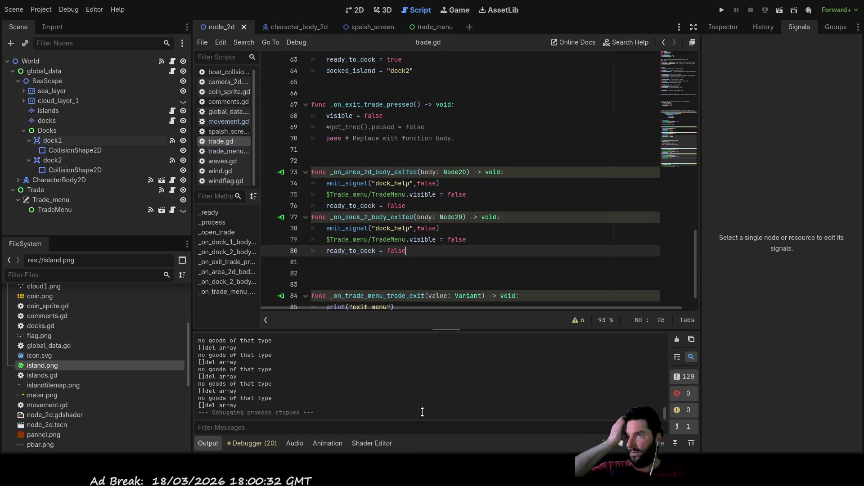
mouse_move(432, 26)
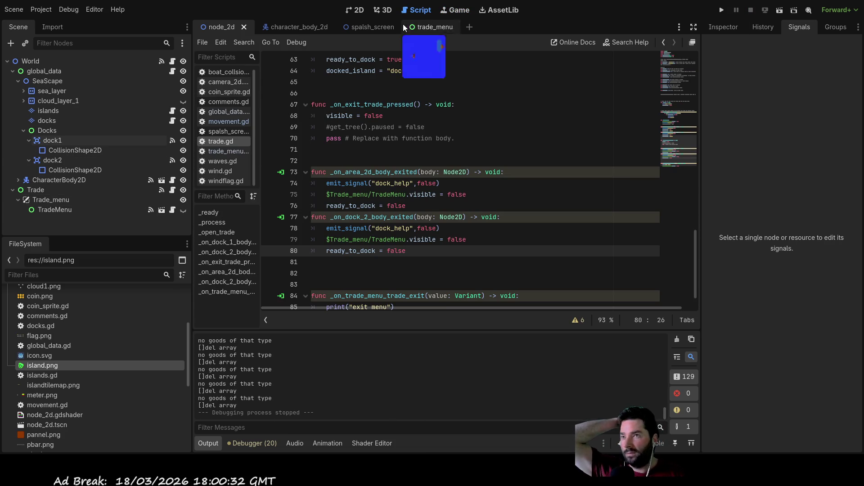
scroll(426, 206, "down", 1)
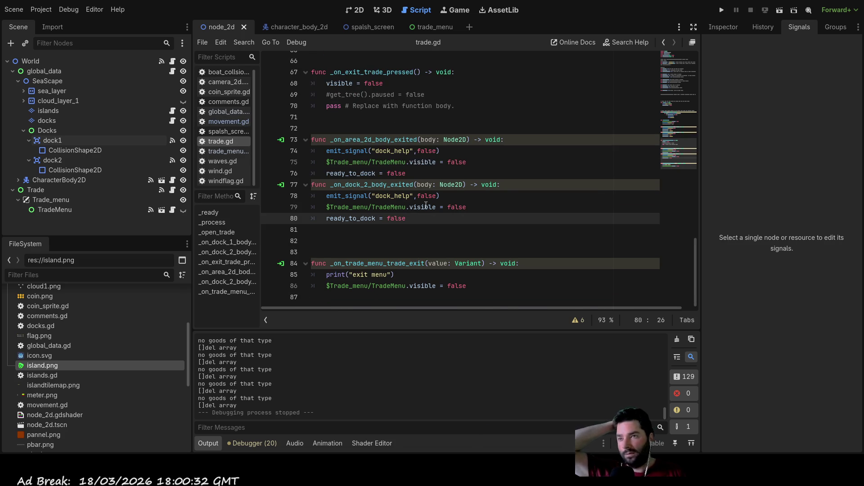
scroll(426, 205, "up", 7)
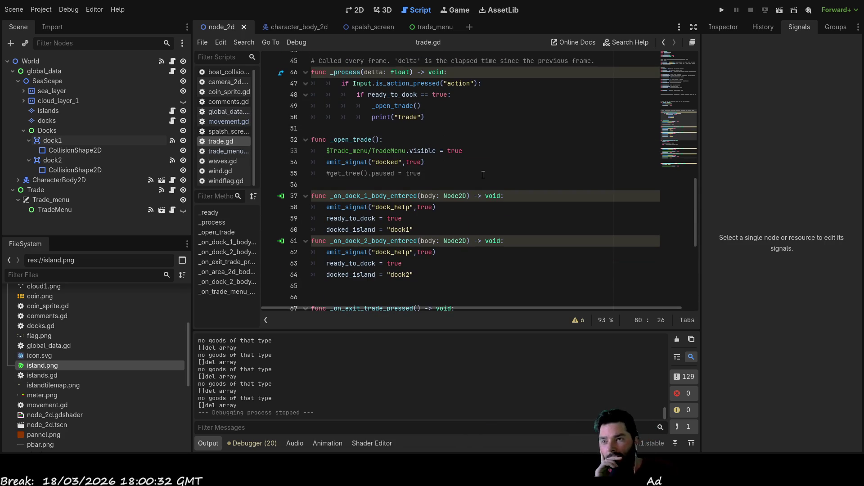
scroll(479, 175, "up", 3)
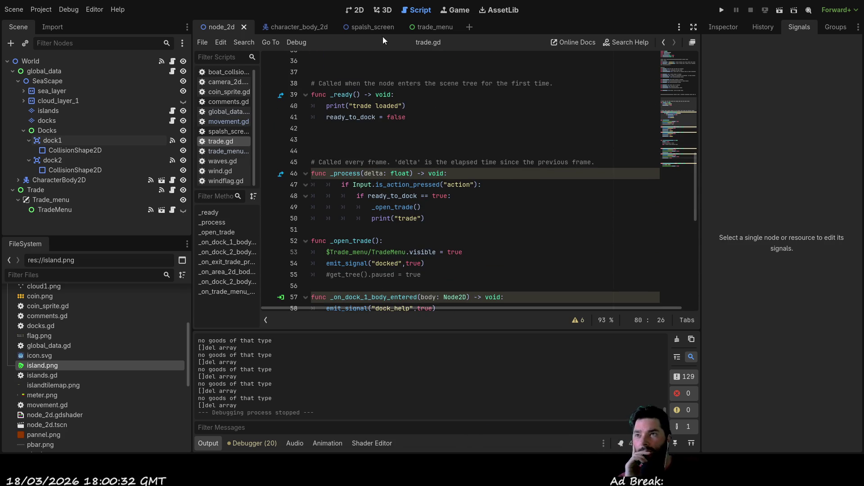
scroll(347, 368, "up", 1)
scroll(358, 378, "up", 1)
scroll(359, 377, "up", 1)
scroll(360, 368, "up", 1)
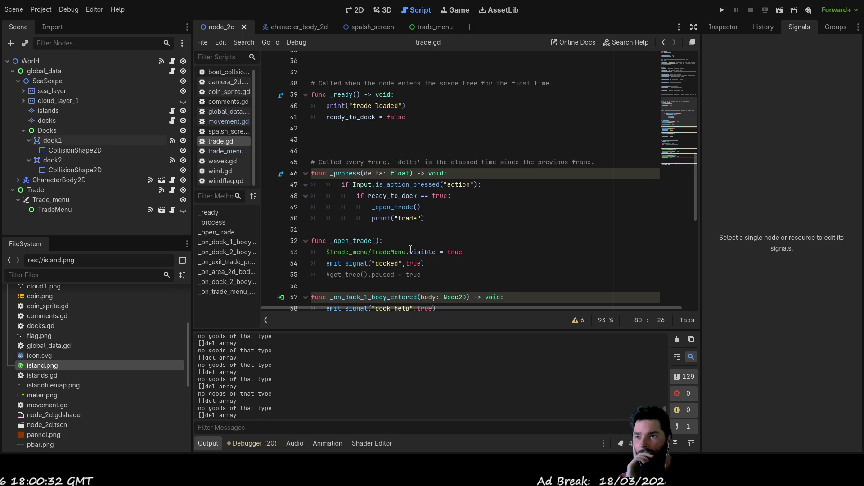
scroll(414, 213, "down", 6)
scroll(408, 251, "down", 4)
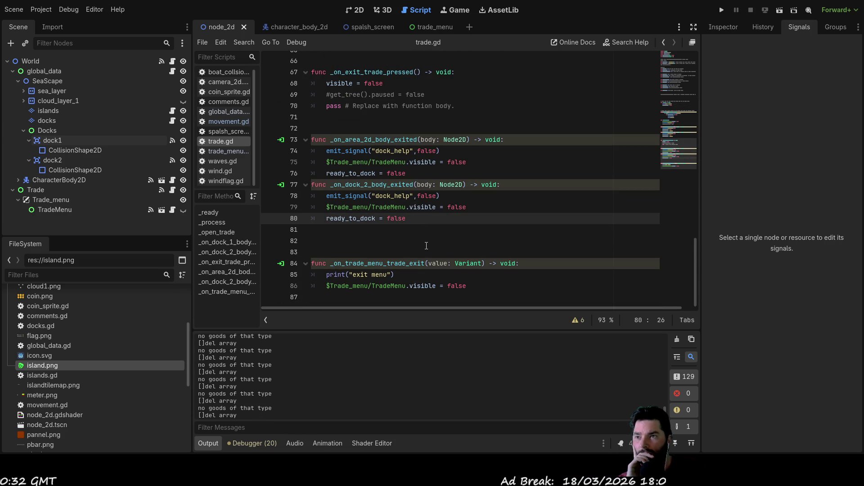
left_click(353, 238)
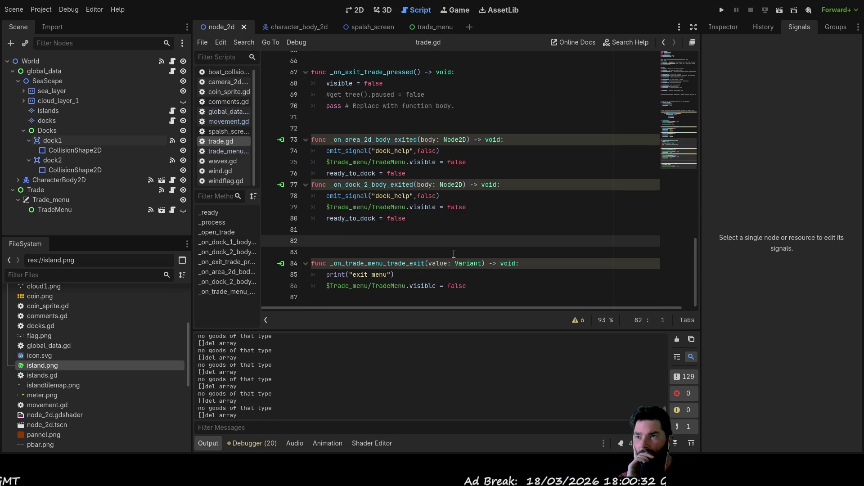
scroll(454, 254, "up", 6)
scroll(432, 202, "up", 6)
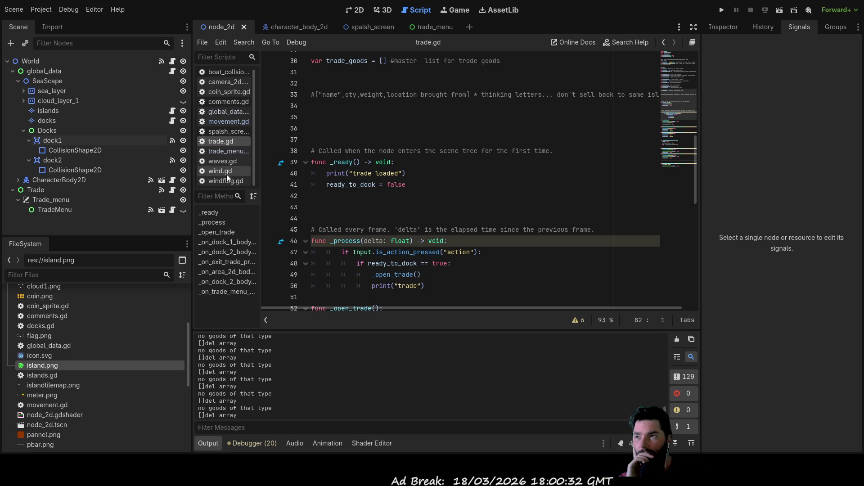
left_click(224, 151)
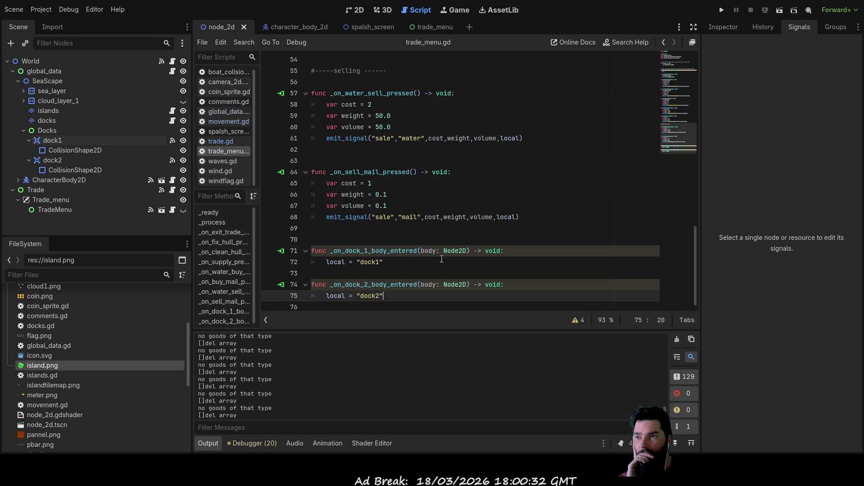
Read through trade_menu.gd's signals and buy and sell handlers, then return to trade.gd.
left_click(423, 230)
scroll(466, 239, "up", 3)
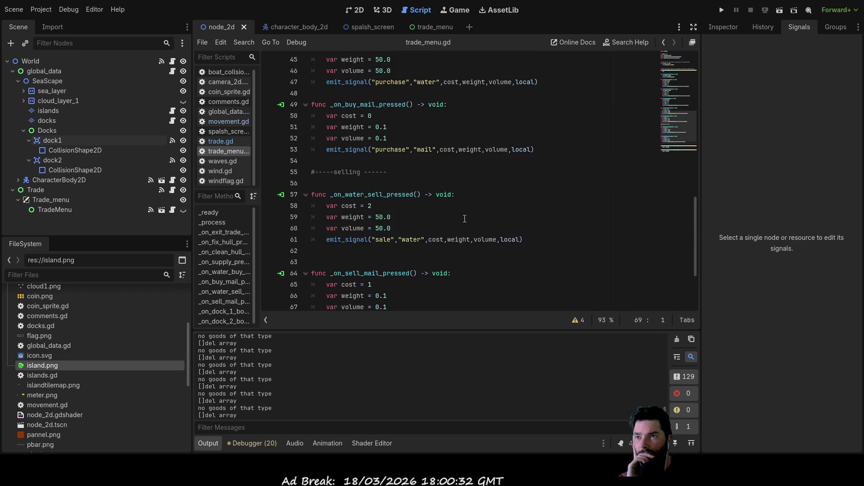
scroll(466, 239, "up", 3)
scroll(470, 231, "up", 3)
scroll(471, 231, "up", 4)
scroll(470, 231, "up", 4)
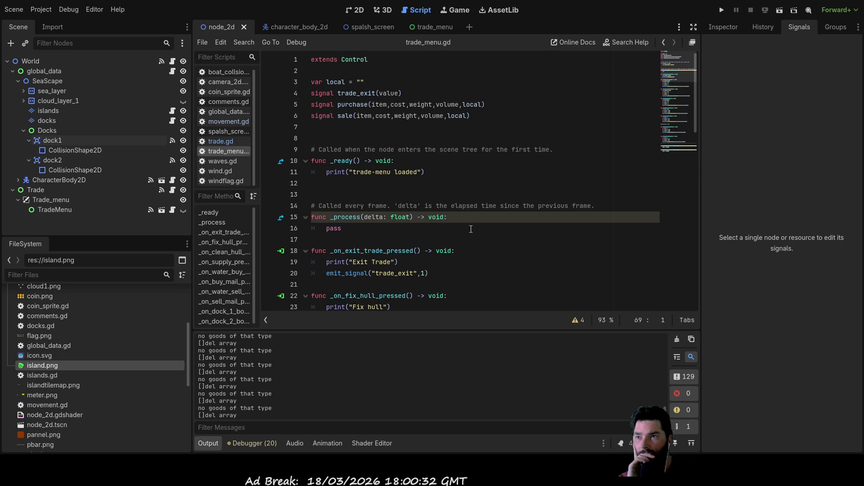
scroll(497, 239, "down", 6)
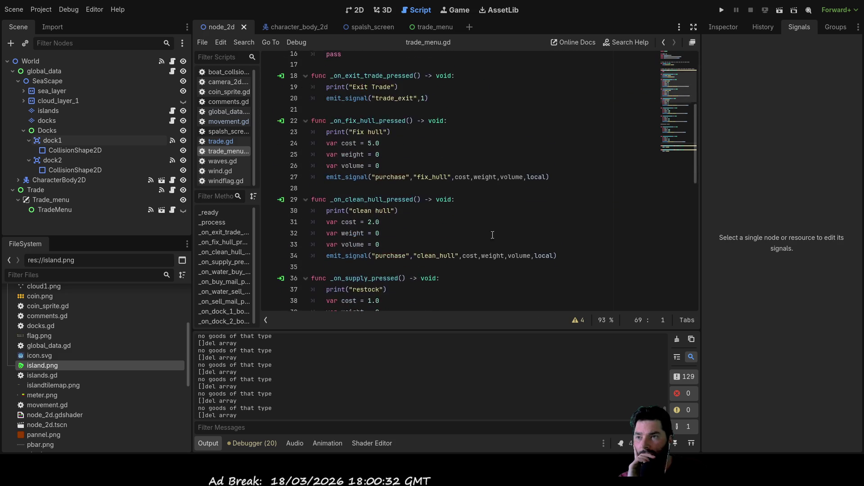
scroll(493, 233, "down", 6)
scroll(486, 227, "down", 4)
left_click(222, 141)
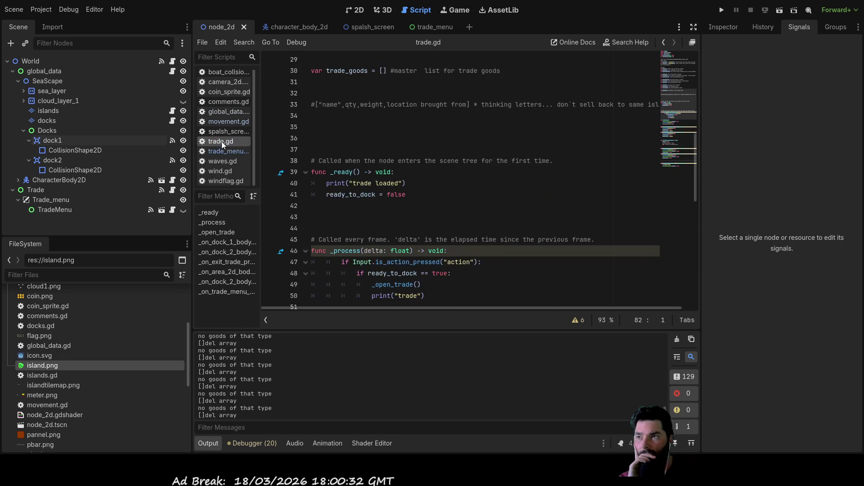
scroll(507, 224, "down", 5)
scroll(506, 222, "down", 6)
scroll(506, 222, "down", 6)
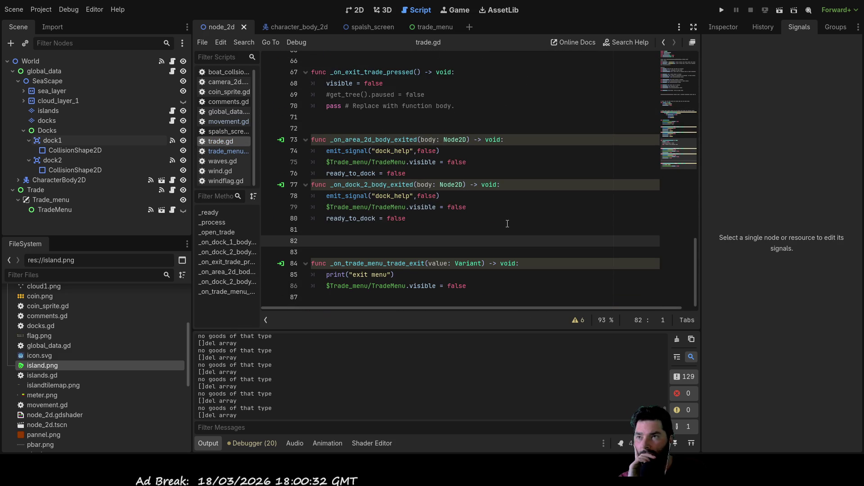
scroll(507, 223, "up", 5)
scroll(506, 223, "up", 5)
scroll(506, 222, "up", 5)
scroll(473, 202, "up", 3)
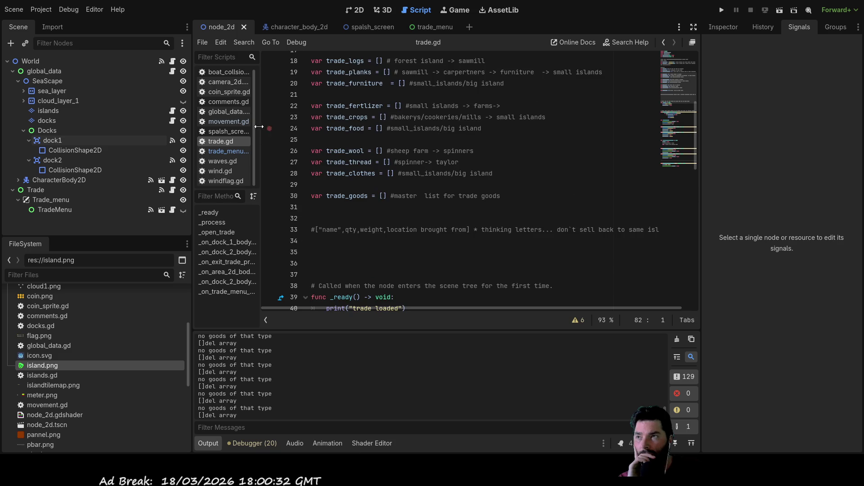
Switch to global_data.gd to view the sale handler's cargo-hold removal loops.
left_click(227, 112)
scroll(496, 245, "down", 3)
scroll(495, 245, "down", 3)
scroll(497, 245, "down", 1)
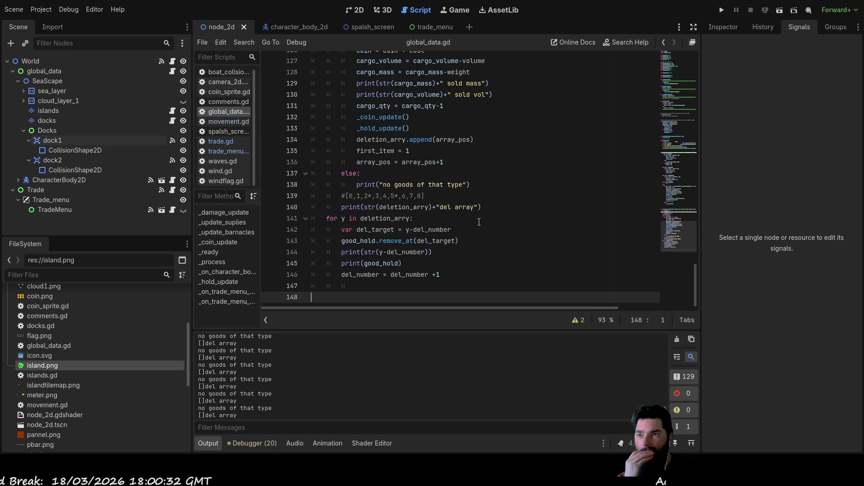
scroll(476, 223, "up", 5)
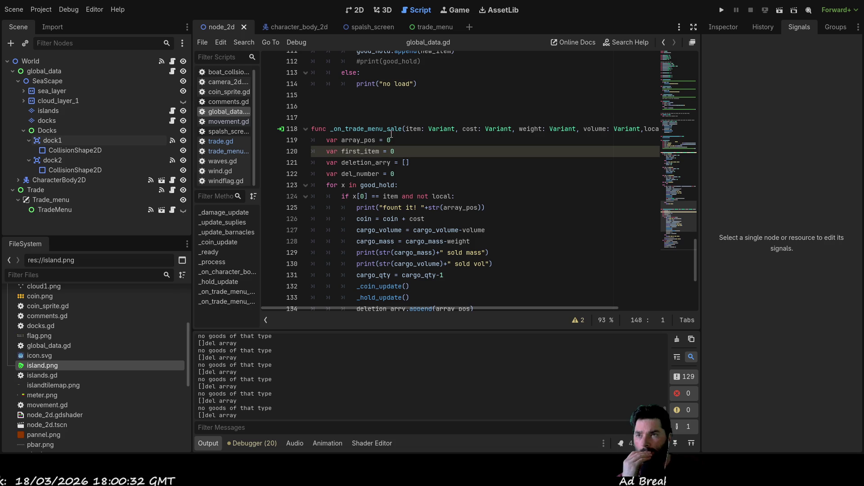
scroll(488, 161, "up", 4)
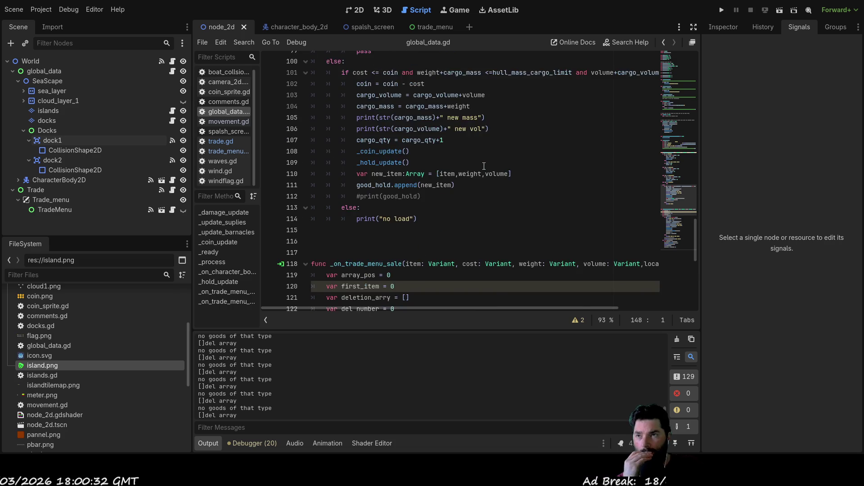
scroll(483, 169, "up", 3)
scroll(475, 189, "up", 2)
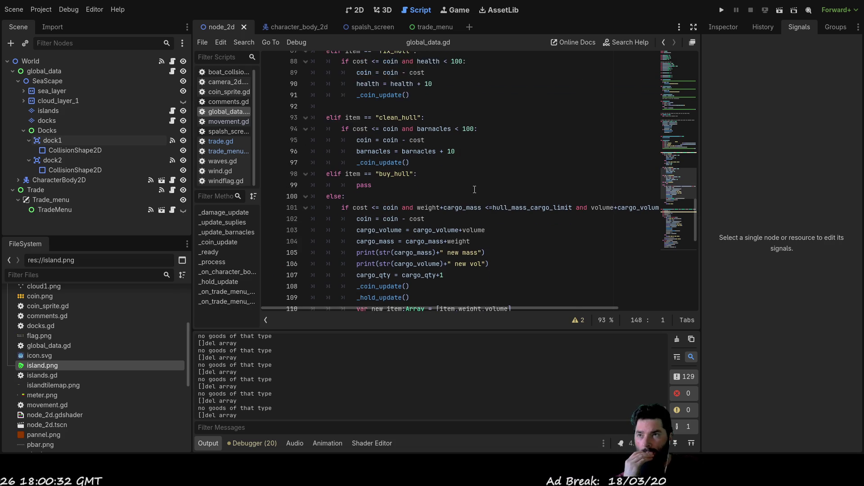
scroll(475, 190, "down", 2)
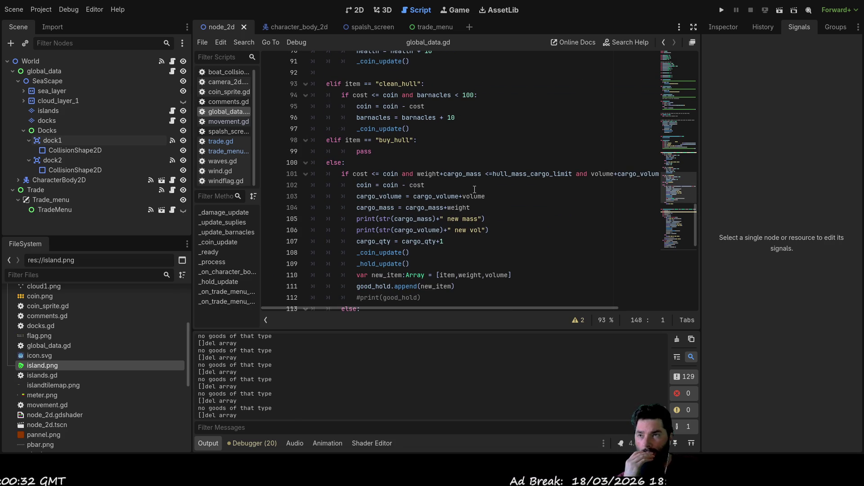
scroll(480, 189, "down", 3)
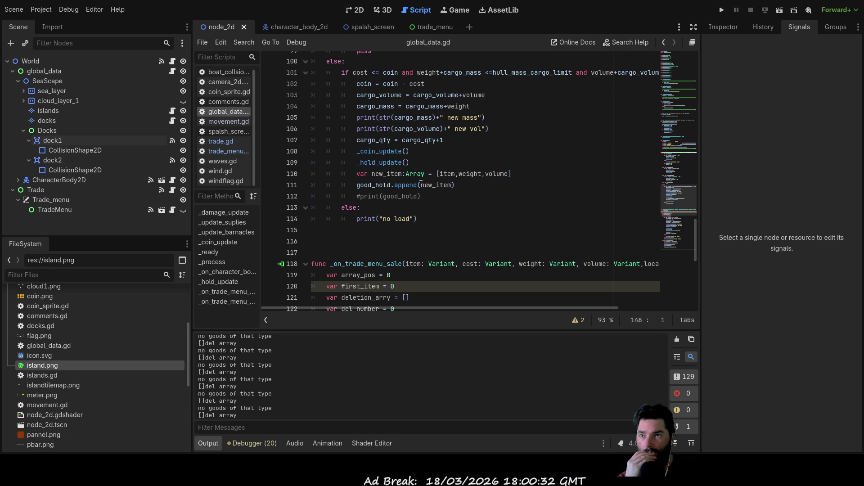
left_click(506, 174)
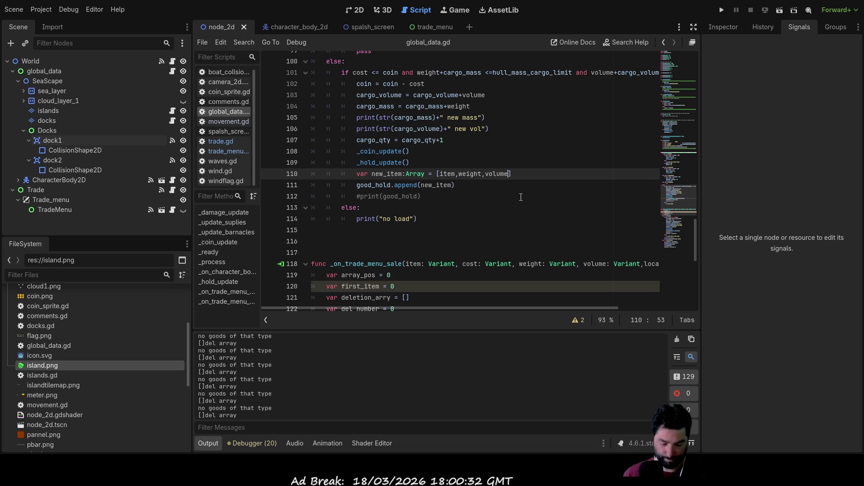
type(",")
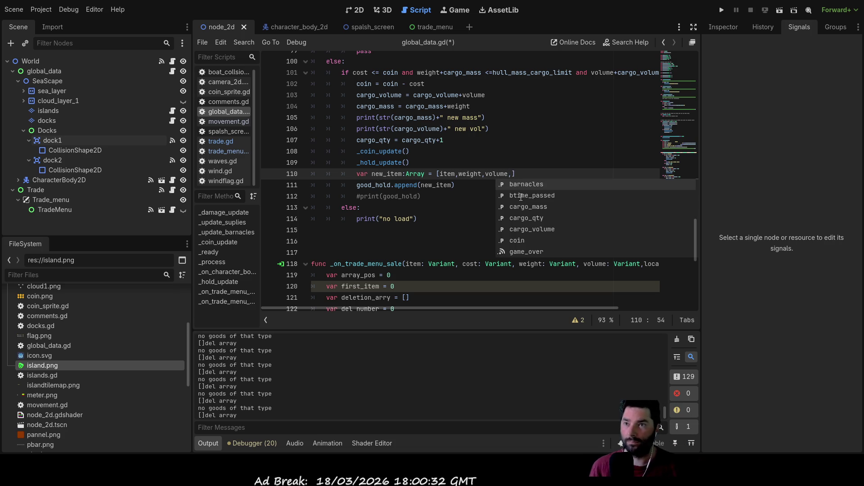
scroll(522, 198, "down", 3)
scroll(526, 204, "down", 4)
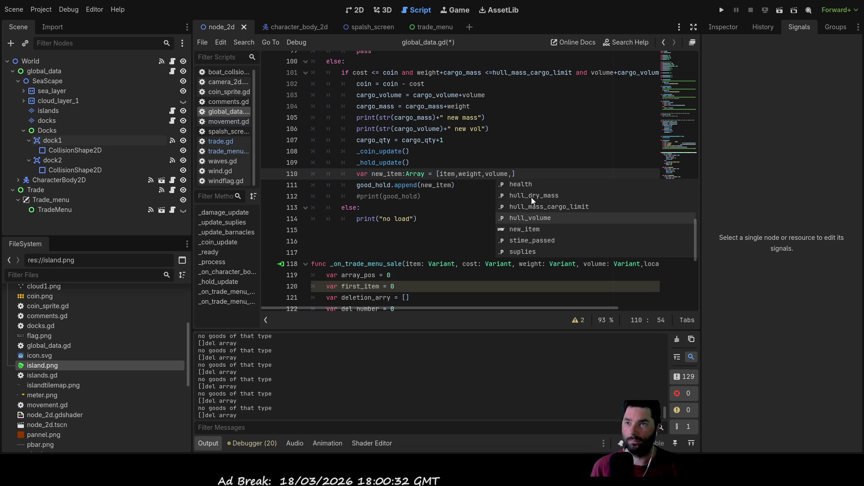
type("lo")
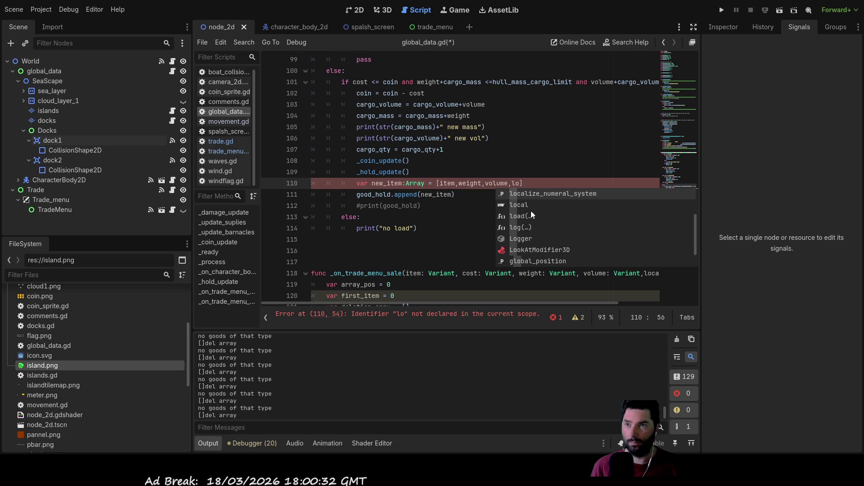
Complete 'local' in the new item array, delete the stray 'local' on line 148, then run the project.
key("Down")
key("Return")
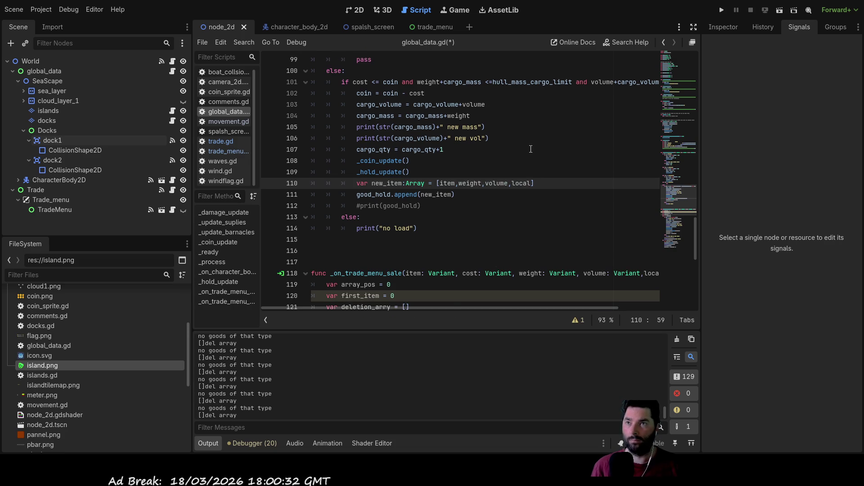
scroll(530, 202, "up", 2)
left_click_drag(561, 307, 558, 307)
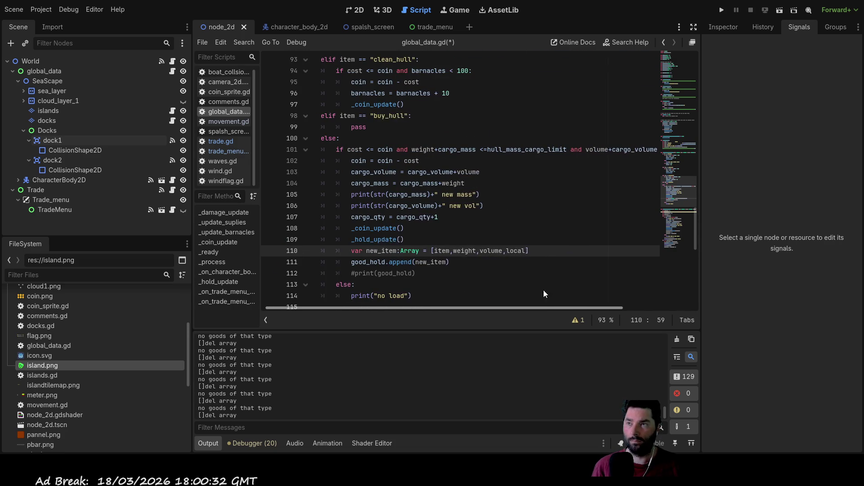
scroll(552, 290, "right", 1)
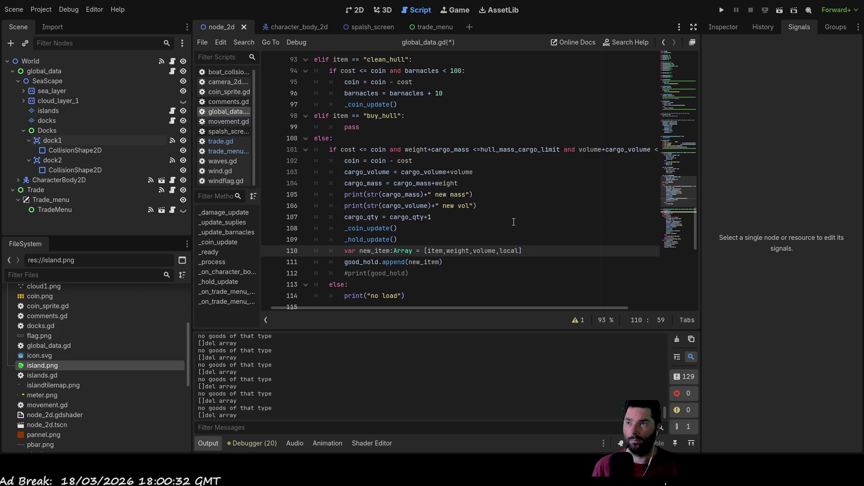
scroll(513, 221, "up", 4)
scroll(507, 217, "up", 4)
scroll(502, 215, "up", 2)
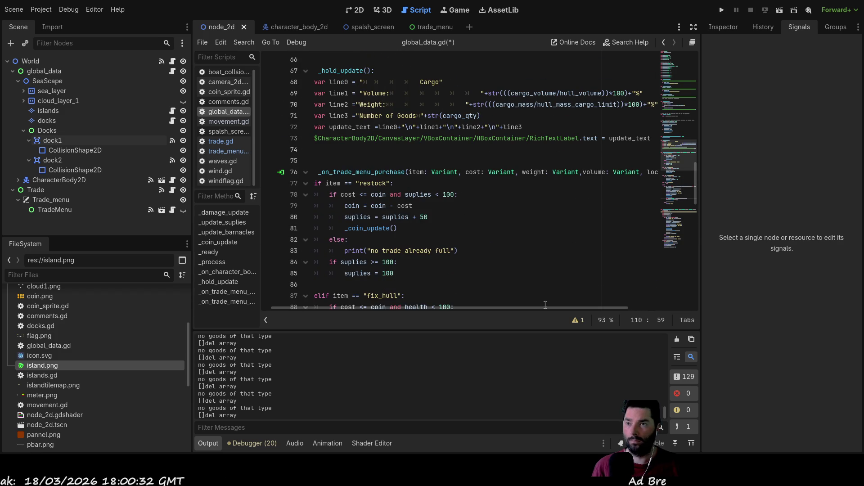
mouse_move(550, 308)
left_mouse_down()
mouse_move(626, 309)
mouse_move(499, 310)
left_mouse_up()
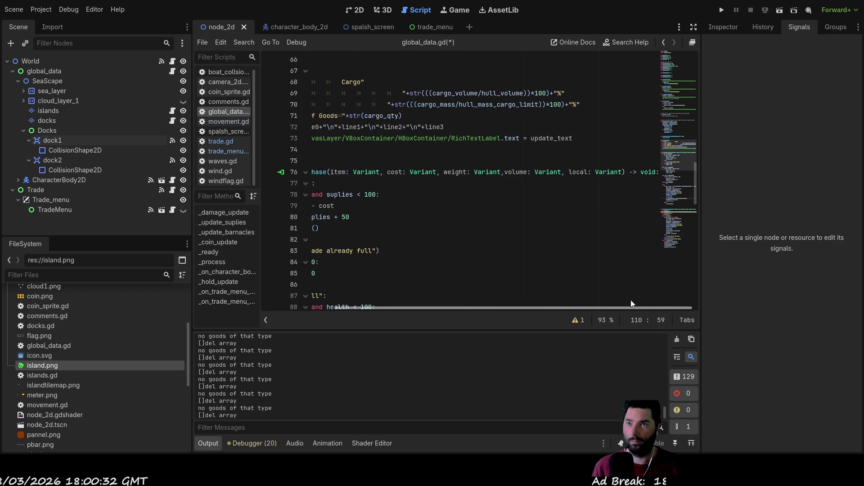
scroll(540, 236, "down", 5)
scroll(547, 240, "down", 4)
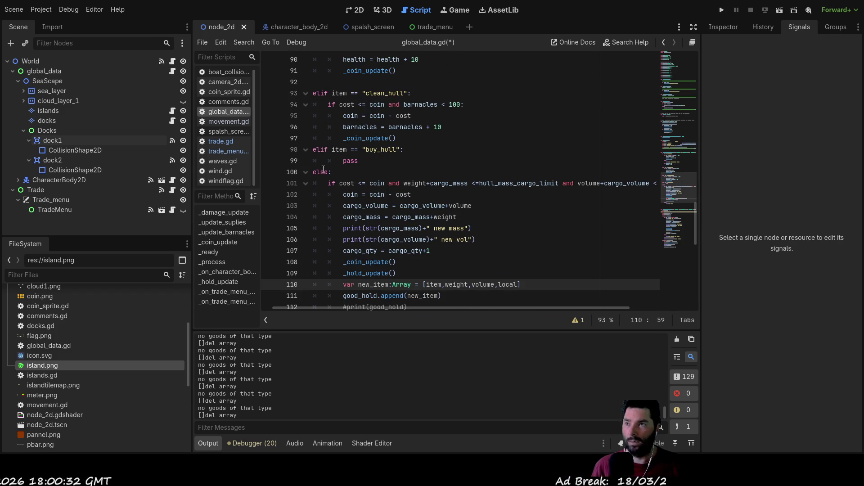
scroll(405, 203, "down", 5)
scroll(405, 203, "down", 5)
scroll(378, 236, "down", 3)
left_click(341, 296)
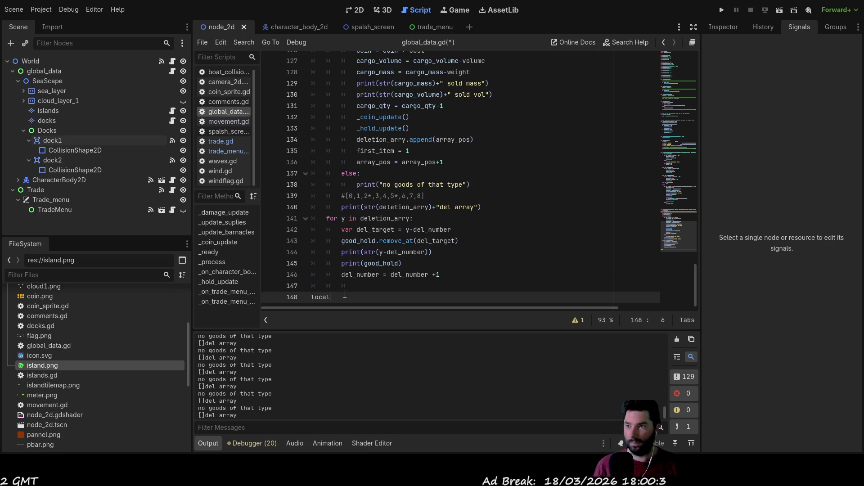
scroll(359, 238, "down", 5)
scroll(366, 244, "down", 5)
scroll(371, 246, "down", 5)
scroll(370, 246, "down", 2)
scroll(370, 246, "up", 5)
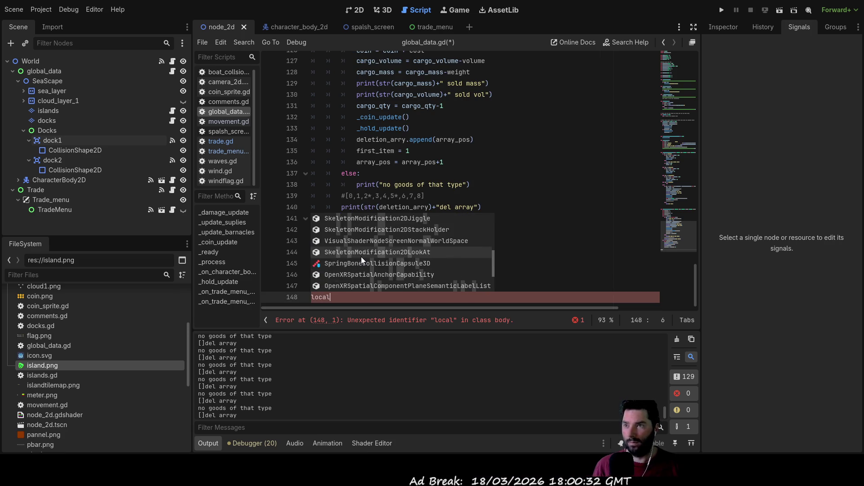
scroll(361, 257, "up", 5)
scroll(361, 256, "up", 3)
left_click(541, 284)
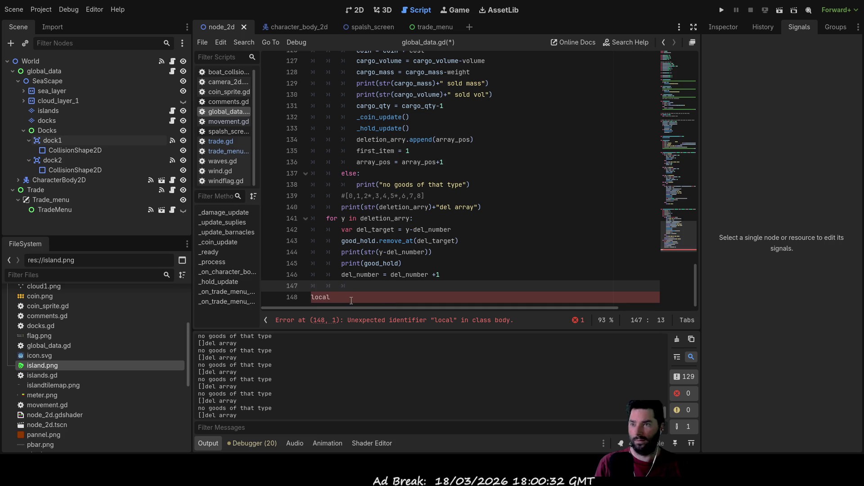
left_click(354, 300)
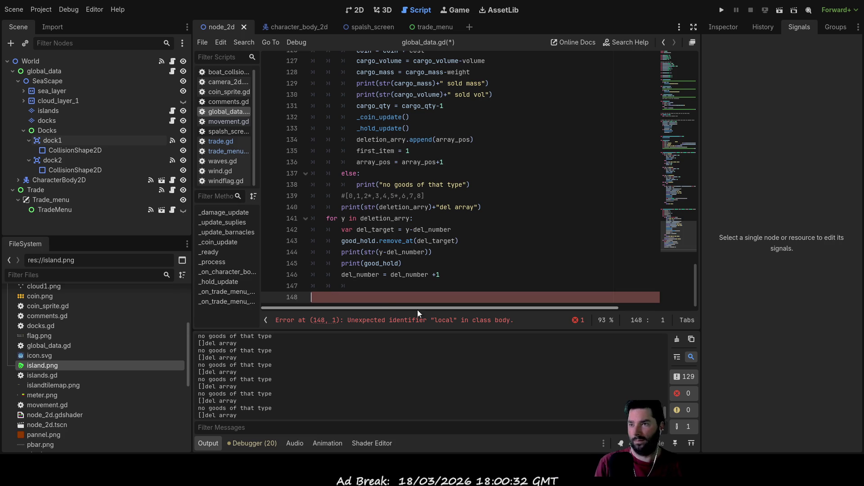
key("BackSpace")
key("BackSpace")
key("BackSpace")
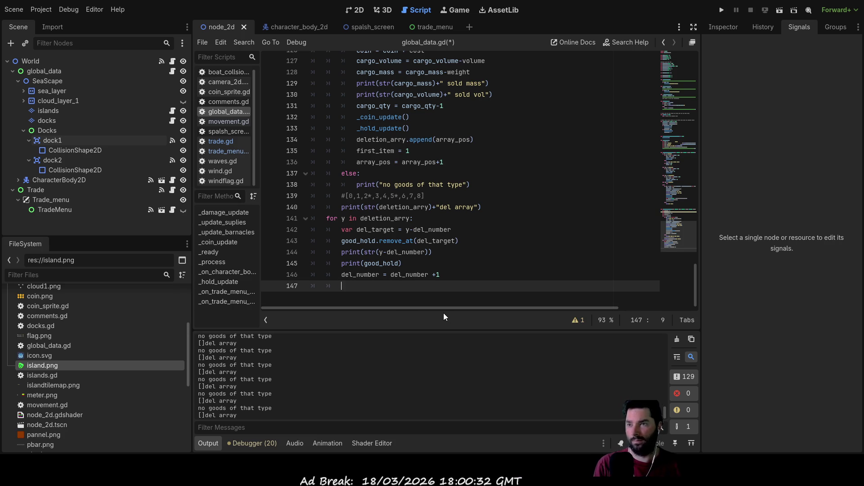
scroll(473, 257, "up", 3)
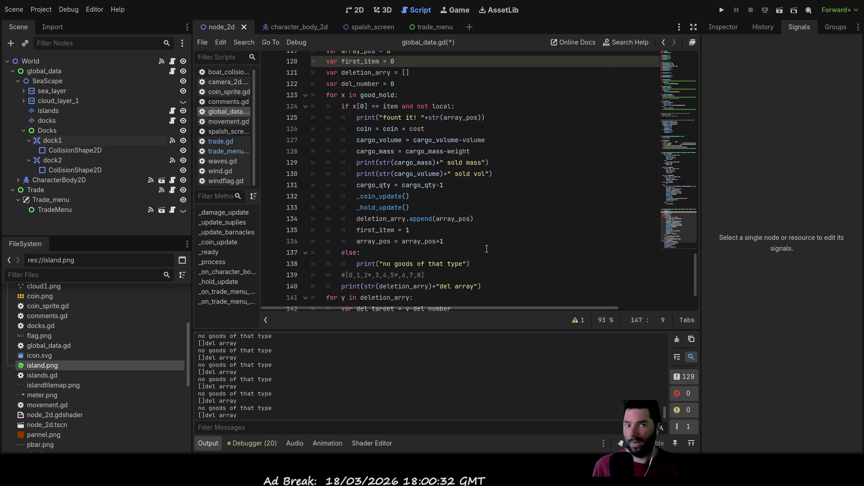
scroll(486, 249, "up", 5)
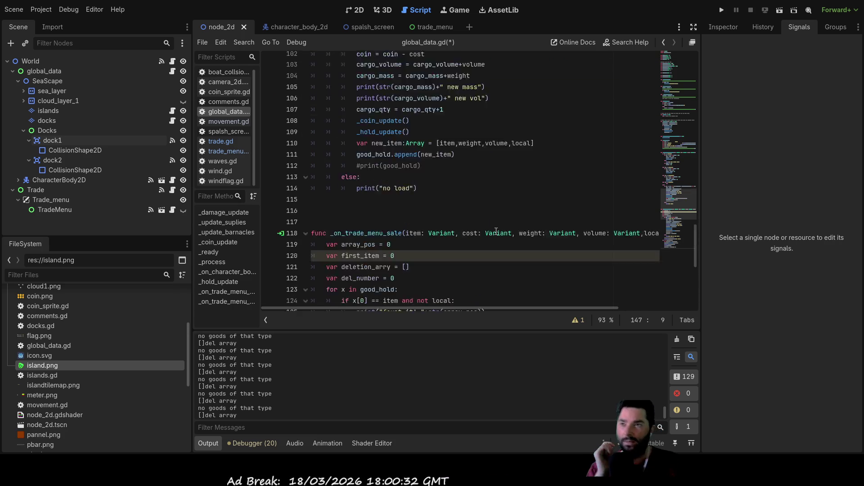
scroll(492, 214, "up", 6)
scroll(491, 215, "up", 5)
scroll(492, 215, "up", 5)
scroll(492, 215, "up", 5)
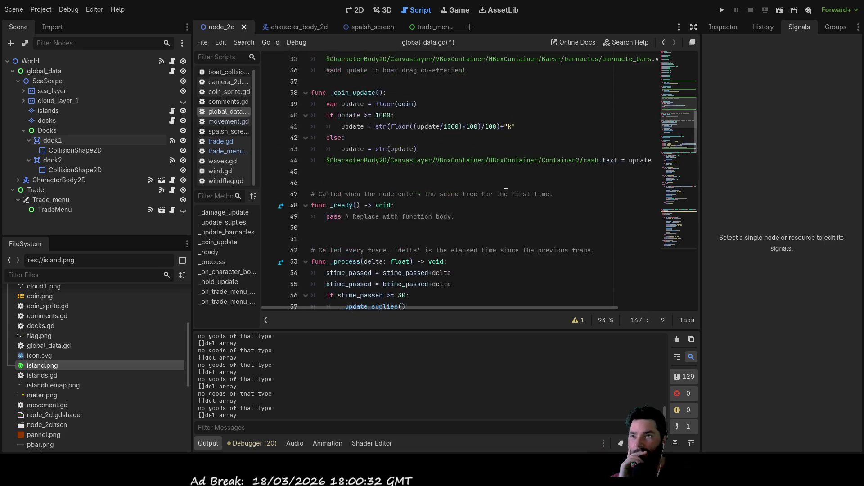
scroll(574, 169, "up", 5)
scroll(660, 73, "up", 1)
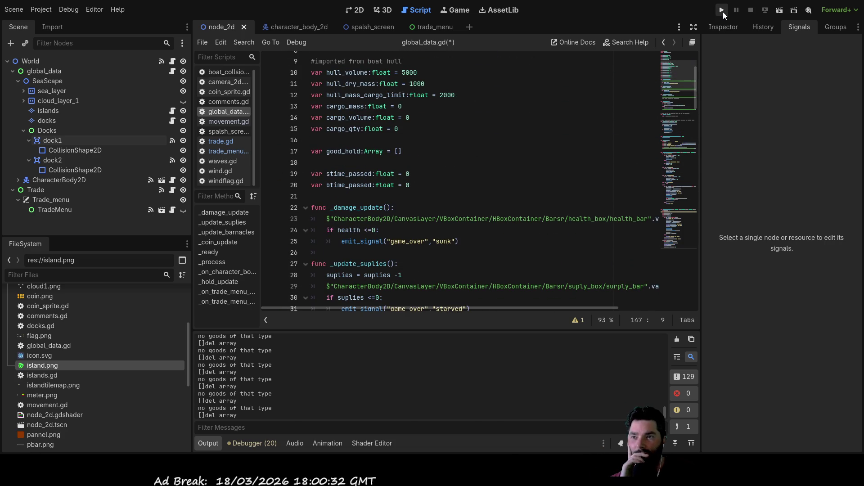
scroll(544, 263, "down", 5)
scroll(544, 263, "down", 5)
scroll(544, 264, "down", 6)
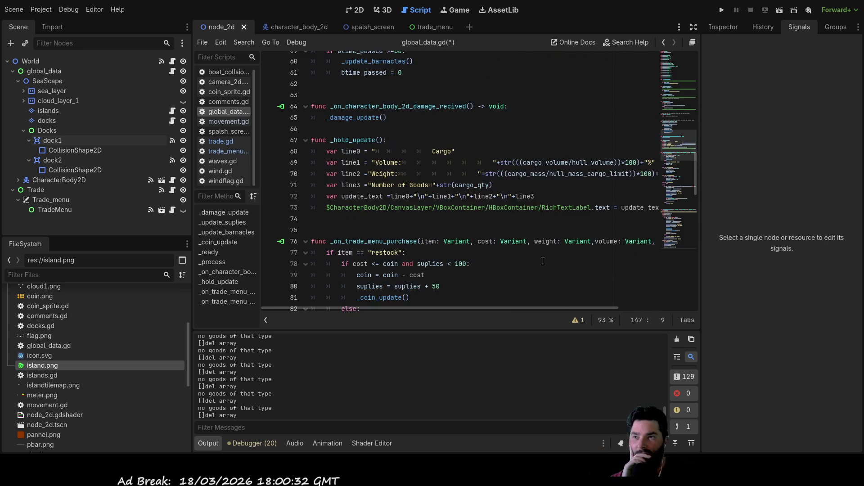
scroll(543, 261, "down", 4)
scroll(544, 260, "down", 3)
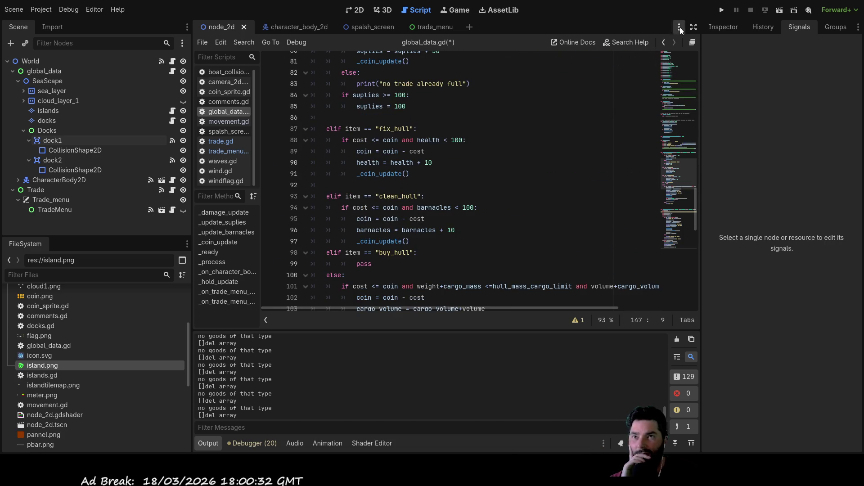
left_click(722, 10)
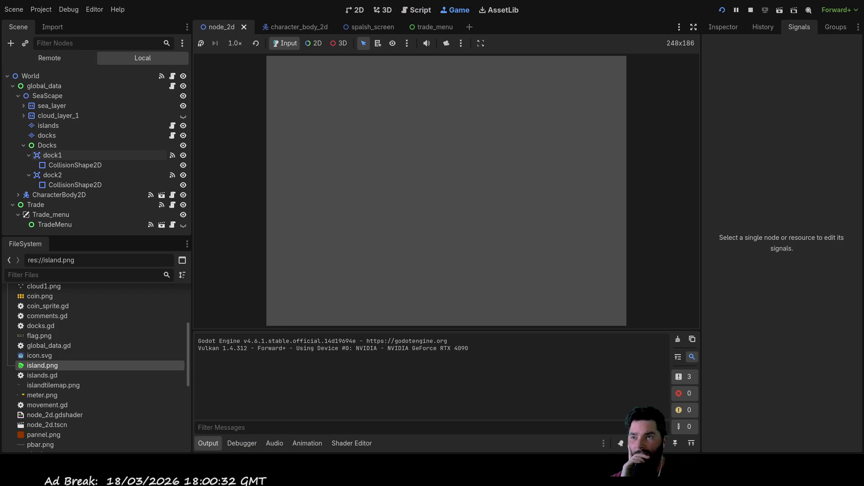
Start the game and sail the boat out, adjusting speed and turning upward.
left_click(318, 76)
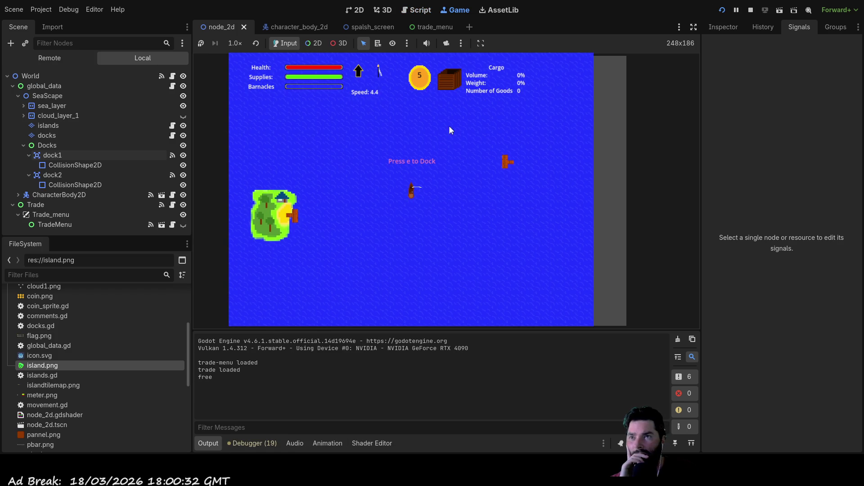
key("Up")
key("Up")
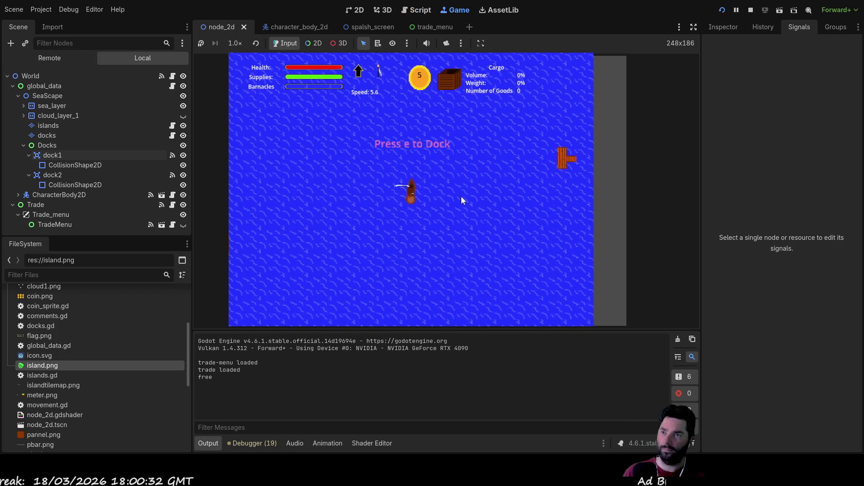
key("Down")
key("Down")
key("Up")
key("Up")
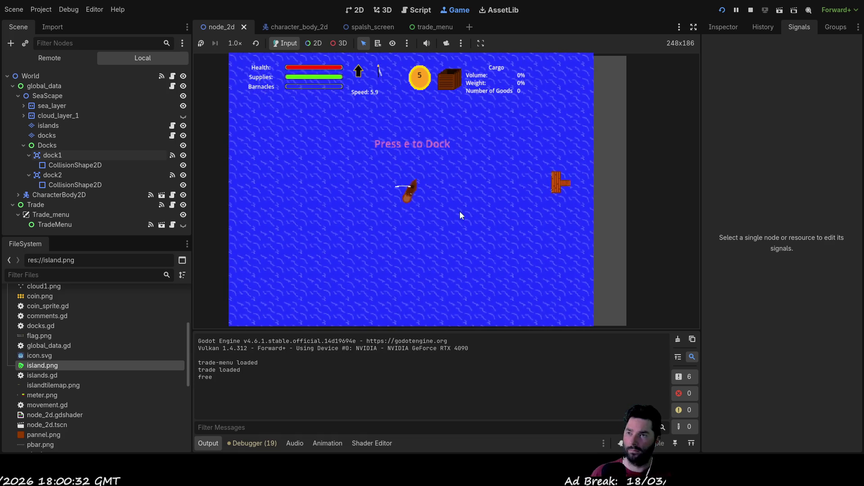
key("Up")
key("Up")
key("Up")
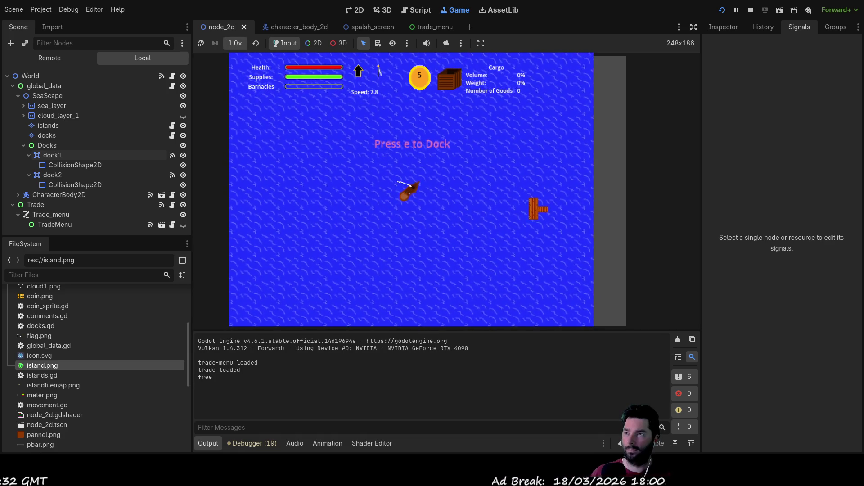
key("Up")
key("Up")
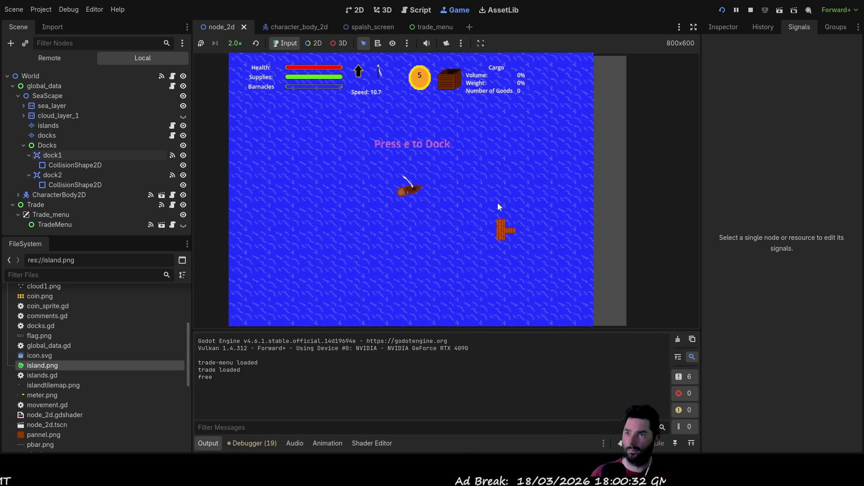
key("Down")
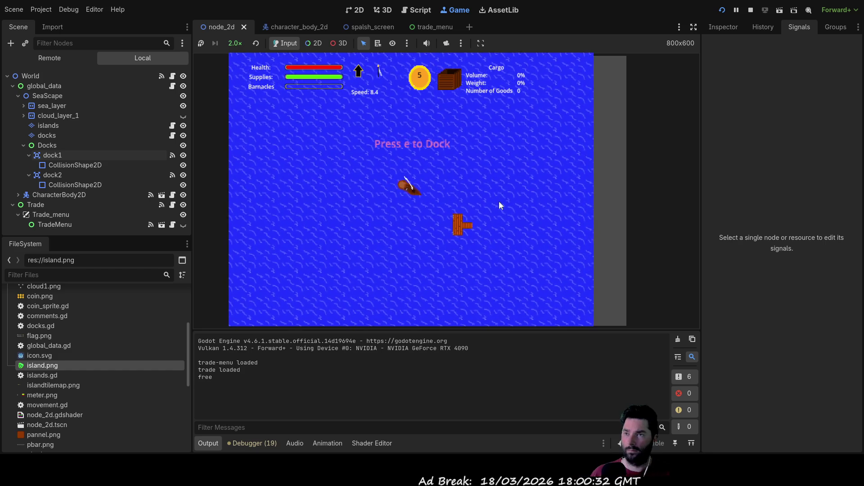
key("Left")
key("Down")
key("Down")
key("Down")
key("Down")
key("Down")
Steer the boat left to the island dock, slow alongside it and dock with E to open trading.
key("Up")
key("Up")
key("Up")
key("Up")
key("Left")
key("Left")
key("Down")
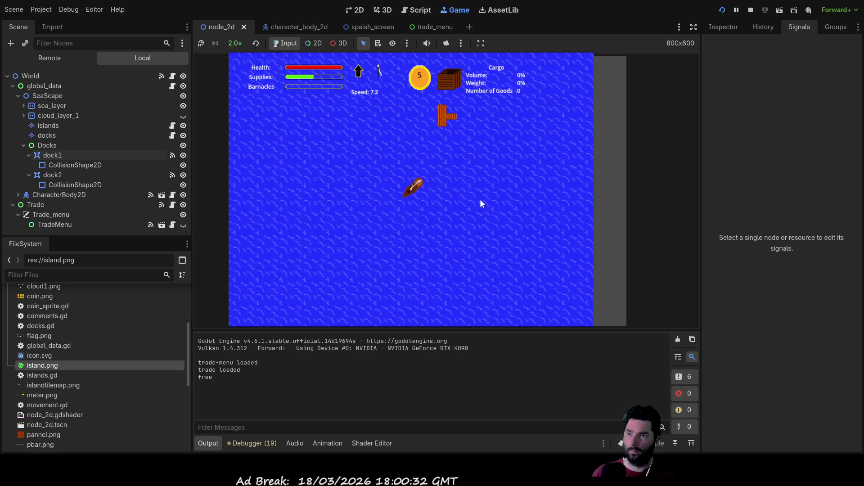
key("Left")
key("Left")
key("Up")
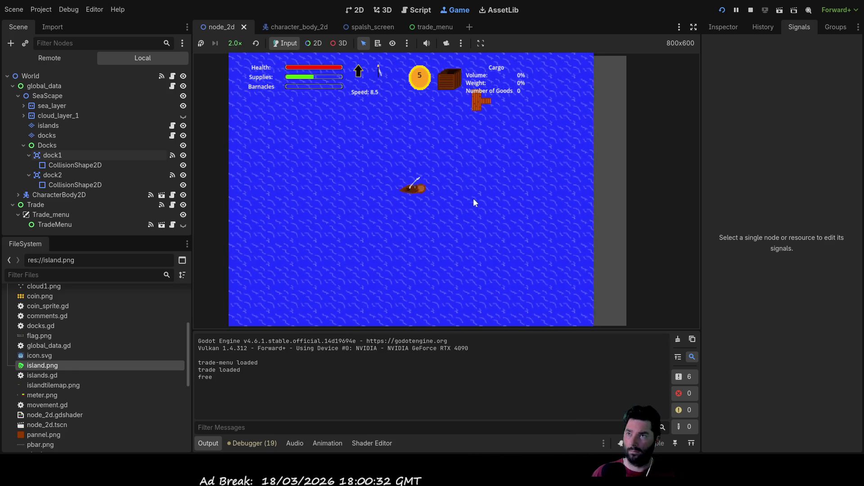
key("Up")
key("Up")
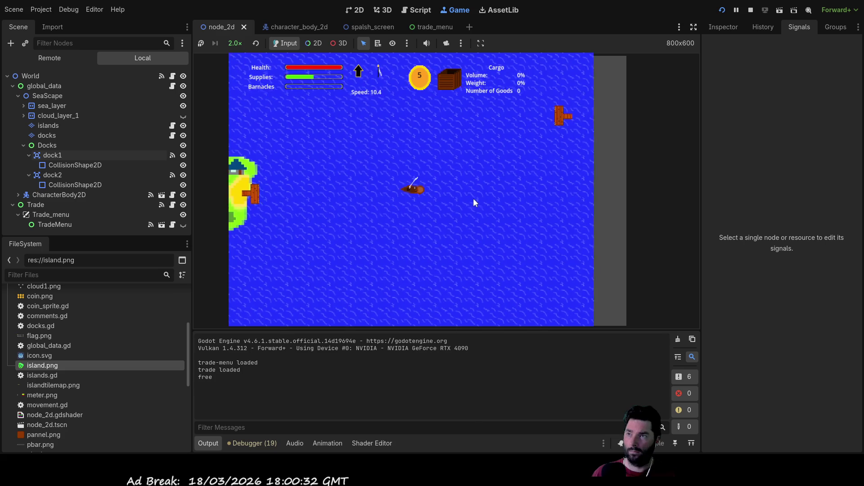
key("Down")
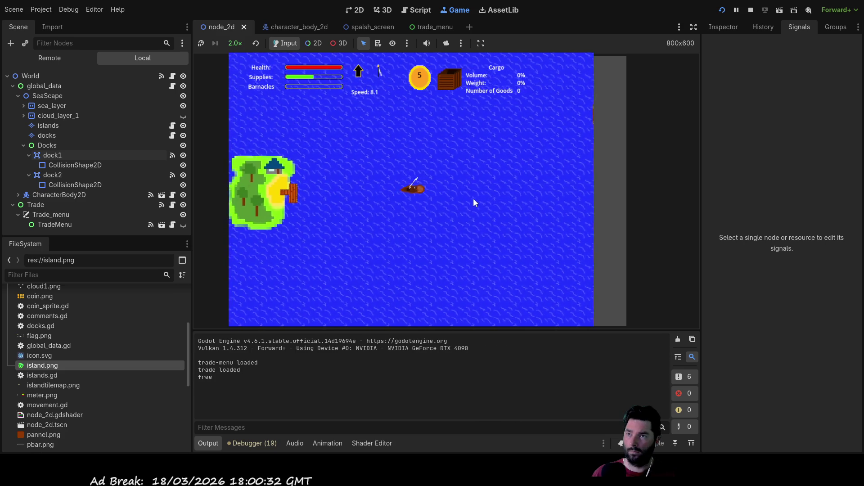
key("plus")
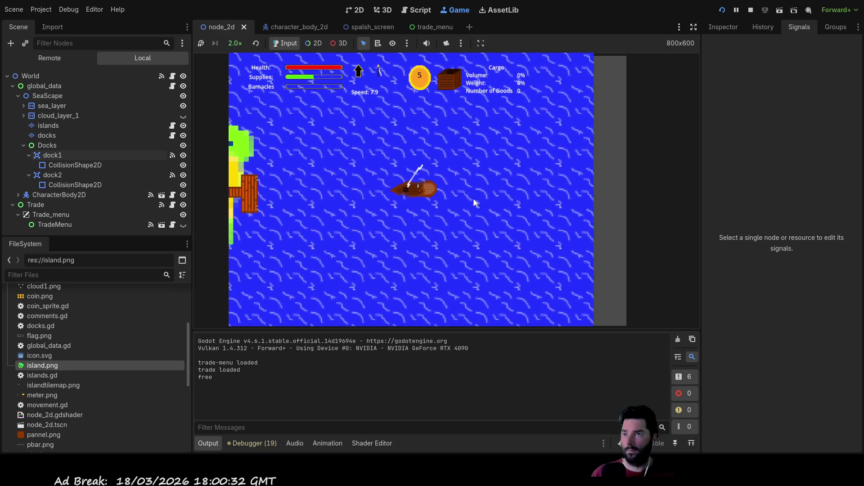
key("Down")
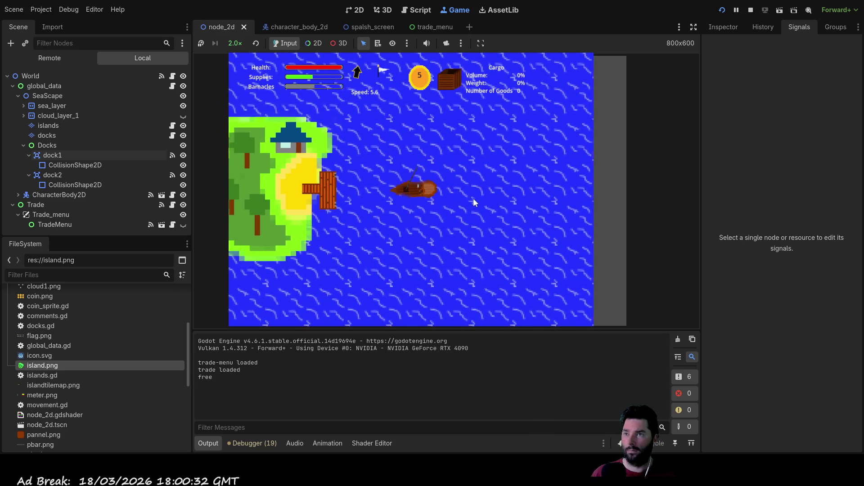
key("Down")
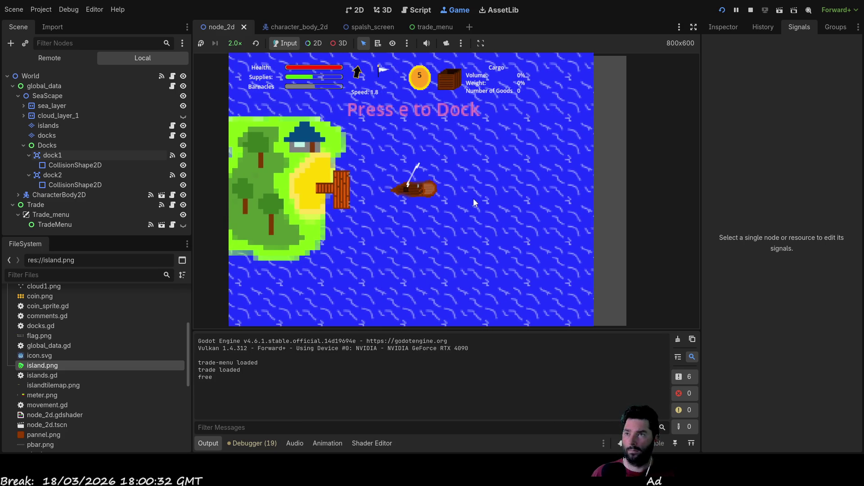
key("e")
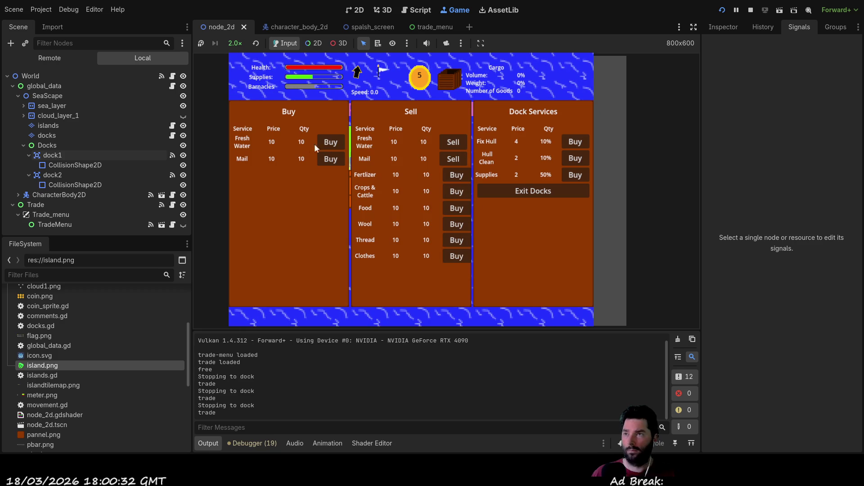
Buy two lots of Mail for the cargo hold, then leave the dock and close trading.
left_click(326, 160)
left_click(326, 161)
left_click(326, 161)
left_click(327, 160)
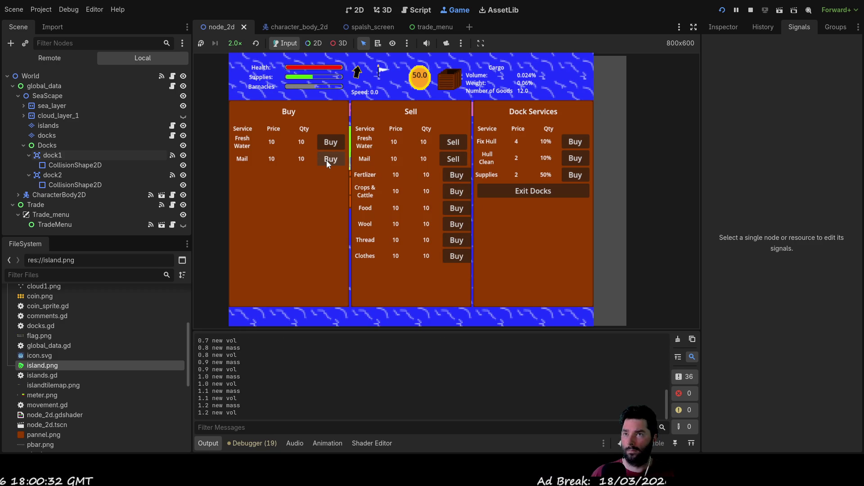
left_click(531, 194)
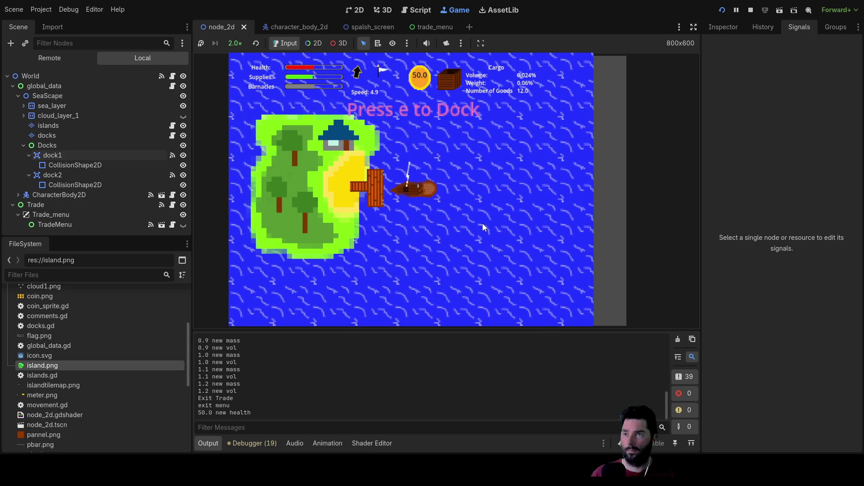
Sail the ship away from the dock into open water and back toward the island.
key("Left")
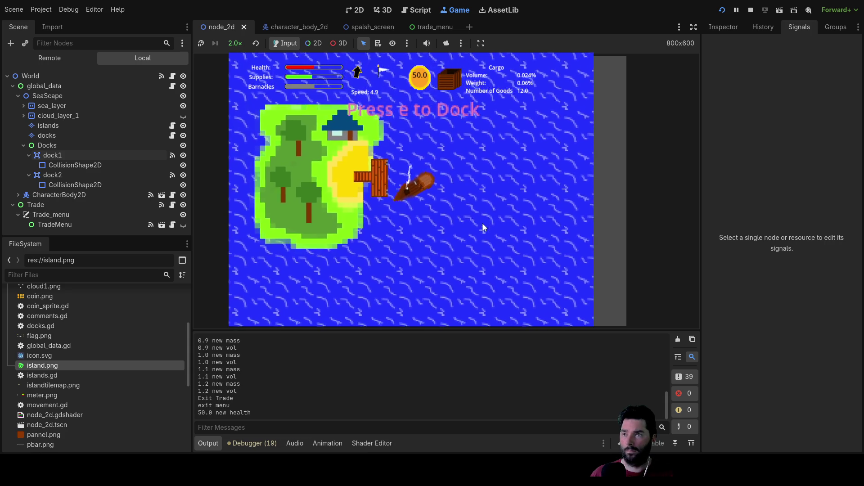
key("Down")
key("Up")
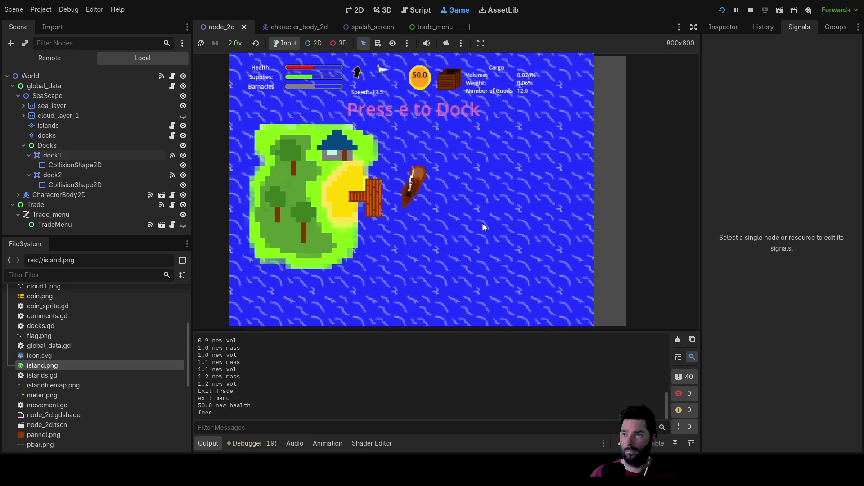
key("Right")
key("Down")
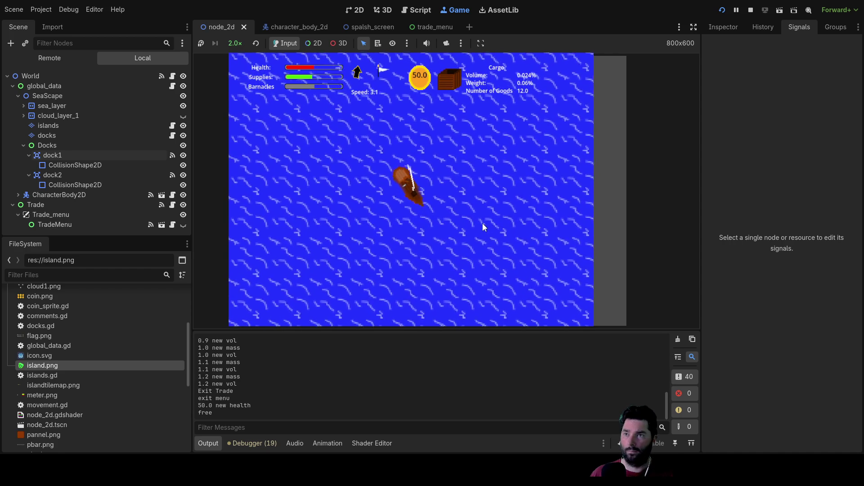
key("Up")
key("Up")
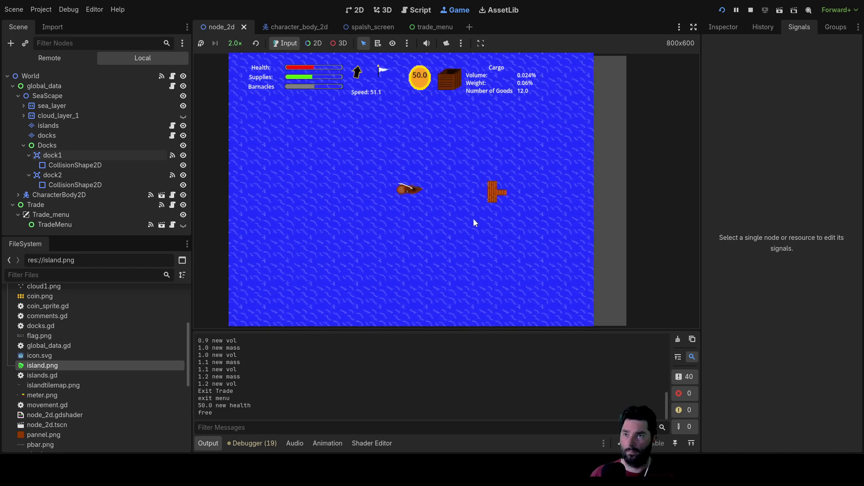
Dock to bring up the trade menu, exit the docks, and stop the running game with F8.
key("x")
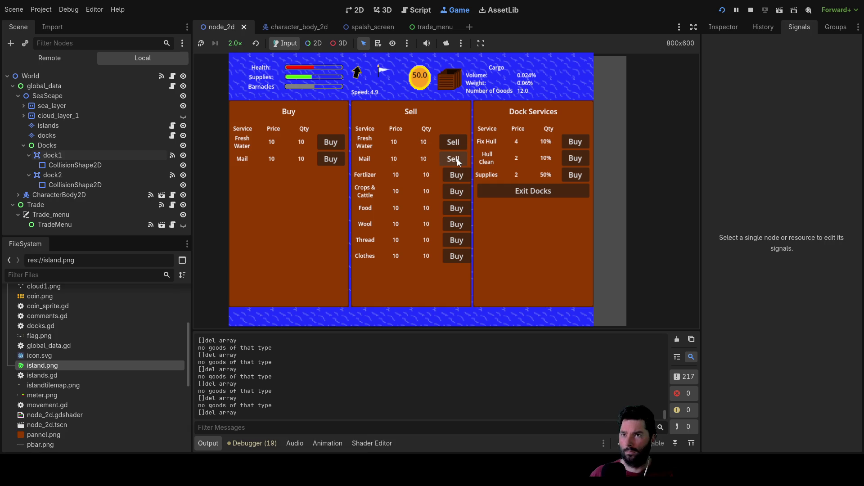
left_click(545, 190)
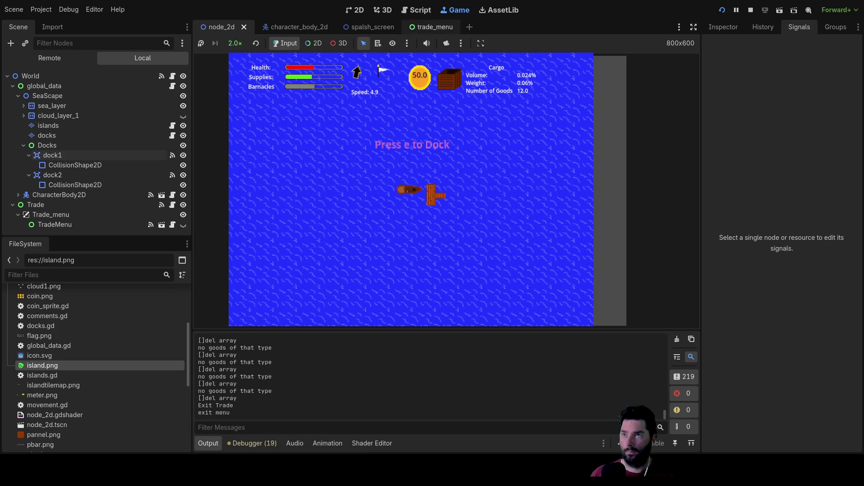
key("F8")
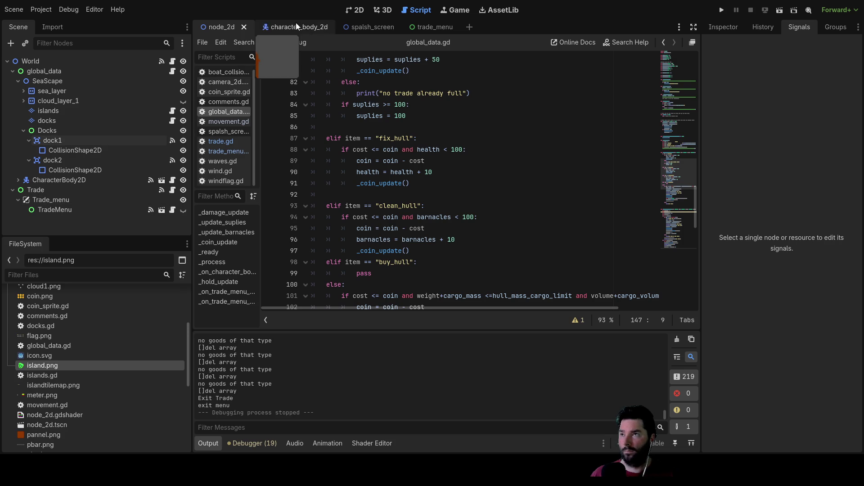
In the trade_menu scene, paste a copy of the exit-button row under the Services node.
left_click(440, 42)
left_click(58, 170)
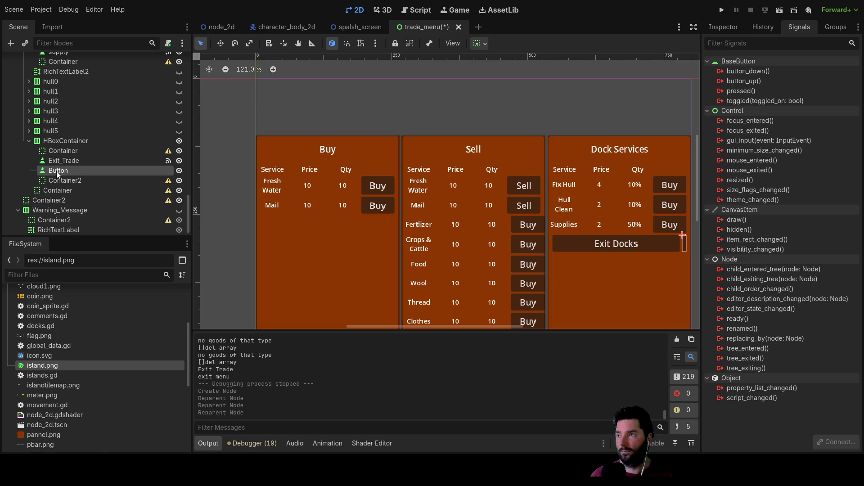
left_click(65, 141)
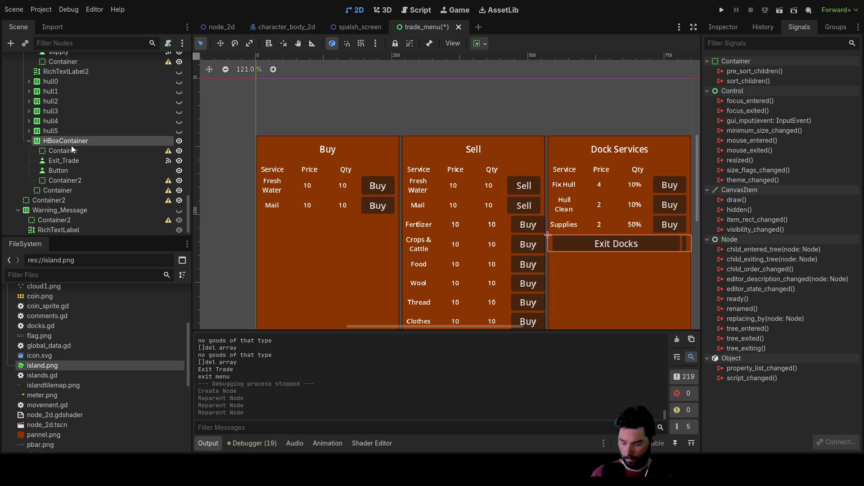
scroll(72, 150, "up", 2)
scroll(76, 146, "down", 1)
scroll(74, 147, "up", 2)
scroll(55, 122, "up", 3)
left_click(52, 117)
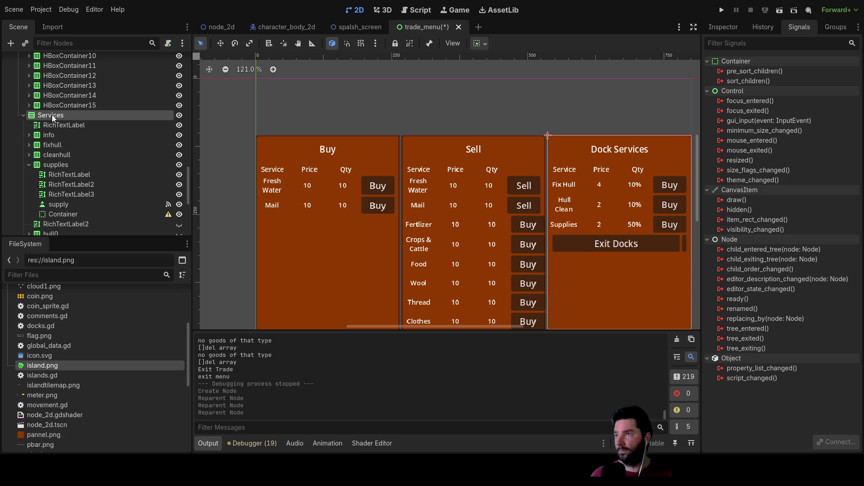
key("ctrl+v")
scroll(87, 171, "down", 5)
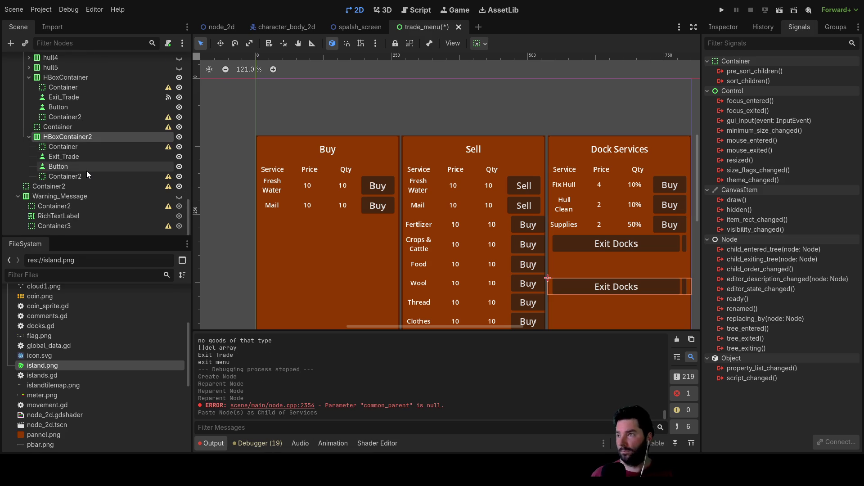
Delete the duplicated Exit_Trade button from the pasted row, leaving its spacers and plain button.
left_click(62, 147)
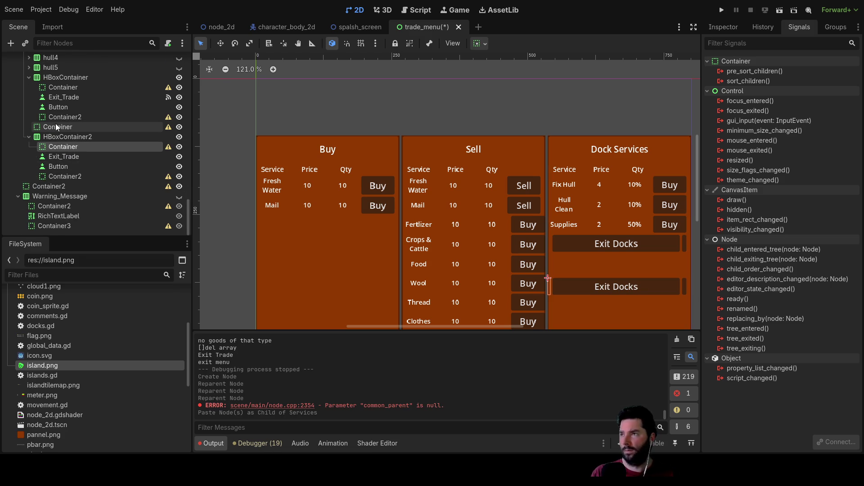
left_click(60, 127)
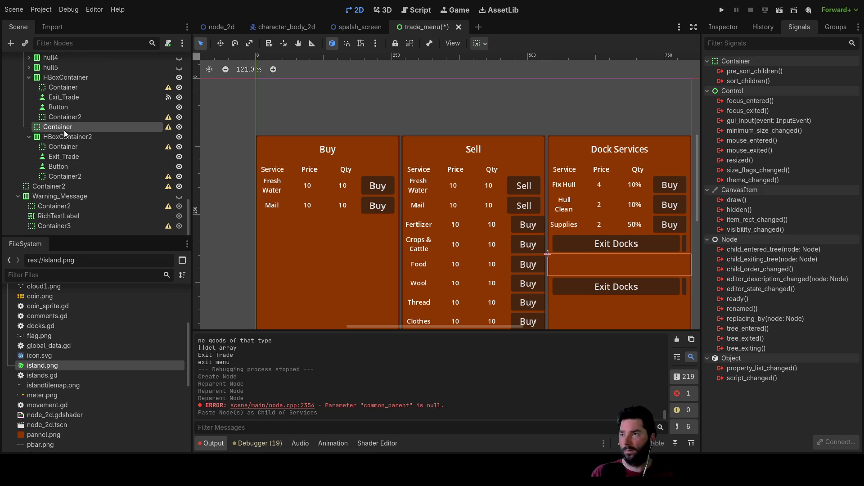
left_click(61, 155)
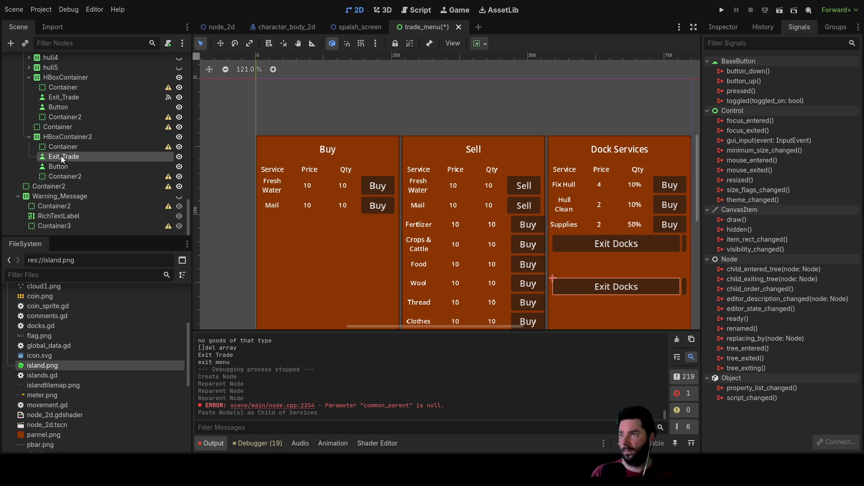
key("Delete")
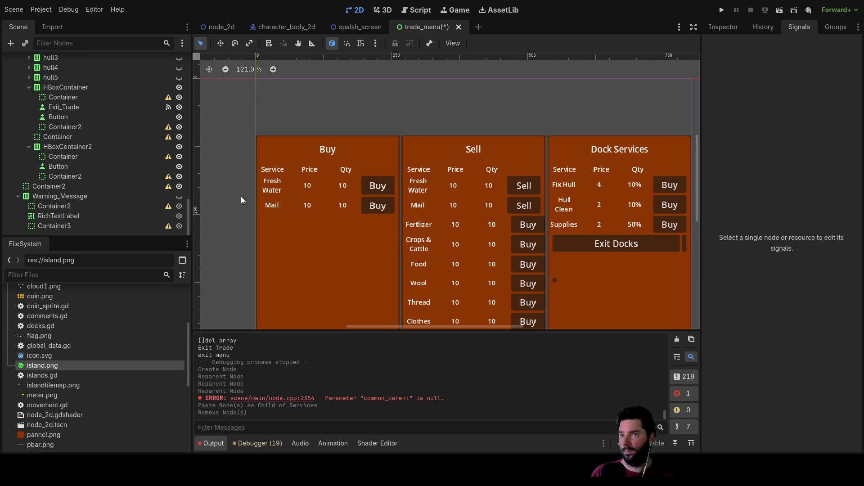
left_click(61, 167)
left_click(64, 156)
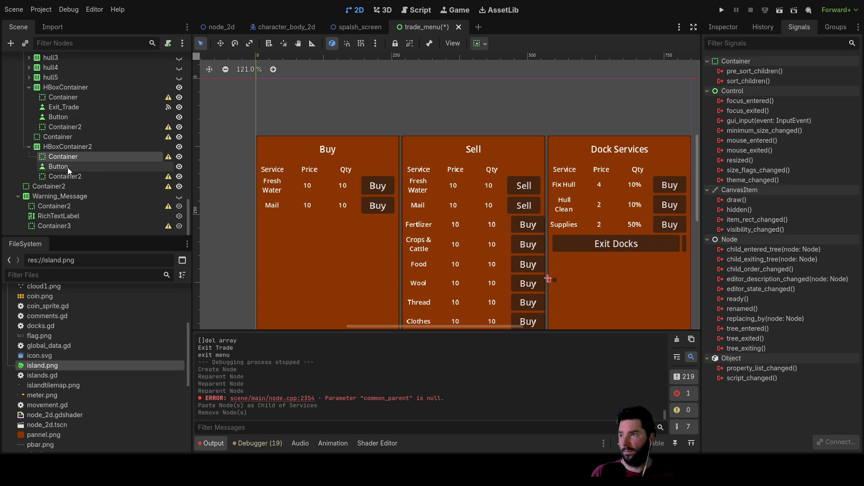
Position HBoxContainer2 above the standalone Container spacer and select its new button.
left_click(63, 138)
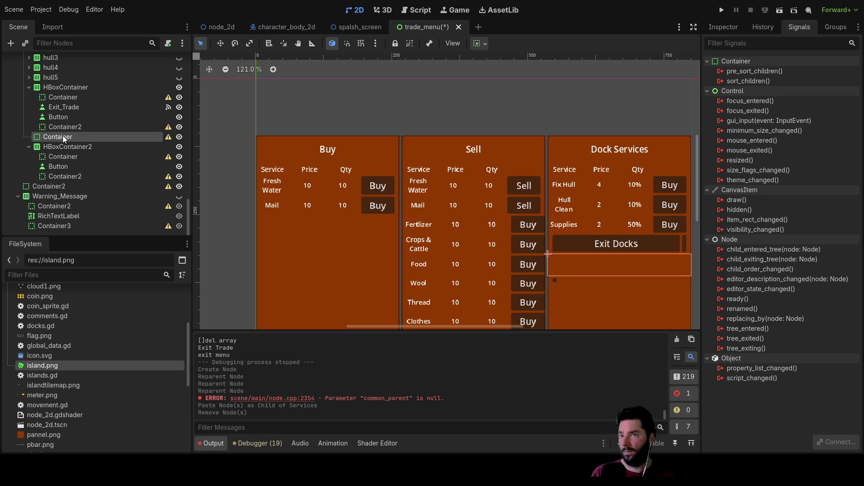
left_click_drag(64, 147, 56, 136)
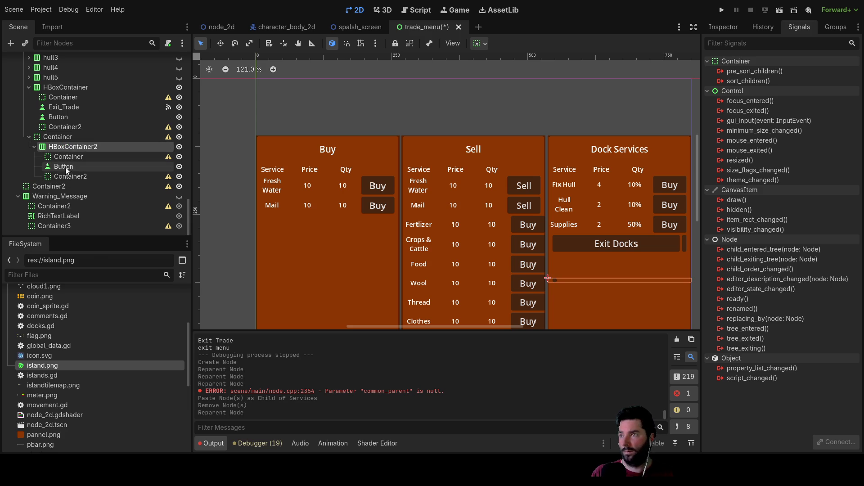
left_click(56, 137)
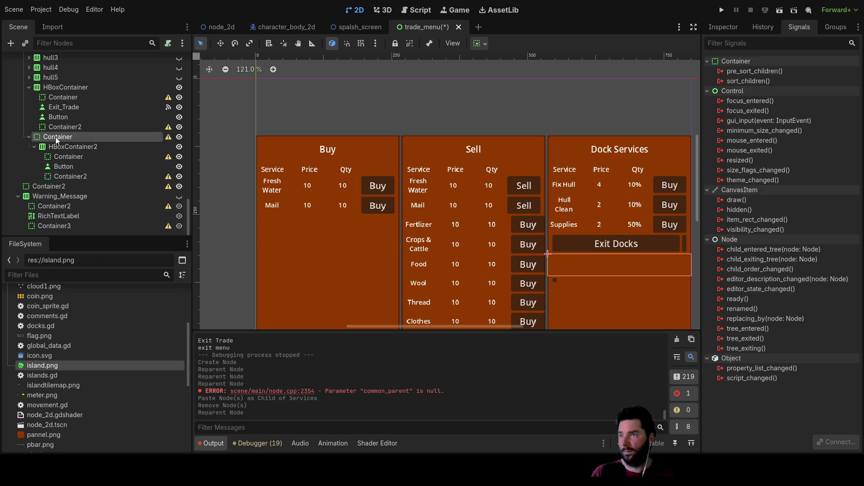
left_click(57, 147)
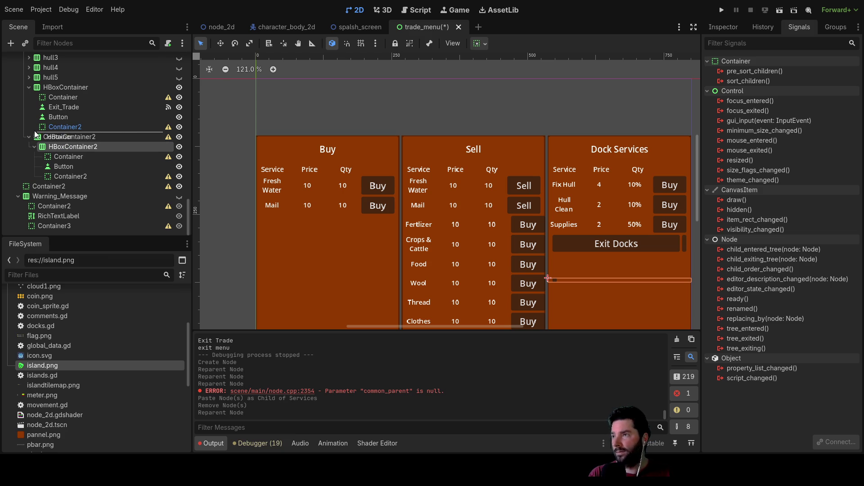
left_click_drag(36, 135, 35, 132)
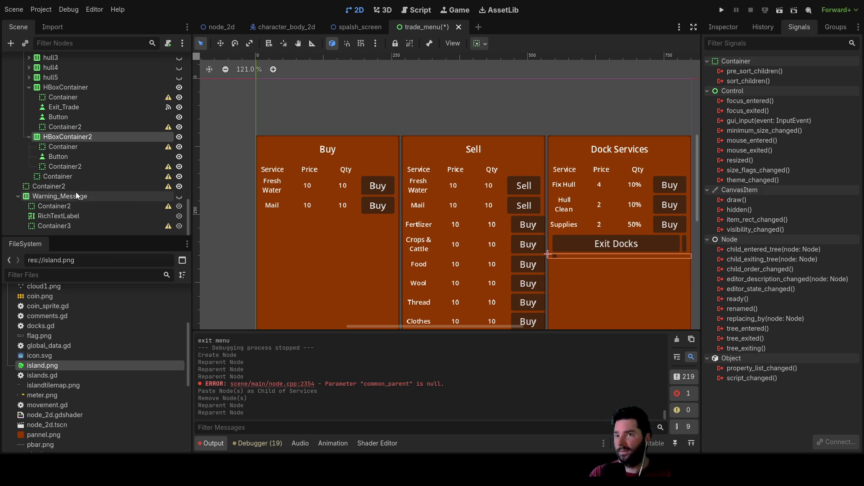
left_click(63, 147)
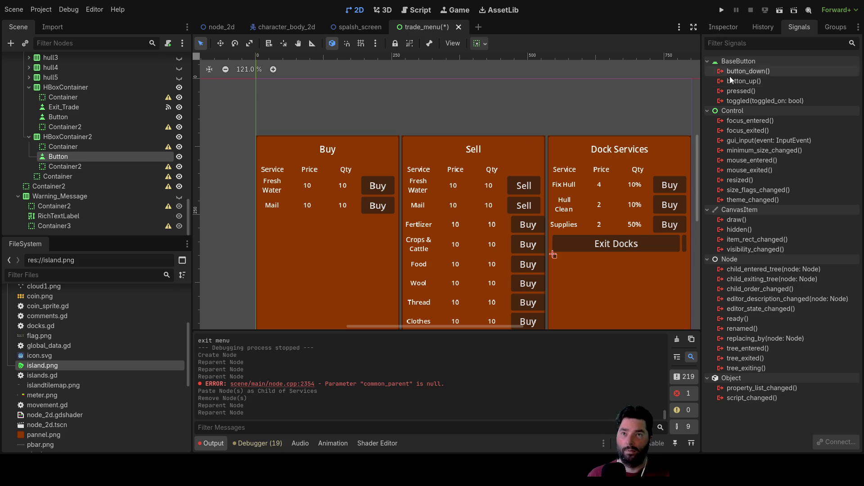
left_click(718, 33)
Set the new button's Text to 'print cargo' and review the row's container settings.
left_click(731, 132)
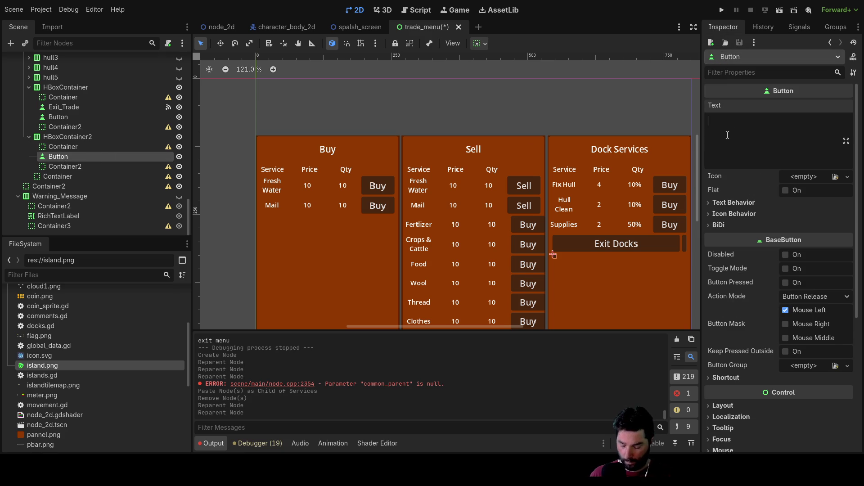
type("s")
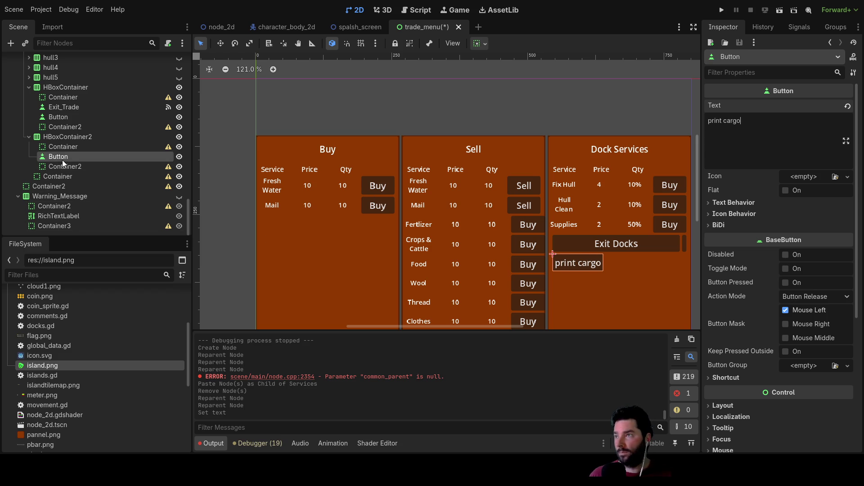
left_click(58, 147)
left_click(52, 136)
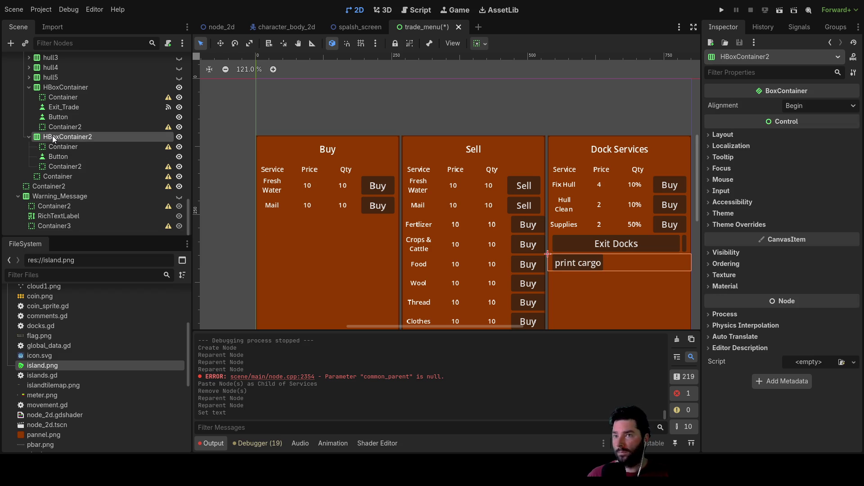
left_click(58, 156)
scroll(762, 273, "down", 5)
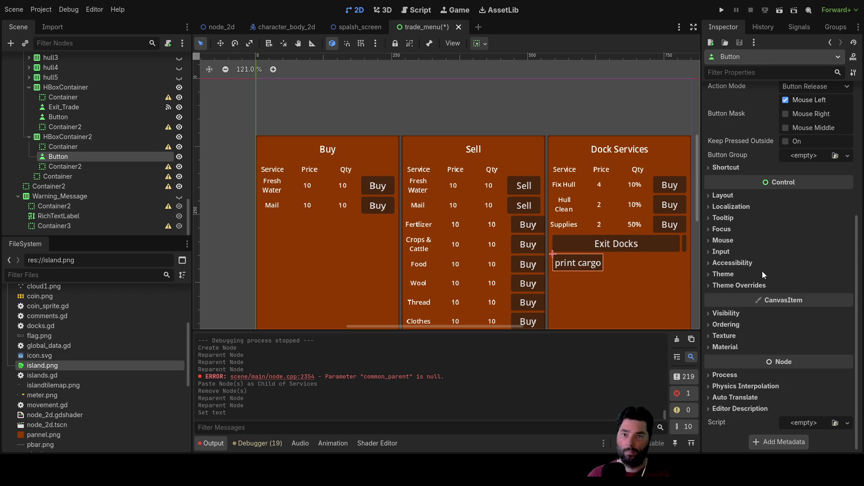
Enable Horizontal Expand under Layout > Container Sizing so print cargo fills its row.
left_click(716, 196)
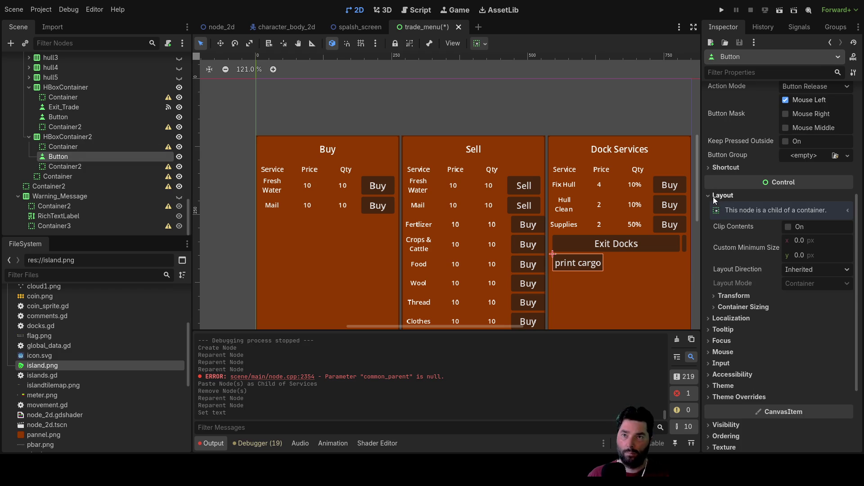
left_click(716, 306)
left_click(791, 334)
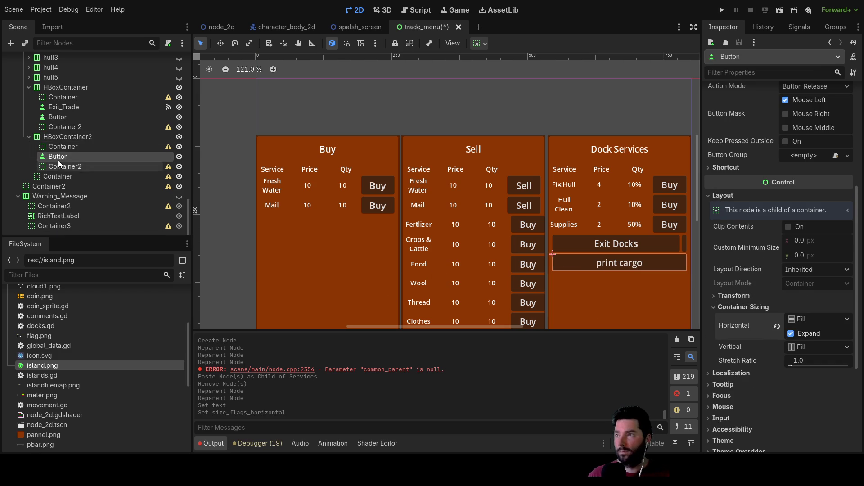
Delete the unused Button from the exit row and show the print cargo button's signals.
left_click(60, 116)
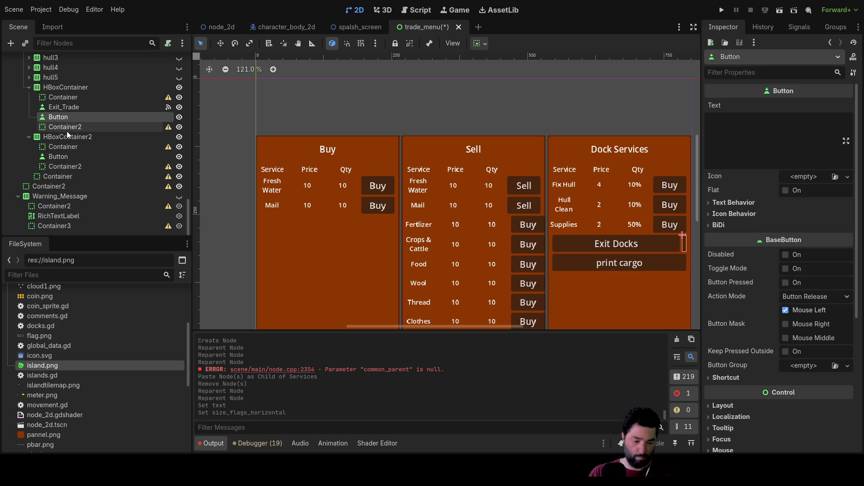
key("Delete")
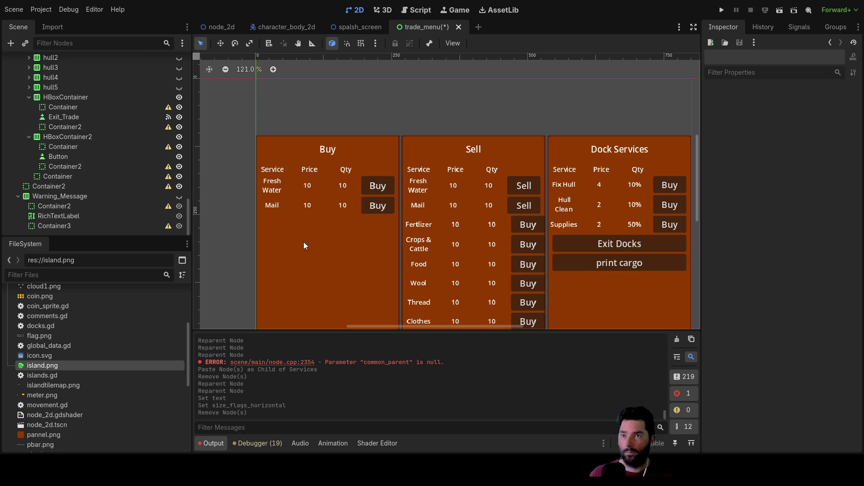
left_click(663, 267)
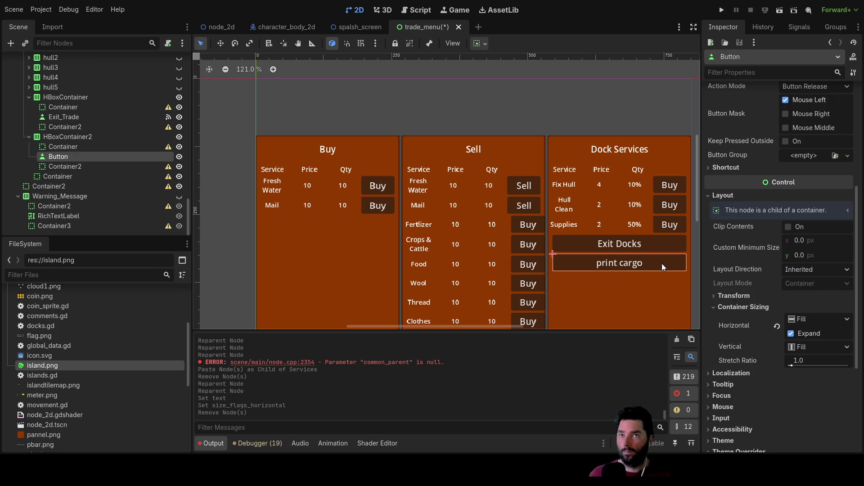
left_click(799, 27)
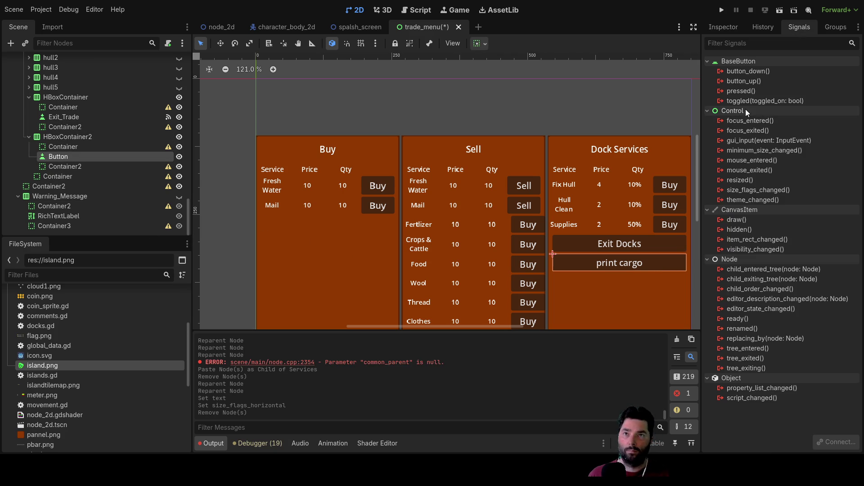
Check the pressed signal, then inspect the TradeMenu node's connections in the node_2d world scene.
left_click(749, 90)
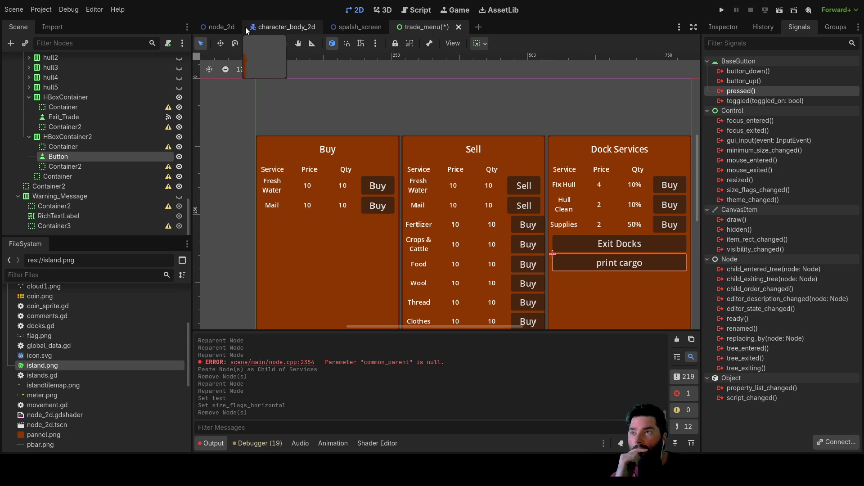
left_click(221, 27)
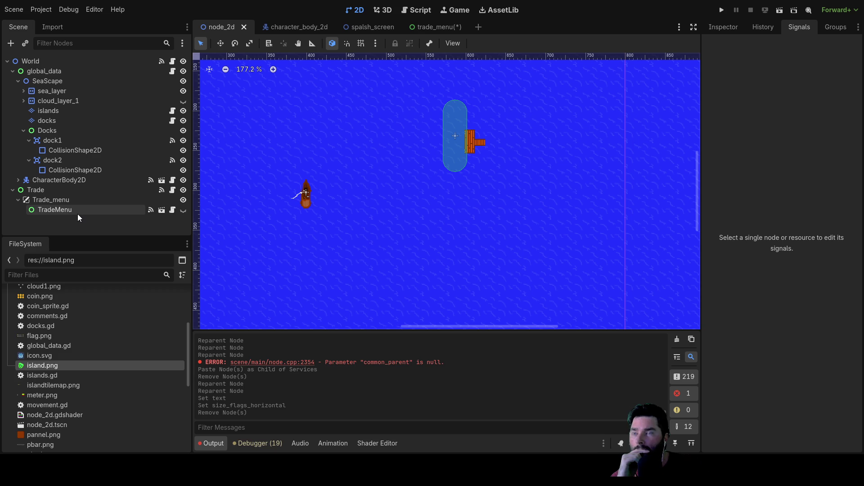
left_click(55, 209)
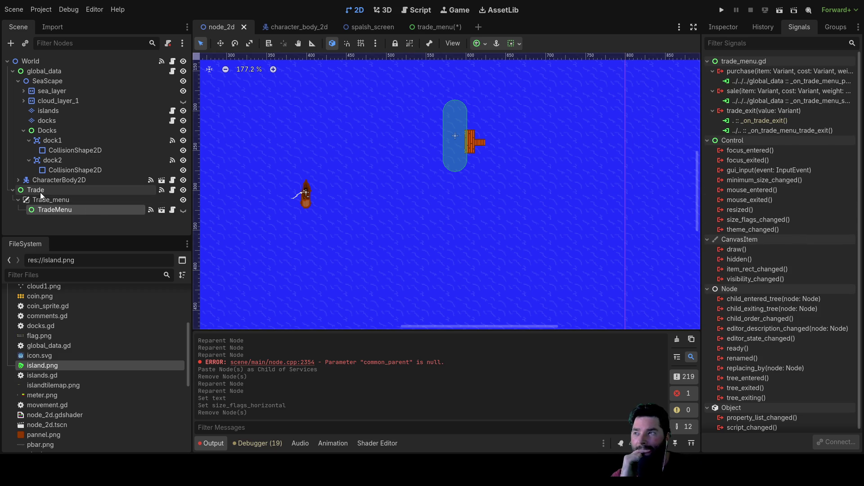
Back in trade_menu, follow Exit_Trade's pressed connection into trade_menu.gd.
left_click(439, 27)
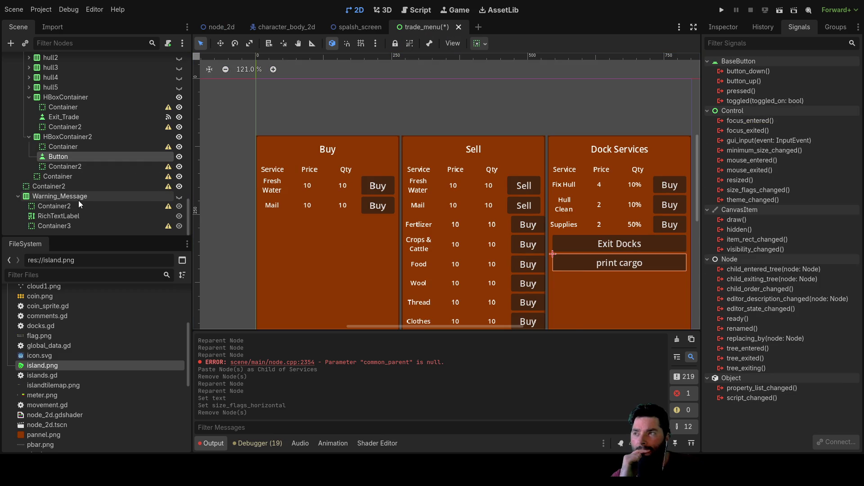
left_click(75, 117)
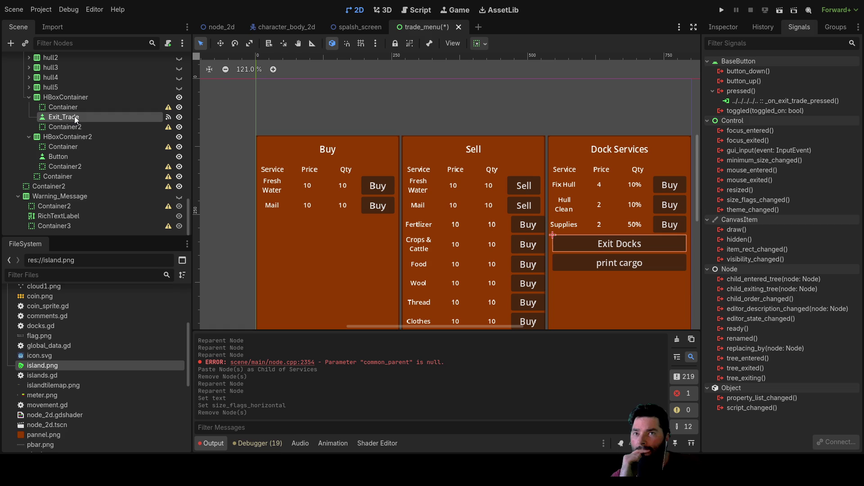
left_click(796, 104)
left_click(420, 9)
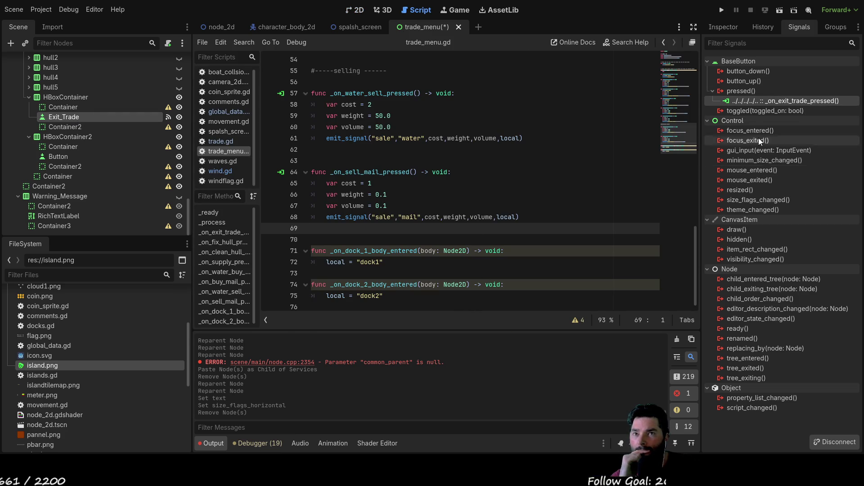
Review the _on_exit_trade_pressed handler and return to the 2D trade menu layout.
double_click(760, 101)
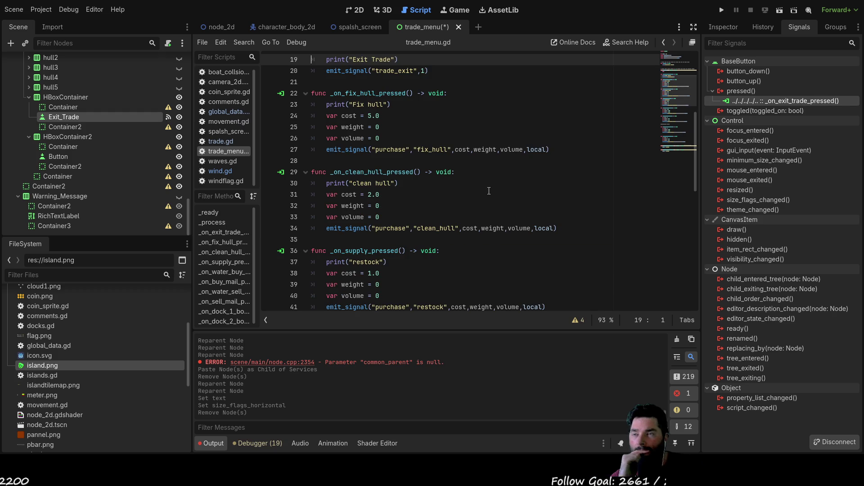
scroll(491, 194, "down", 3)
scroll(491, 194, "up", 4)
scroll(417, 162, "up", 3)
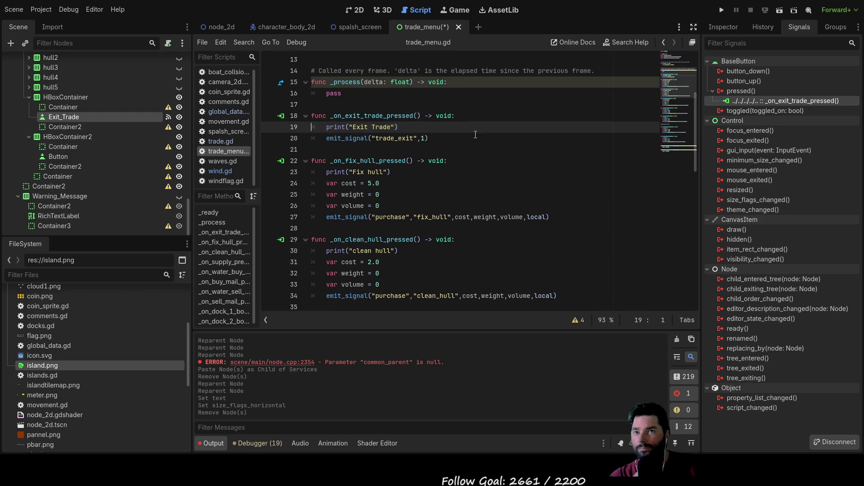
left_click(331, 150)
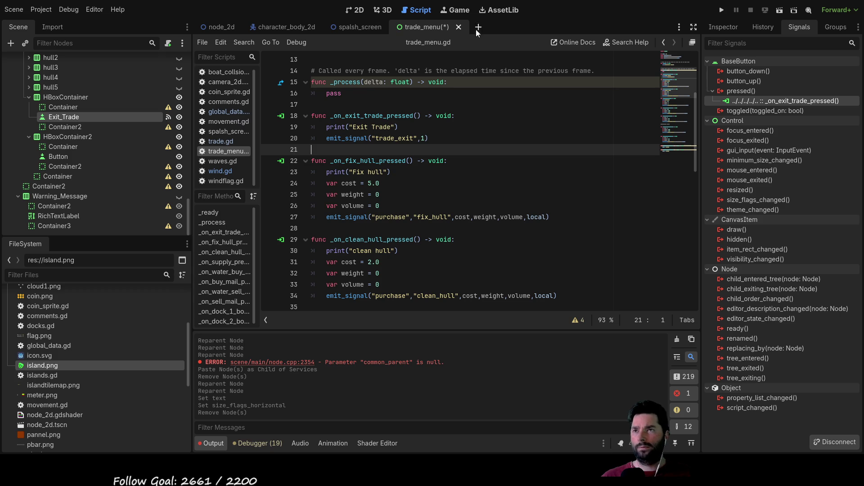
left_click(356, 10)
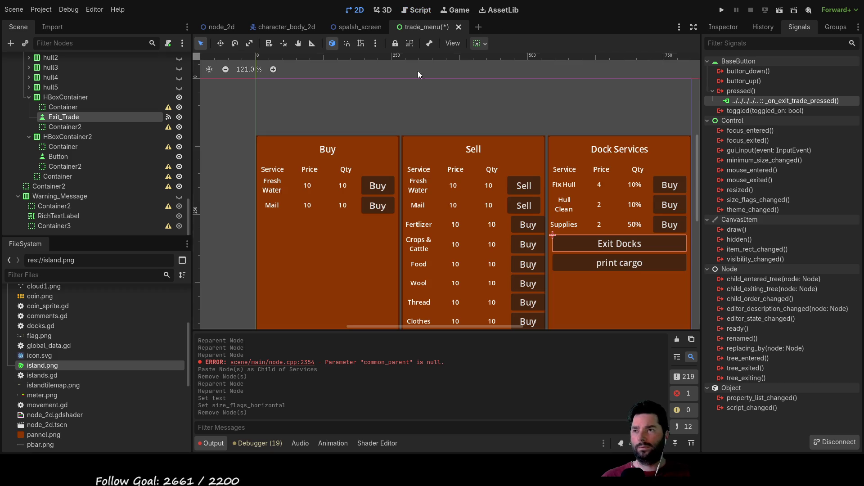
Connect print cargo's pressed() to a new _on_button_pressed handler and cut the generated stub from the script's end.
left_click(609, 262)
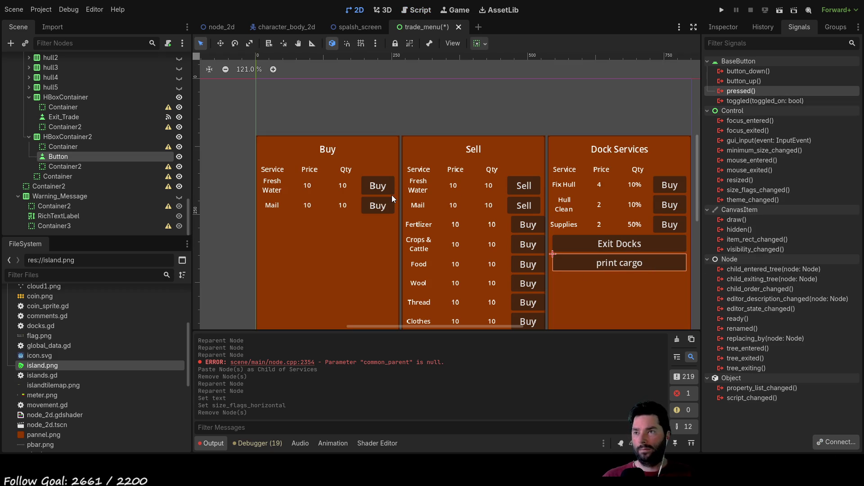
key("Return")
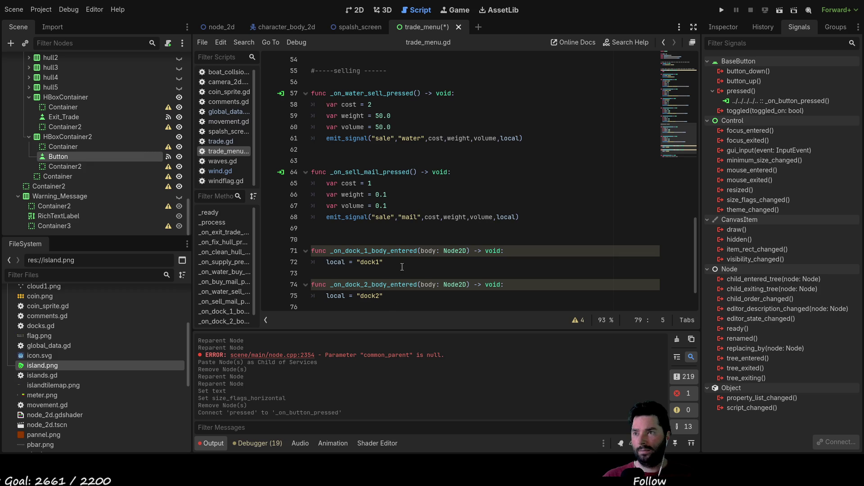
left_click_drag(457, 296, 261, 283)
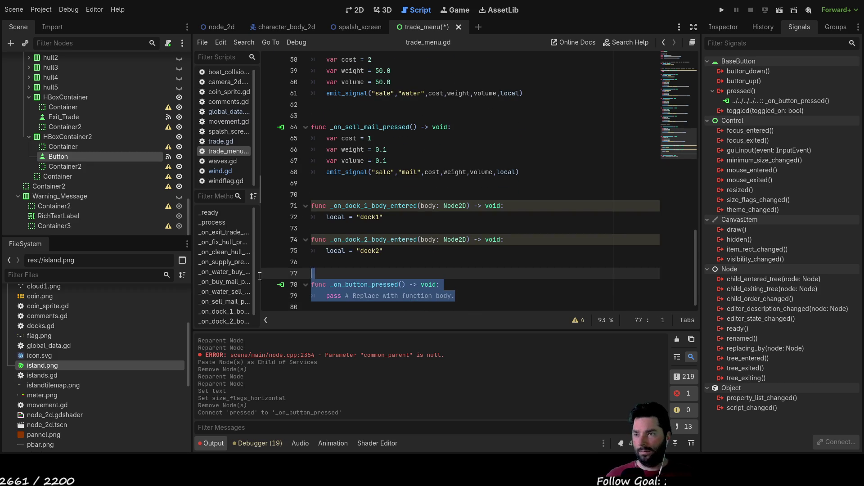
key("ctrl+x")
scroll(376, 216, "up", 10)
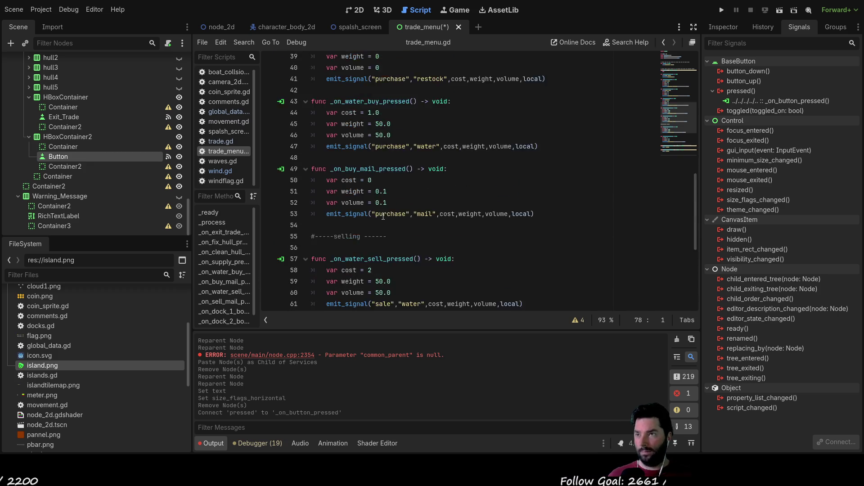
scroll(376, 217, "up", 5)
scroll(376, 203, "up", 3)
scroll(376, 189, "up", 2)
scroll(376, 183, "up", 3)
scroll(376, 182, "up", 2)
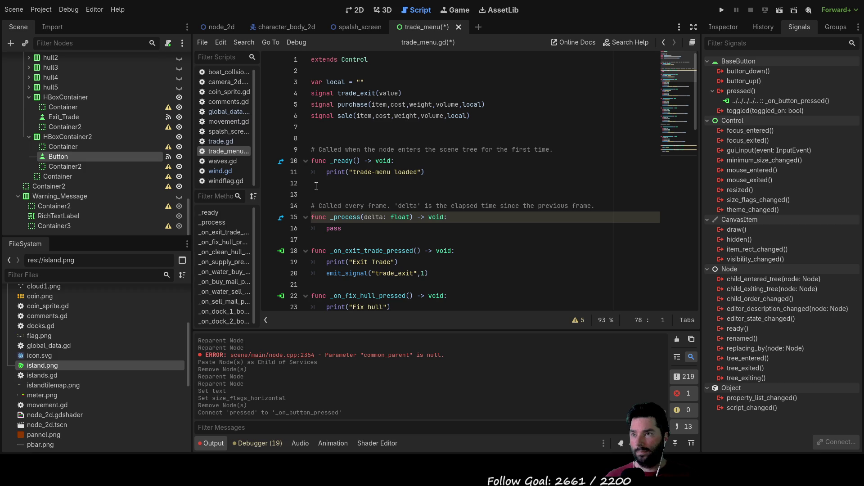
scroll(423, 201, "down", 1)
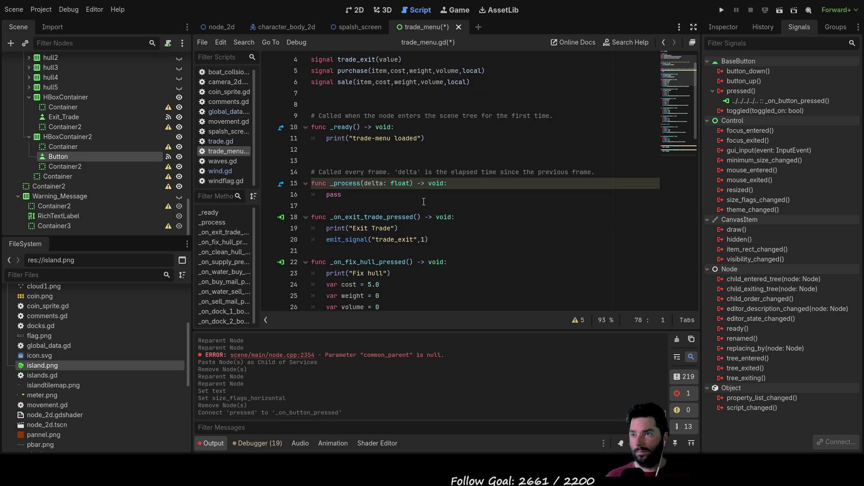
scroll(423, 201, "down", 2)
left_click(380, 183)
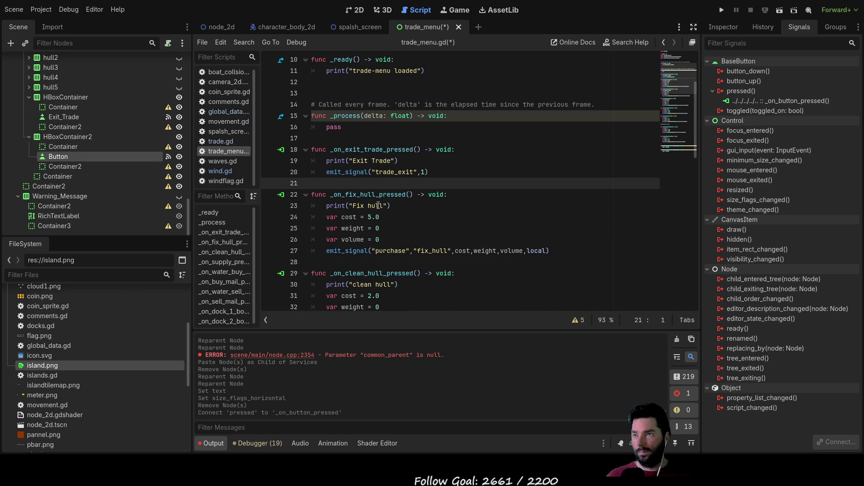
Add blank lines below the exit handler and paste the _on_button_pressed stub there.
key("Return")
key("Return")
key("Return")
key("Up")
key("Up")
key("Up")
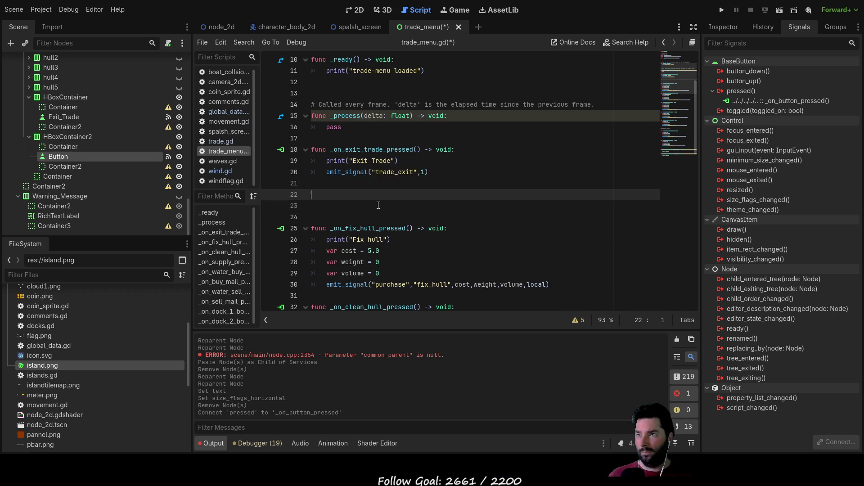
key("ctrl+v")
key("Up")
key("Up")
key("Down")
key("Down")
key("End")
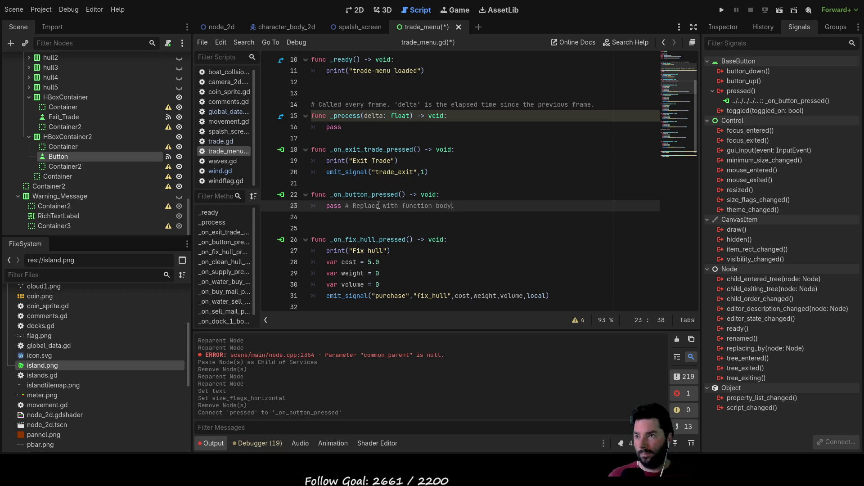
key("Home")
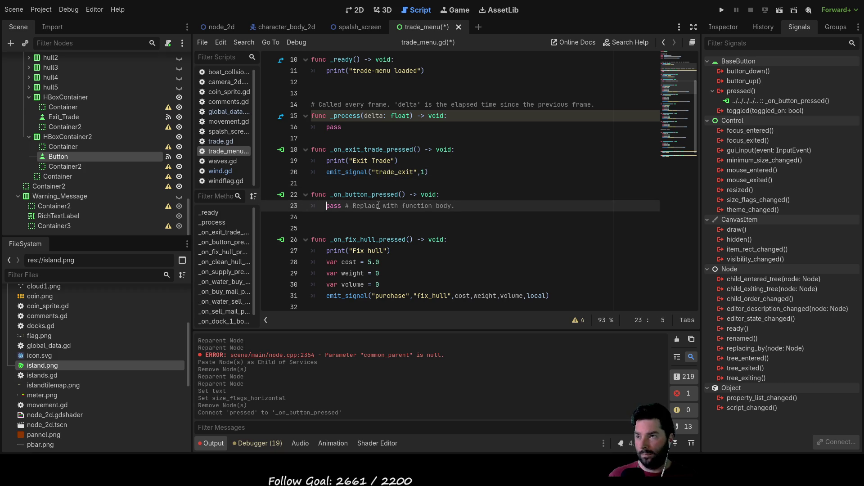
Copy the emit_signal call from line 20 and return to the stub's pass line.
key("Up")
key("Up")
key("Up")
key("shift+Right")
key("shift+Right")
key("shift+Right")
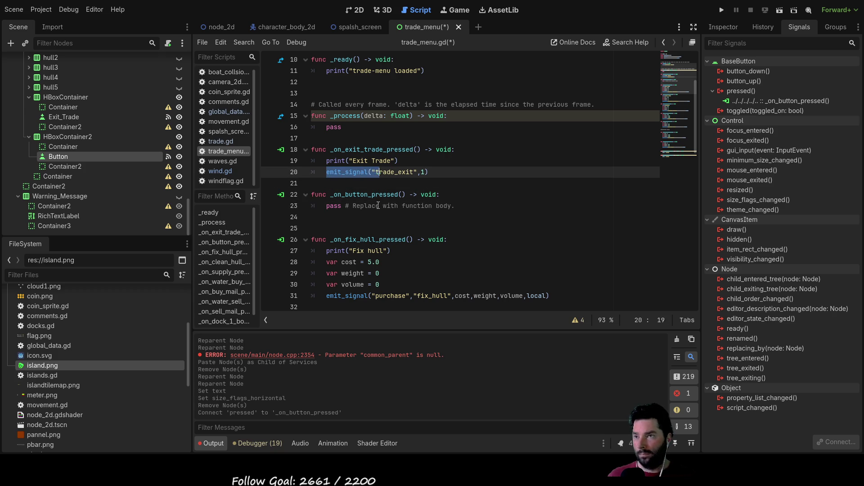
key("shift+Right")
key("shift+Right")
key("shift+Right")
key("shift+Right")
key("shift+Right")
key("shift+Right")
key("shift+Right")
key("shift+Right")
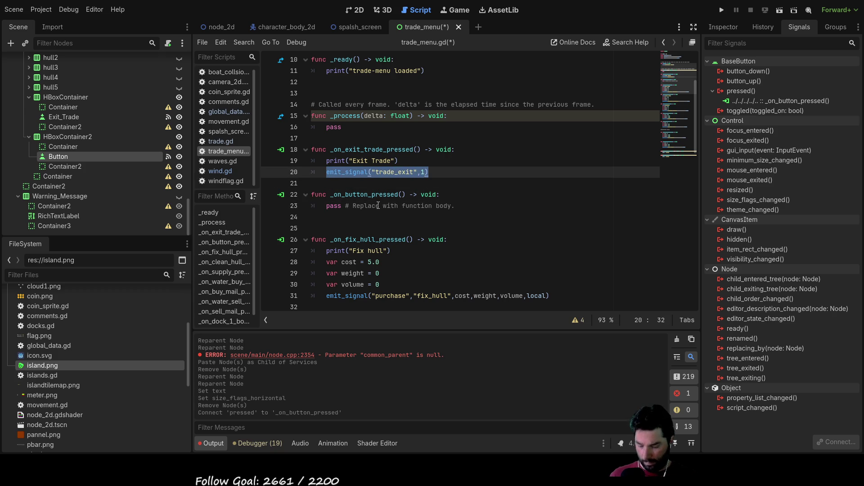
key("ctrl+c")
key("Down")
key("Down")
key("Down")
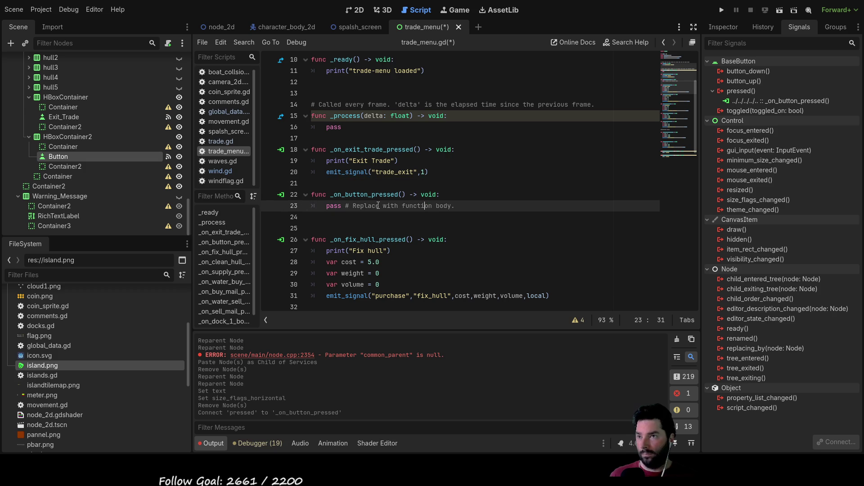
key("Home")
Select the pass placeholder and delete the pasted _on_button_pressed stub again.
key("shift+Right")
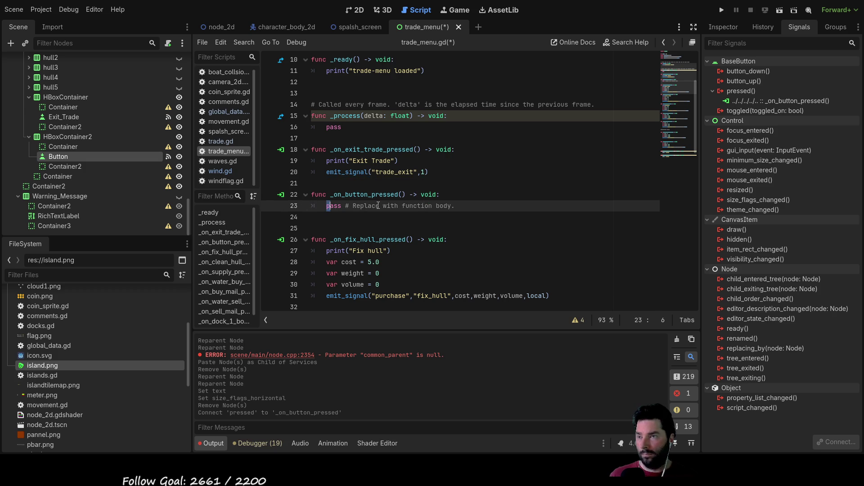
key("shift+Right")
key("shift+Right")
key("shift+Right")
key("shift+Right")
key("shift+Right")
key("shift+Right")
key("shift+End")
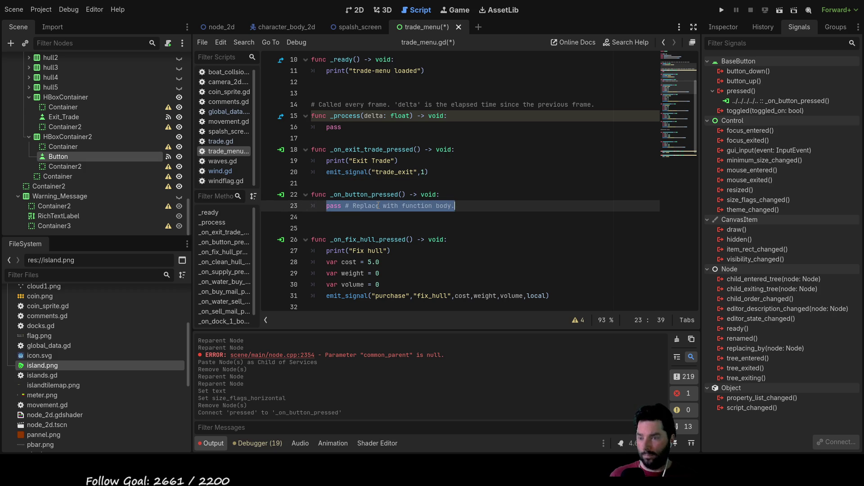
key("End")
key("shift+Home")
key("shift+Up")
key("BackSpace")
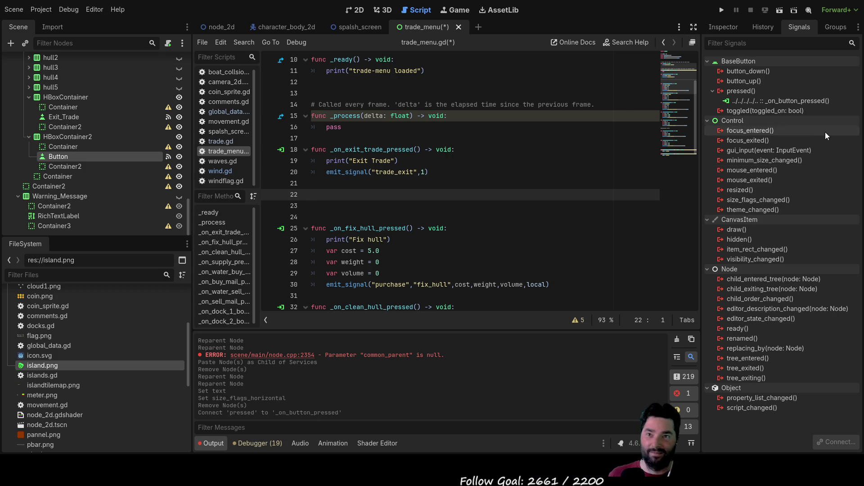
Reconnect print cargo's pressed() to _on_button_pressed and cut the regenerated handler.
left_click(783, 104)
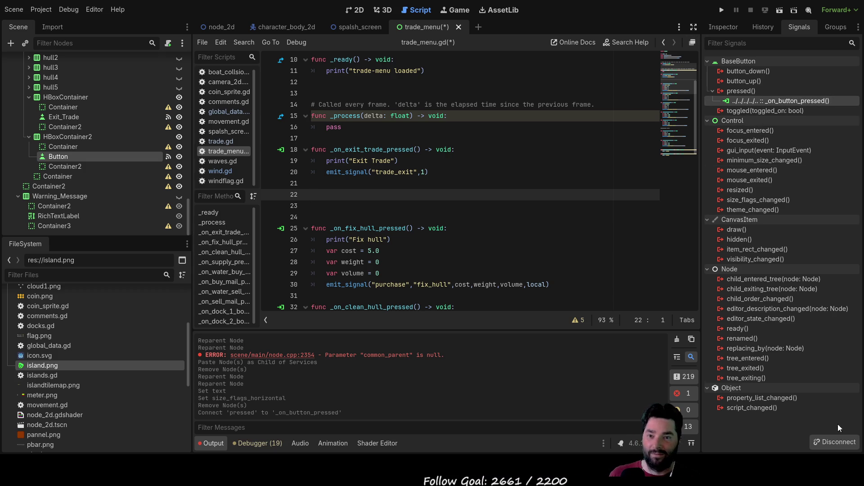
left_click(835, 438)
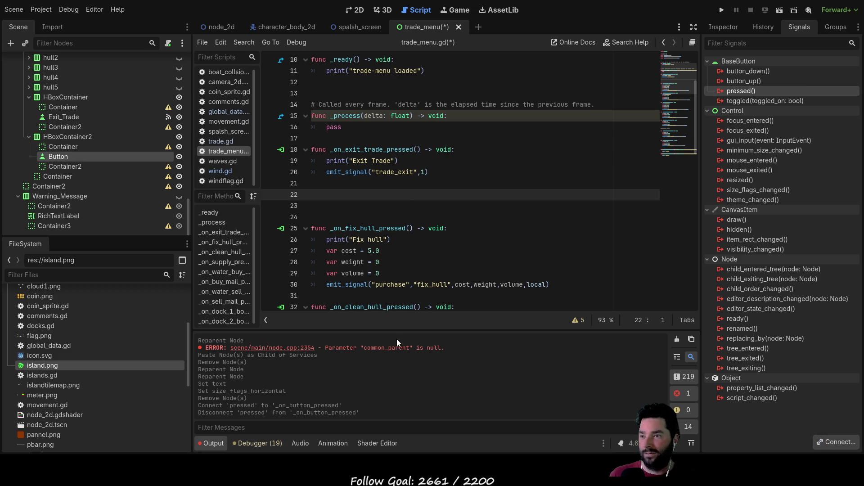
key("Return")
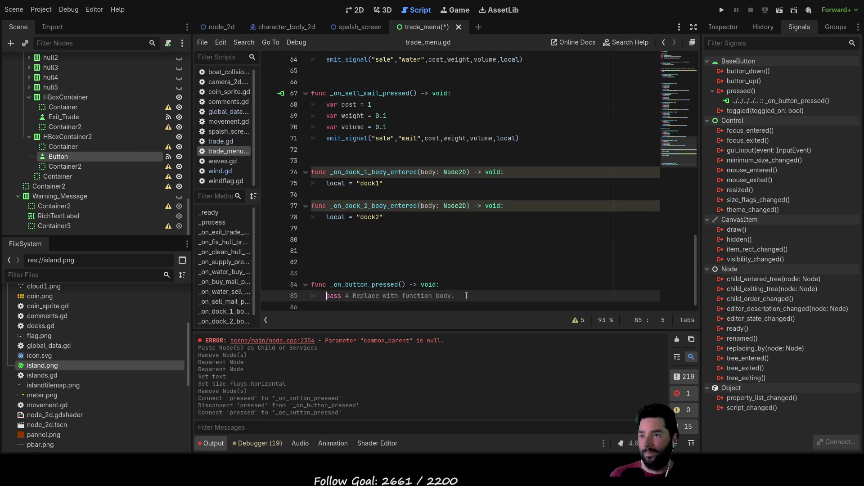
left_click_drag(462, 295, 298, 286)
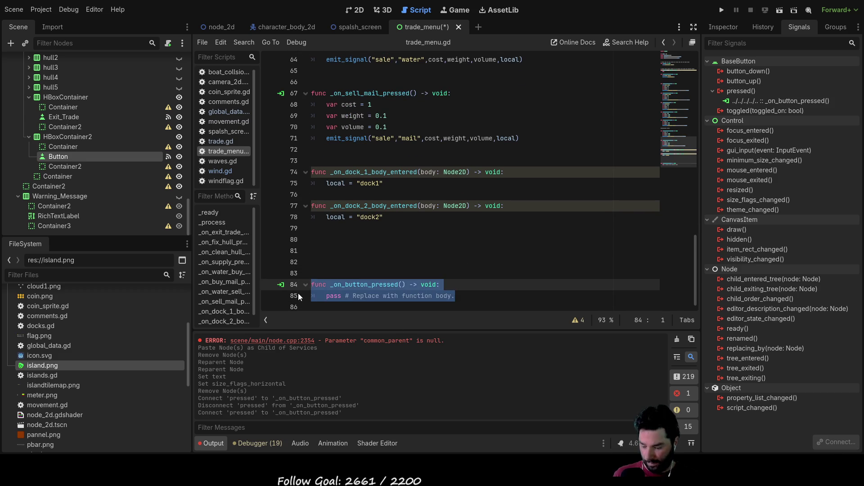
key("ctrl+x")
scroll(384, 225, "up", 10)
scroll(384, 225, "up", 10)
scroll(385, 225, "up", 1)
Paste the handler below the exit handler and replace its pass with the copied emit_signal line.
left_click(378, 225)
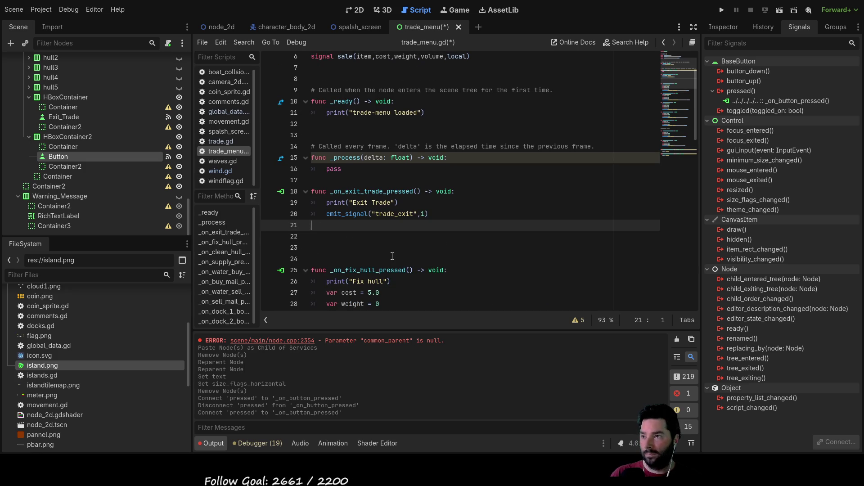
key("ctrl+v")
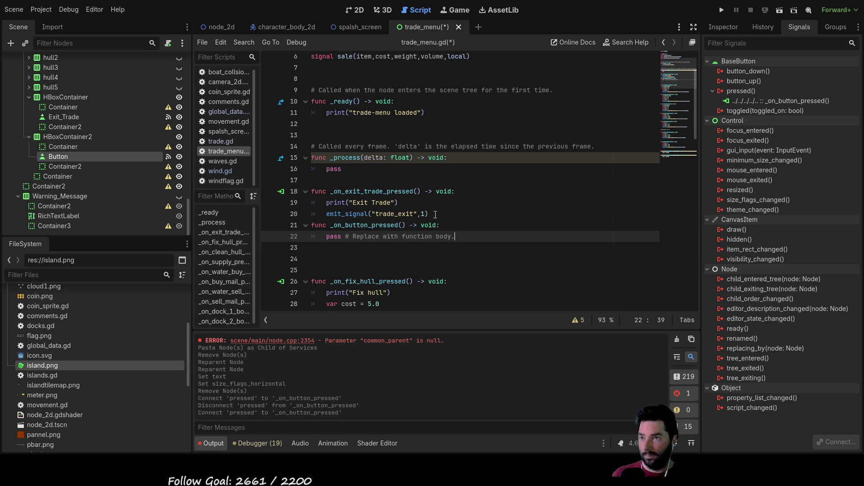
left_click_drag(429, 213, 327, 215)
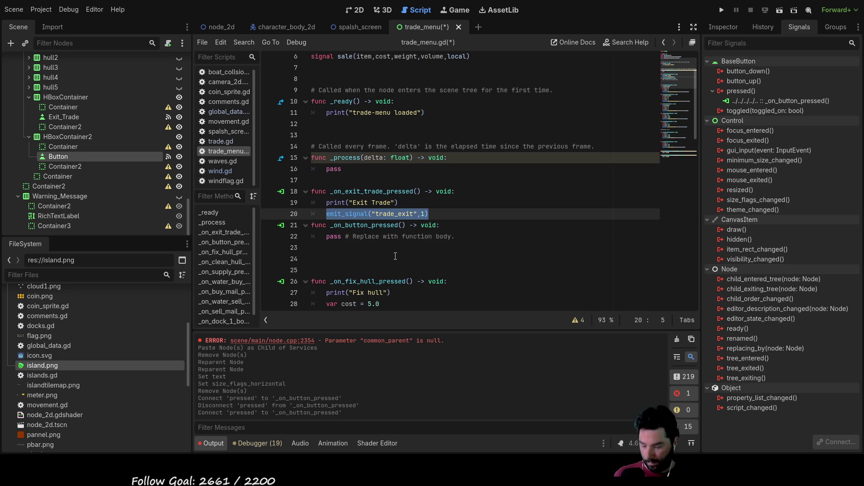
left_click_drag(455, 237, 323, 236)
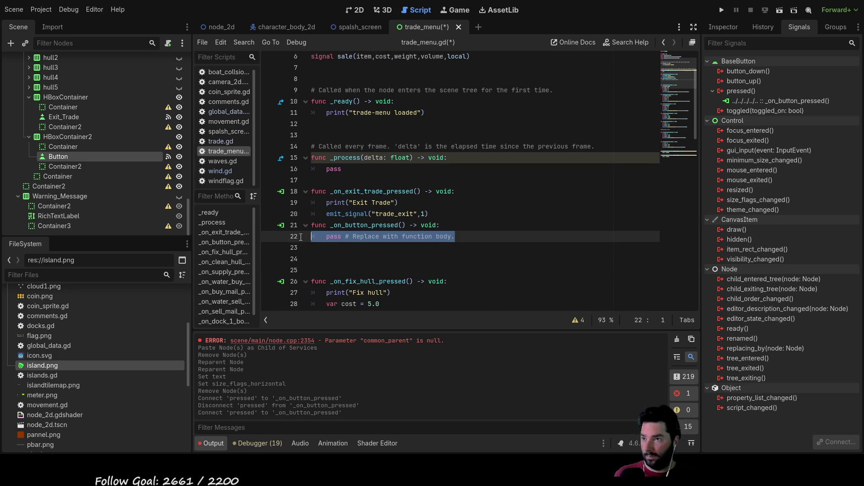
key("ctrl+v")
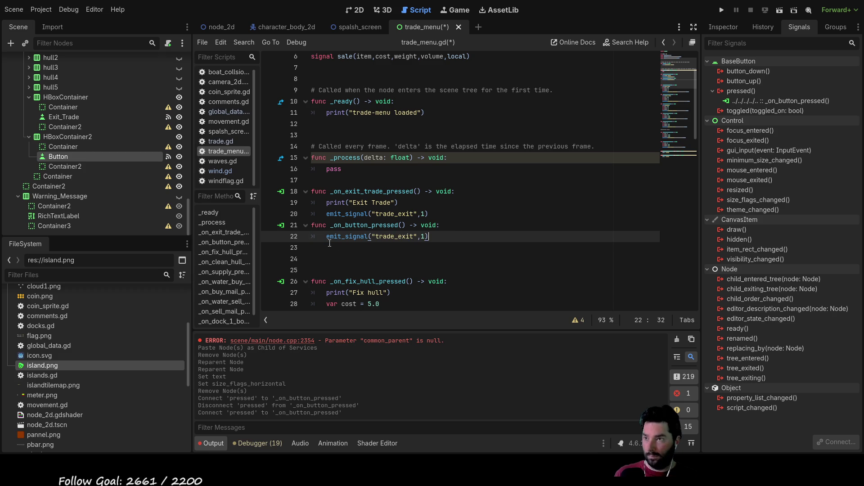
Add a 'debug print cargo hold' comment and rename the emitted signal to cargo_print.
key("Return")
key("Up")
type("#debug print")
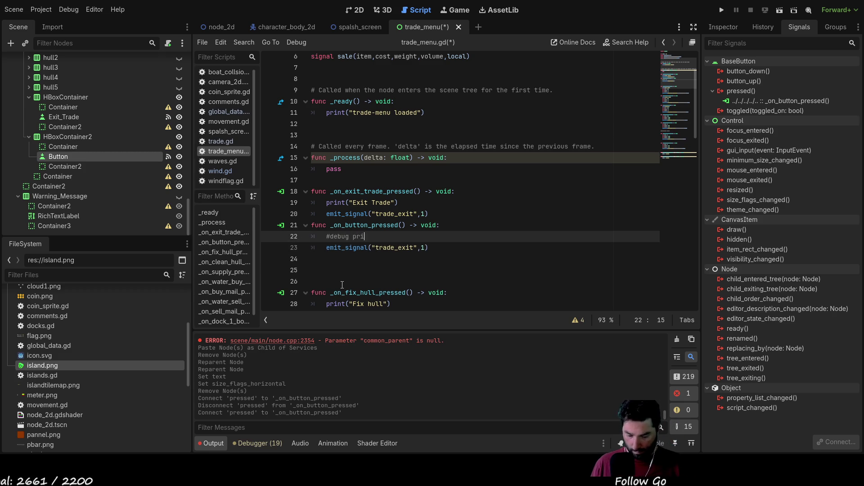
type(" cargo hold")
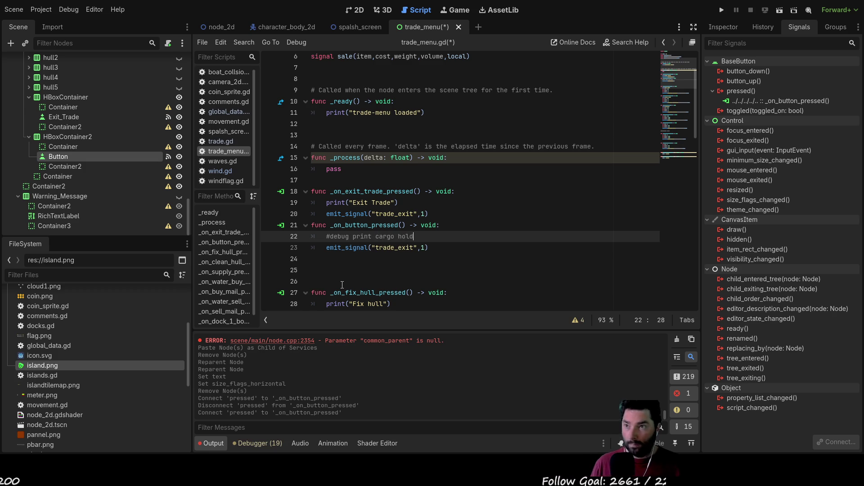
key("Down")
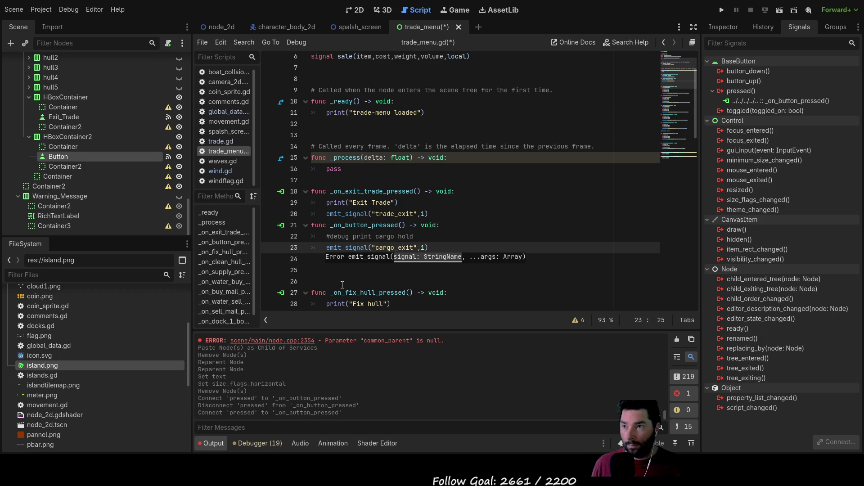
type("print")
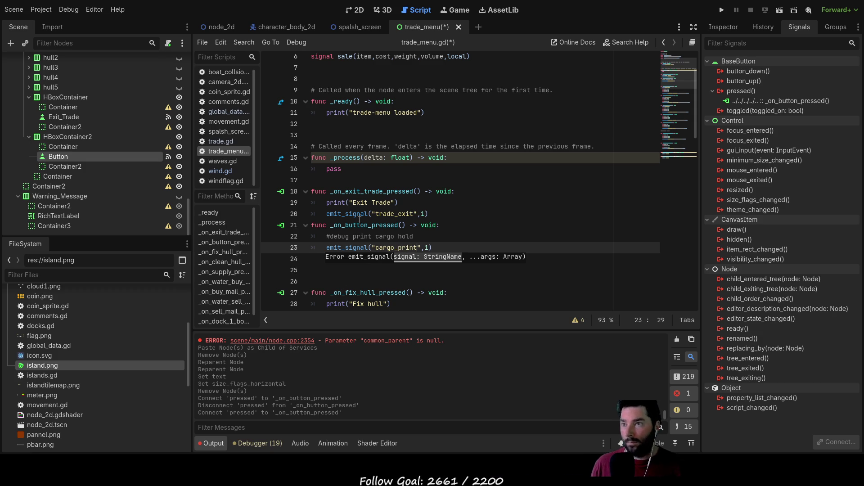
scroll(358, 223, "up", 3)
Declare signal cargo_print() on line 7 below the existing signals.
left_click(344, 126)
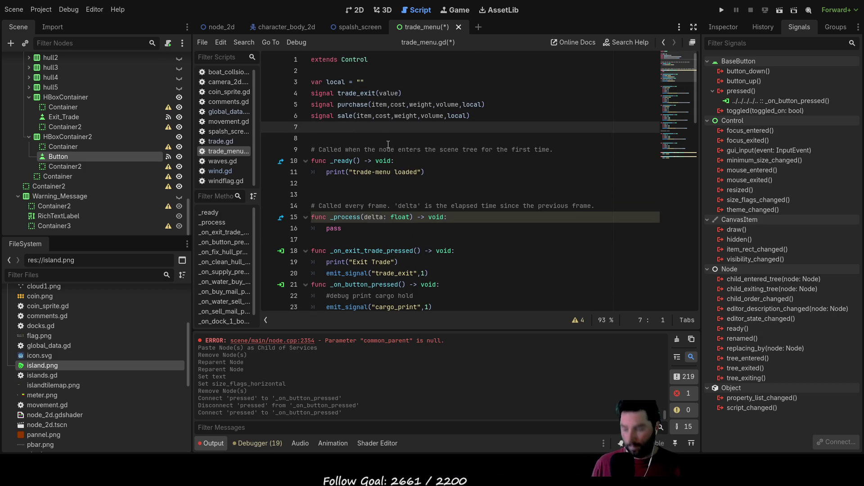
type("signal ")
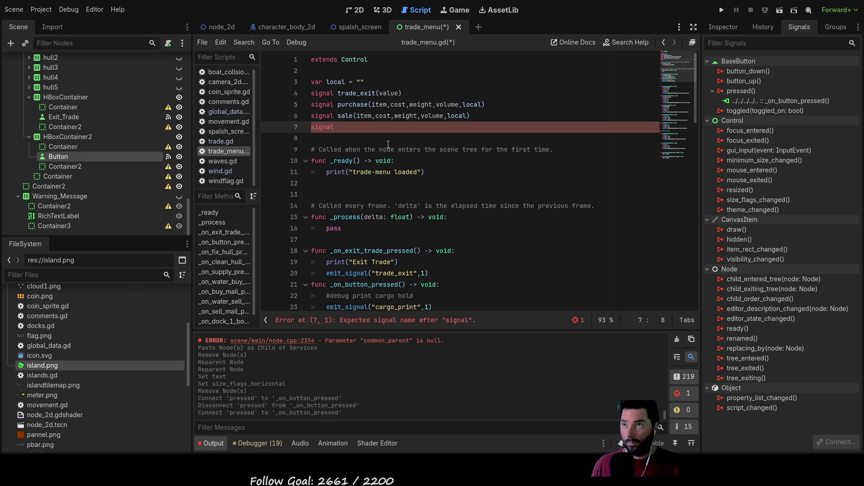
type(" carg")
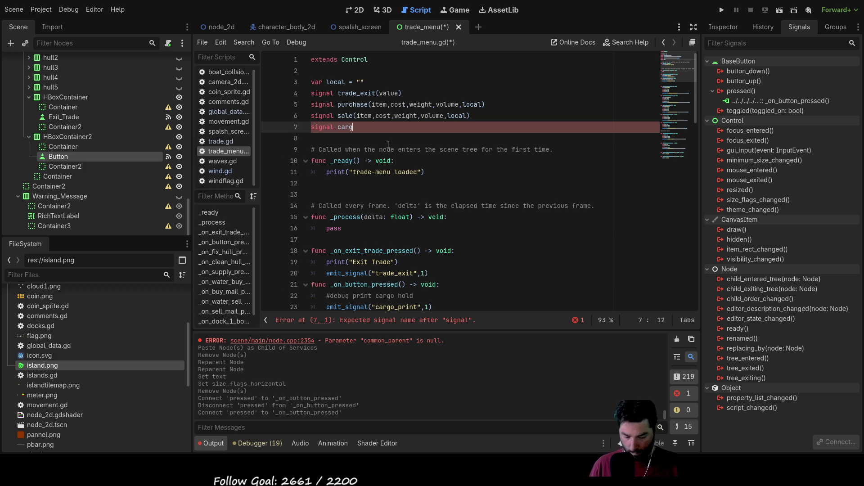
type("o-print")
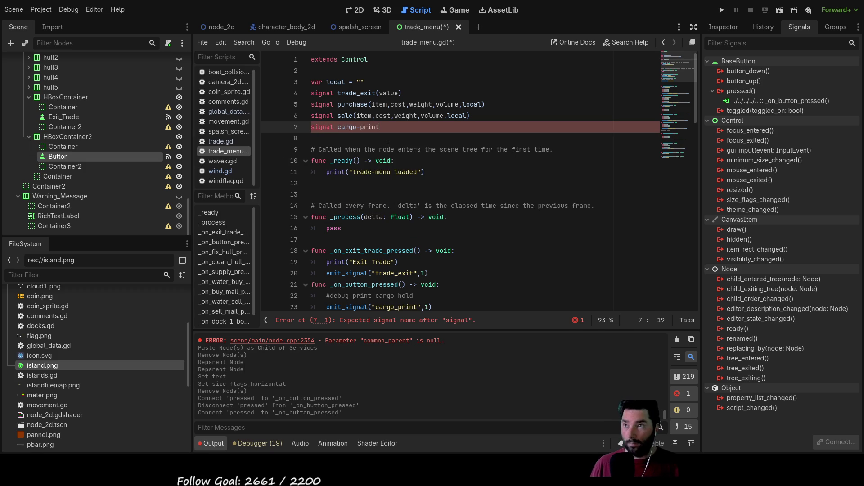
key("BackSpace")
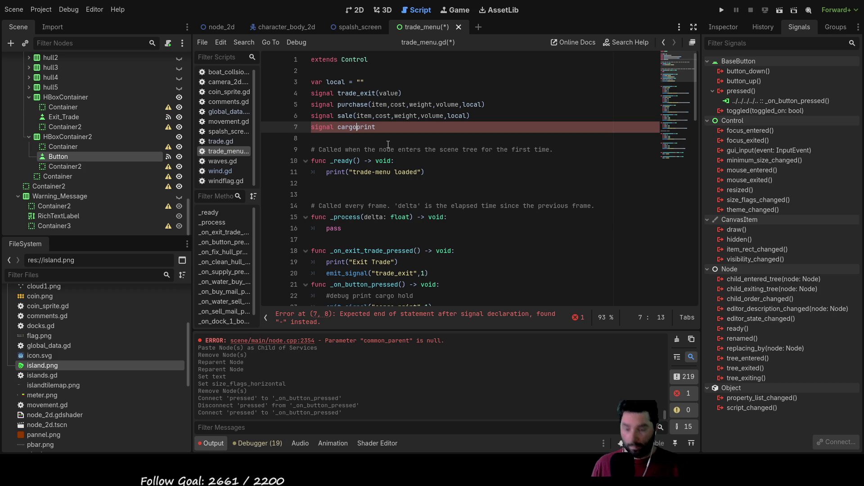
type("_")
key("End")
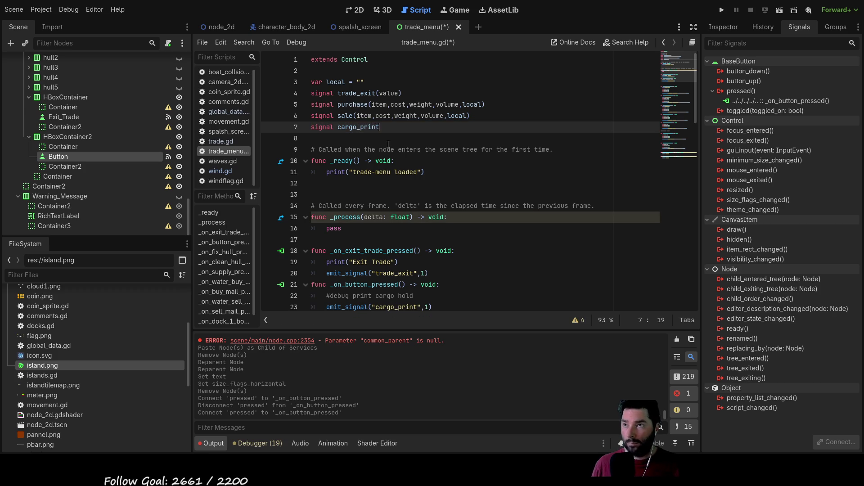
type("()")
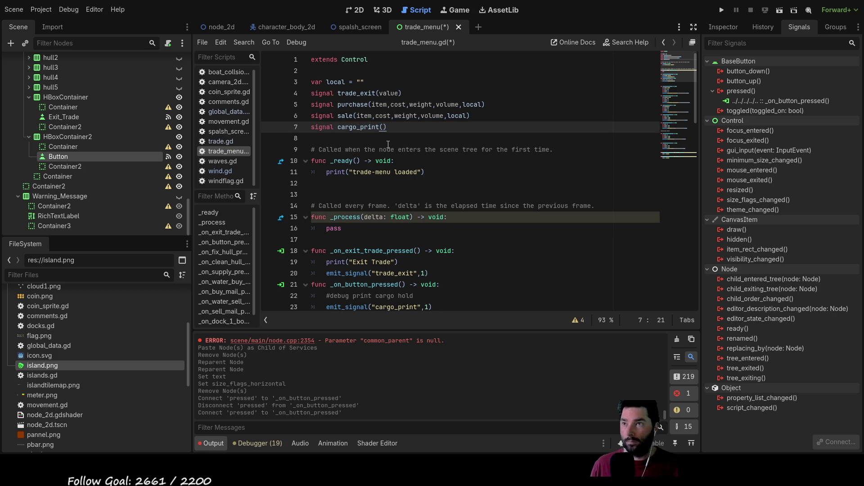
scroll(387, 144, "down", 3)
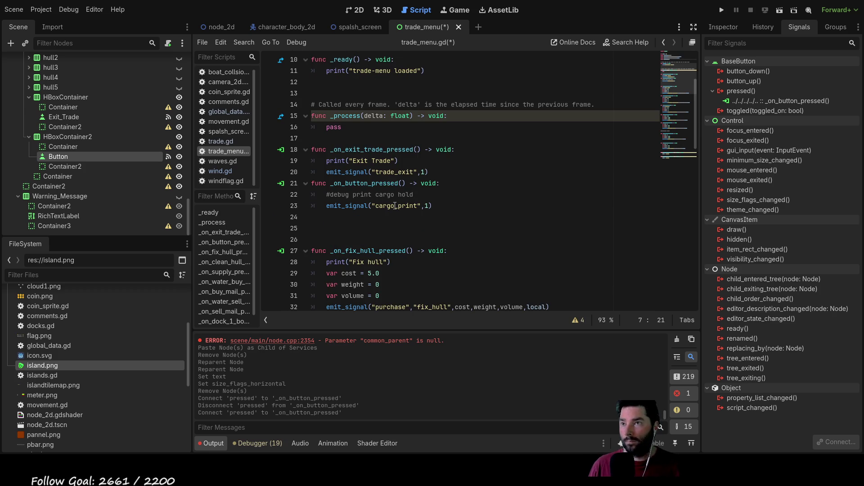
Drop the ',1' argument from the cargo_print emit_signal call and save trade_menu.gd.
left_click(430, 205)
key("BackSpace")
key("BackSpace")
scroll(475, 238, "up", 3)
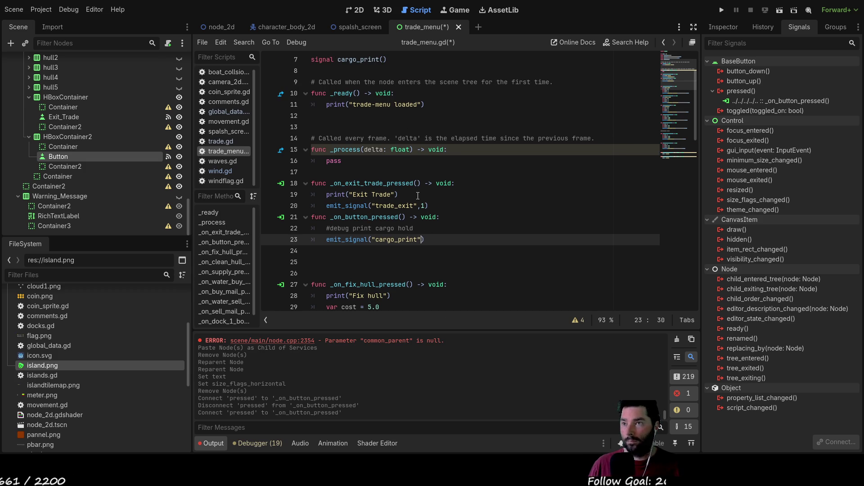
scroll(401, 180, "up", 3)
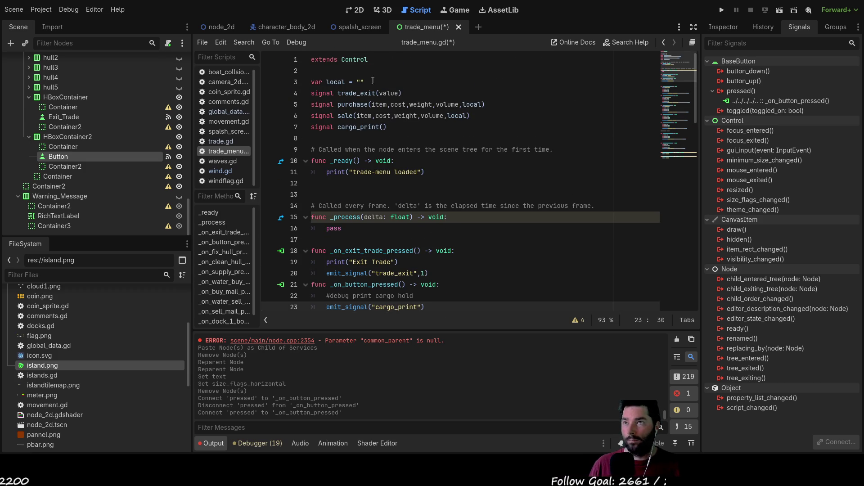
key("ctrl+s")
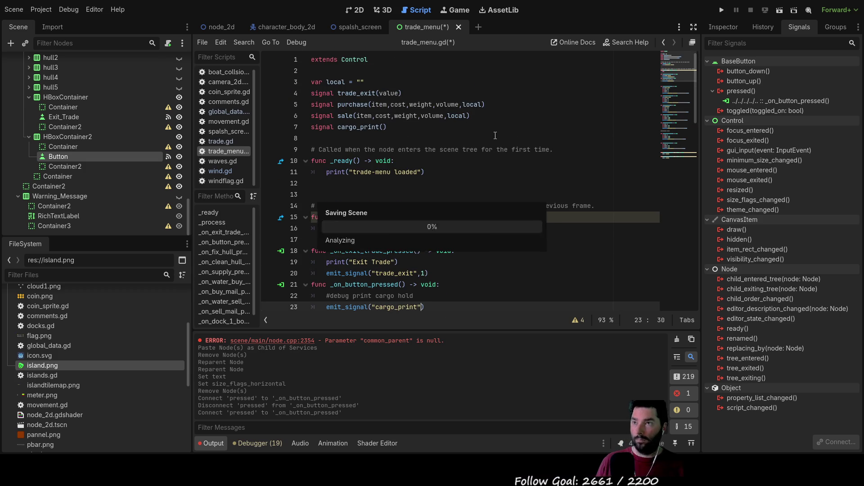
scroll(498, 162, "down", 5)
scroll(499, 162, "up", 5)
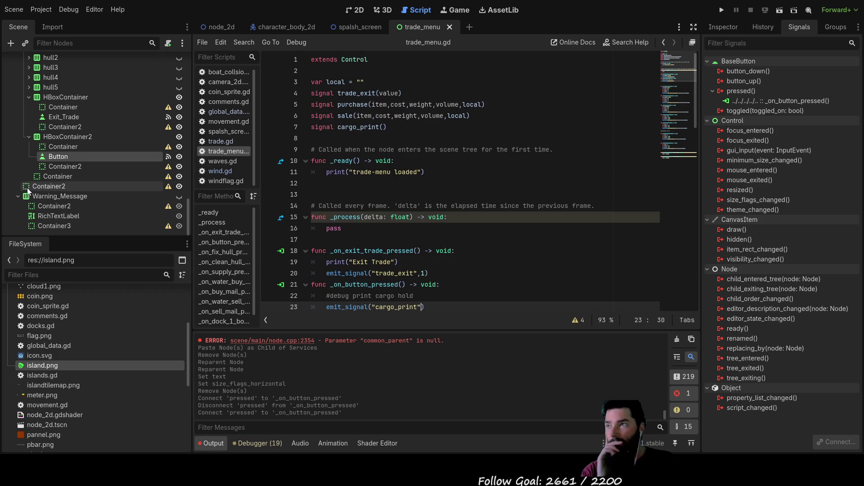
Connect trade_menu's cargo_print signal to a new handler in global_data.gd.
left_click(222, 27)
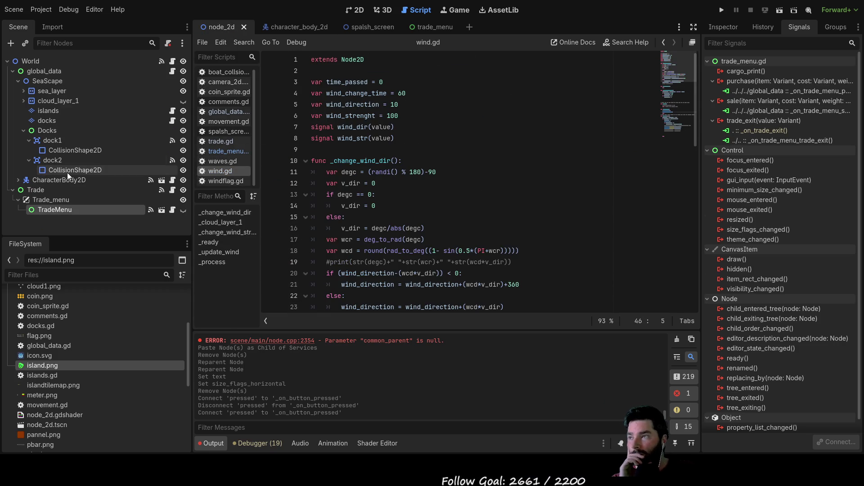
left_click(230, 111)
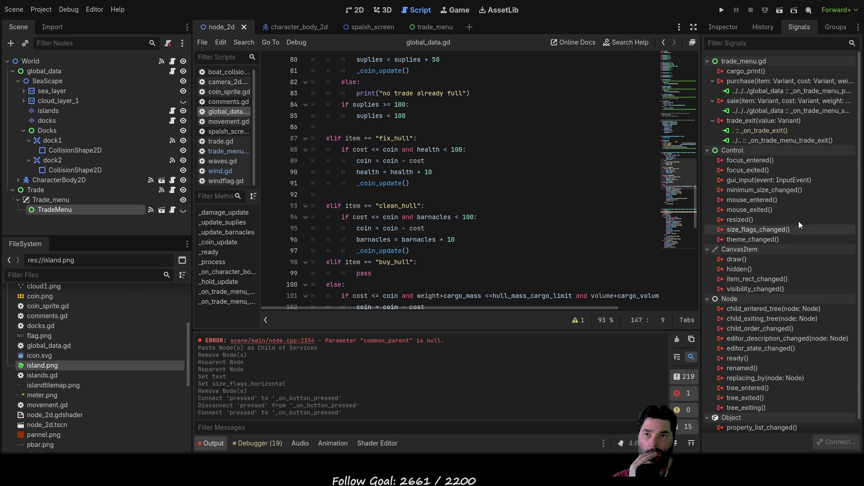
left_click(754, 71)
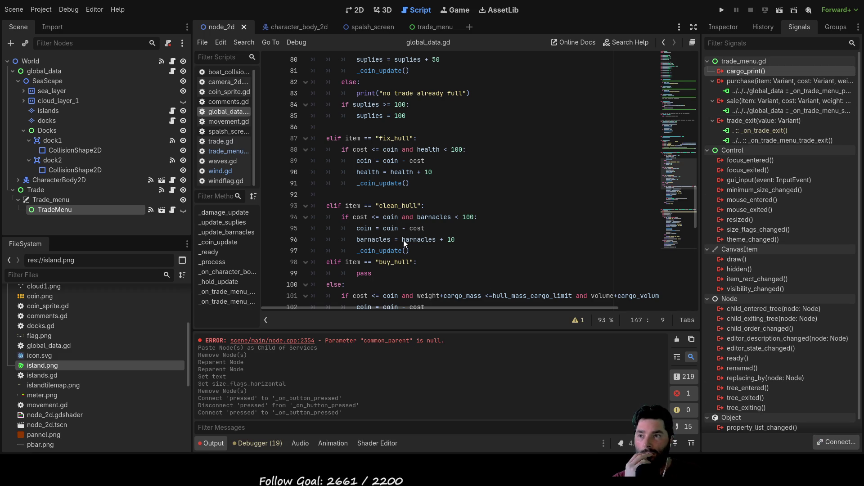
key("Return")
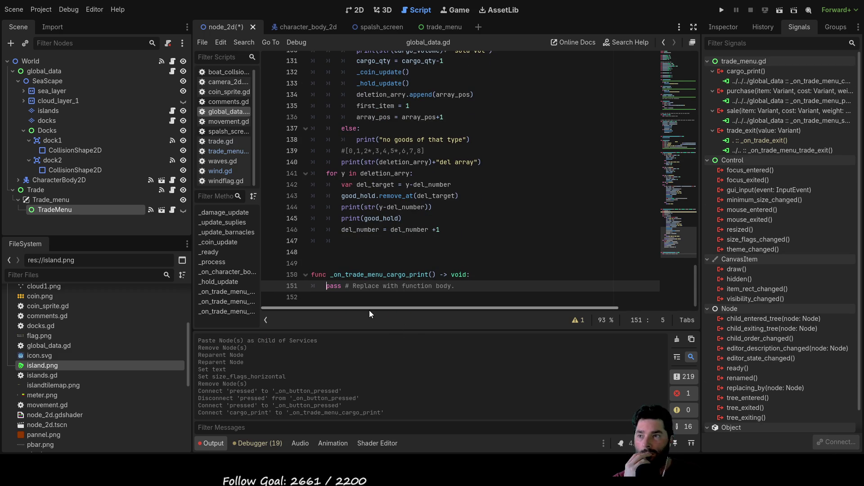
Replace the handler's pass with print(good_hold) and launch a playtest.
left_click_drag(327, 287, 457, 287)
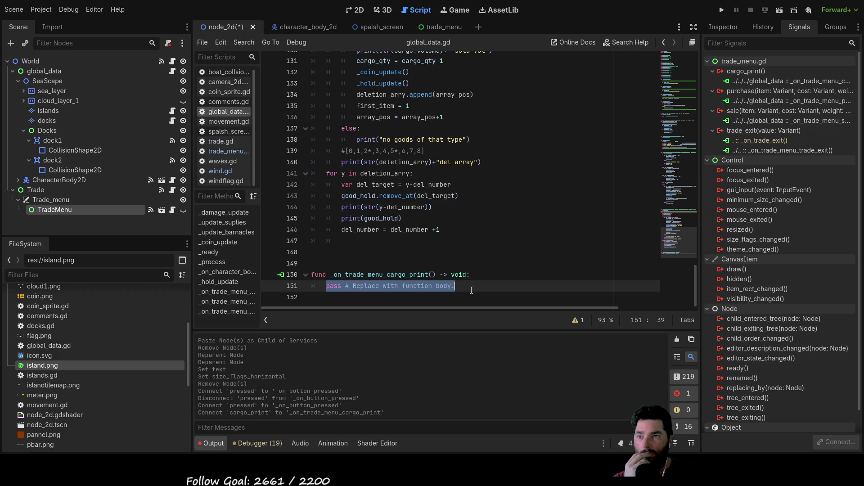
type("print(")
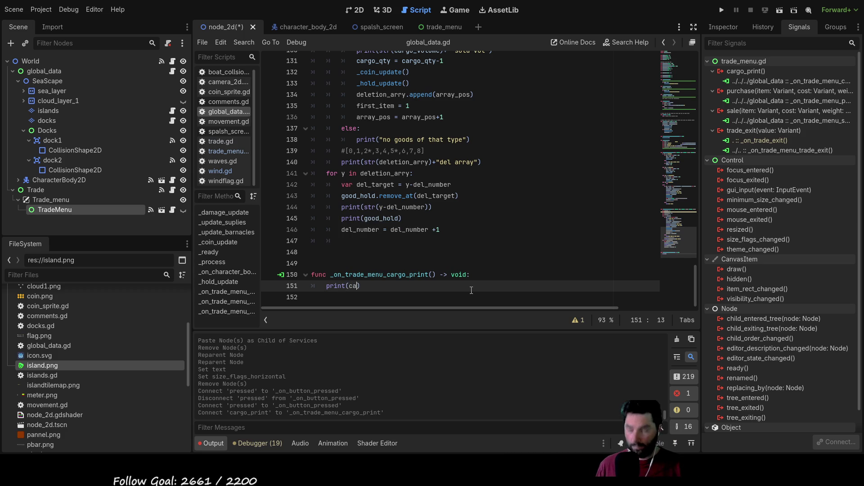
type("ca")
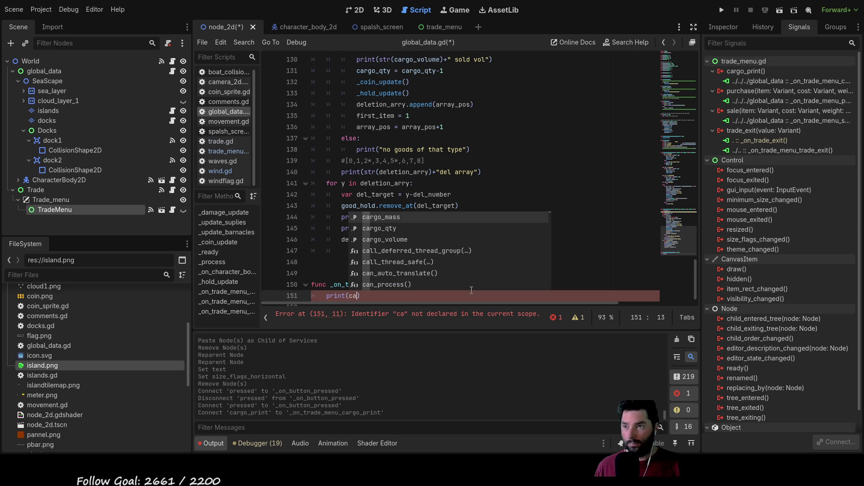
key("BackSpace")
key("BackSpace")
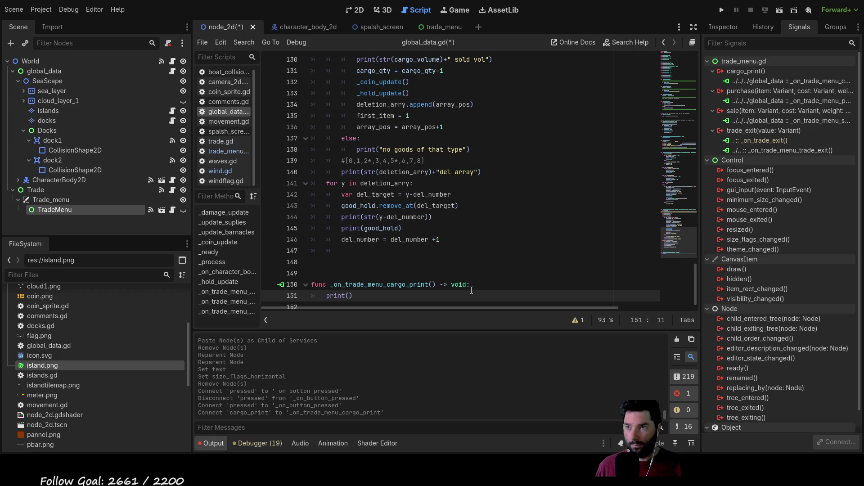
double_click(382, 228)
key("ctrl+c")
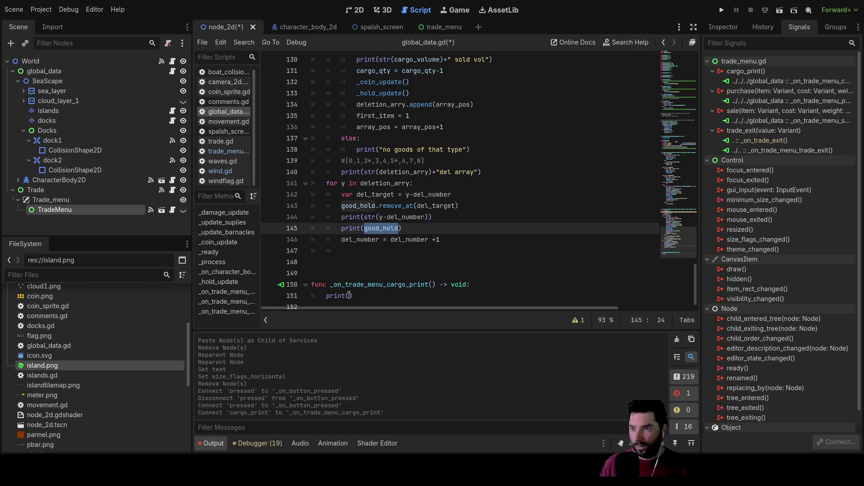
left_click(351, 295)
key("ctrl+v")
scroll(450, 301, "down", 1)
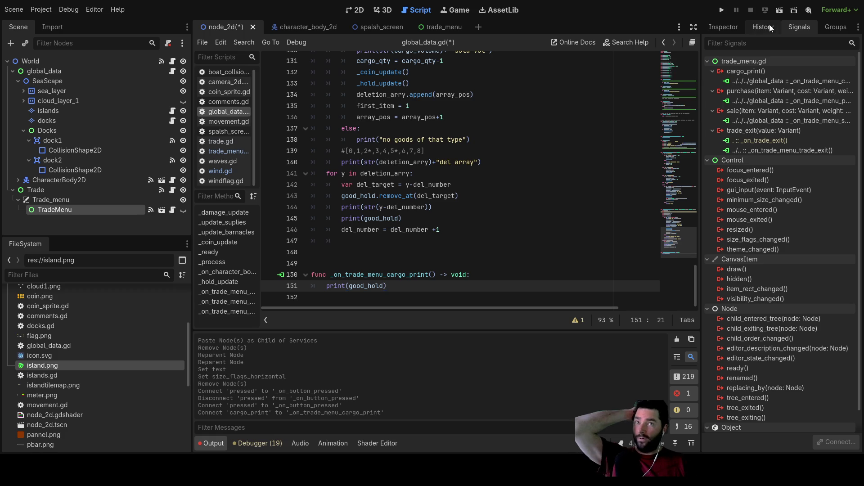
left_click(721, 10)
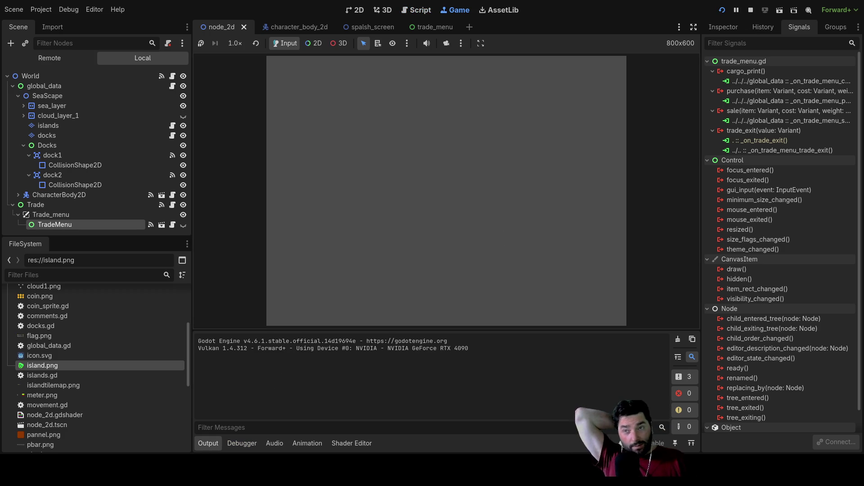
Dock, buy mail twice, print the cargo hold listing it, and exit back to sea.
left_click(302, 73)
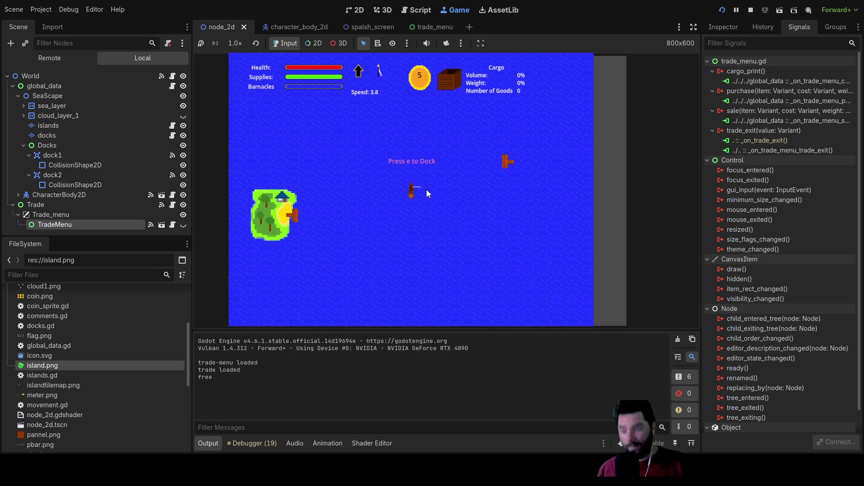
key("e")
left_click(533, 207)
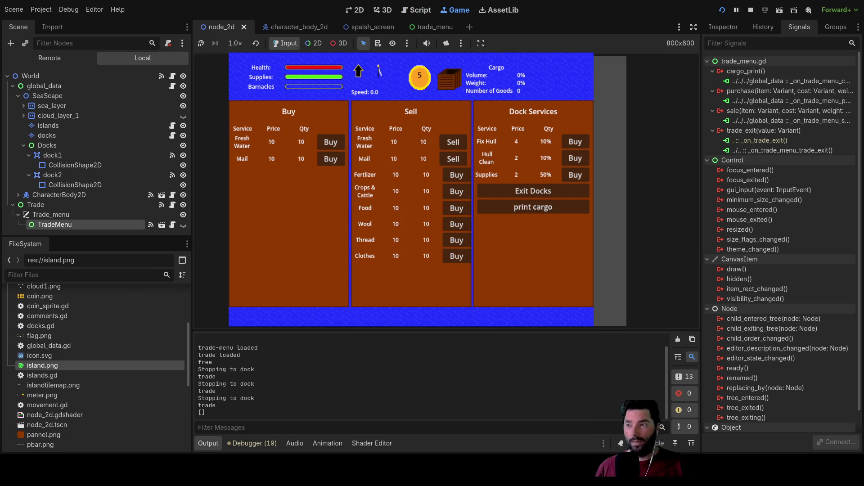
left_click(330, 158)
left_click(331, 159)
left_click(533, 207)
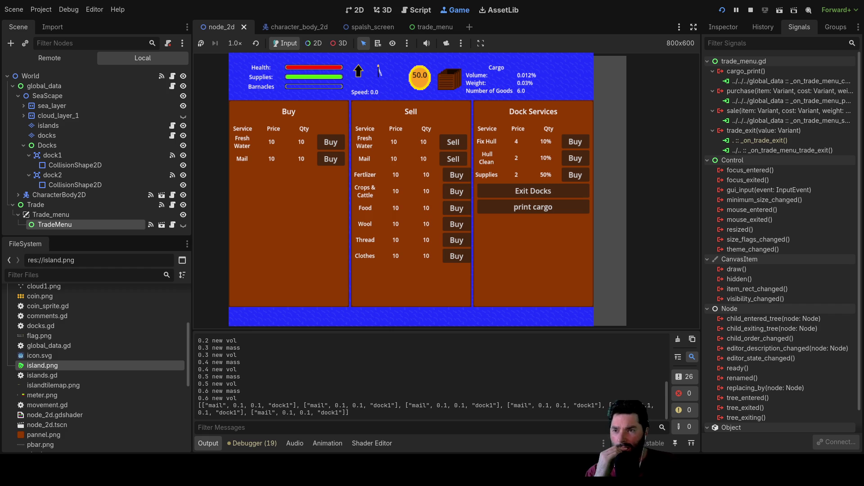
left_click(539, 195)
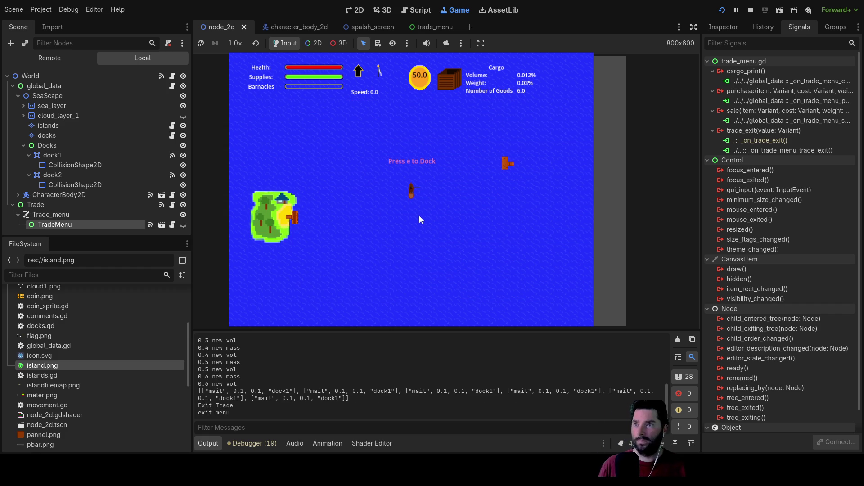
Sail to a pier, try selling mail three times, print the cargo hold, and leave.
key("w")
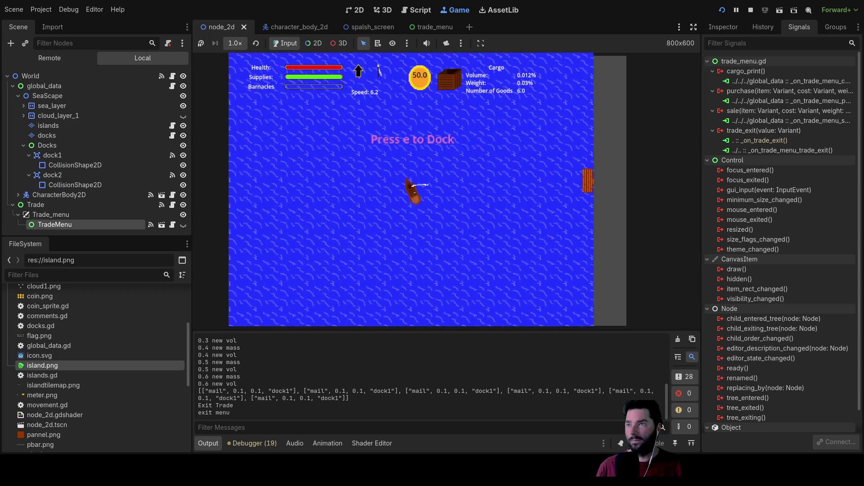
scroll(396, 279, "down", 2)
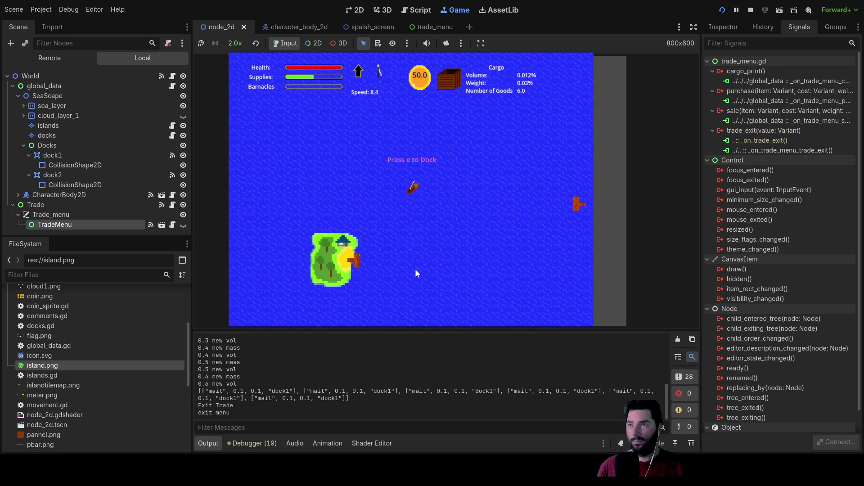
scroll(433, 256, "up", 2)
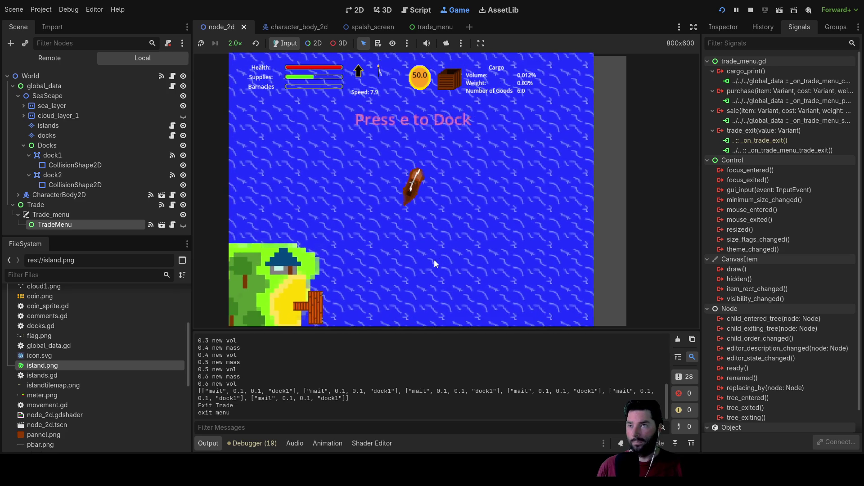
key("e")
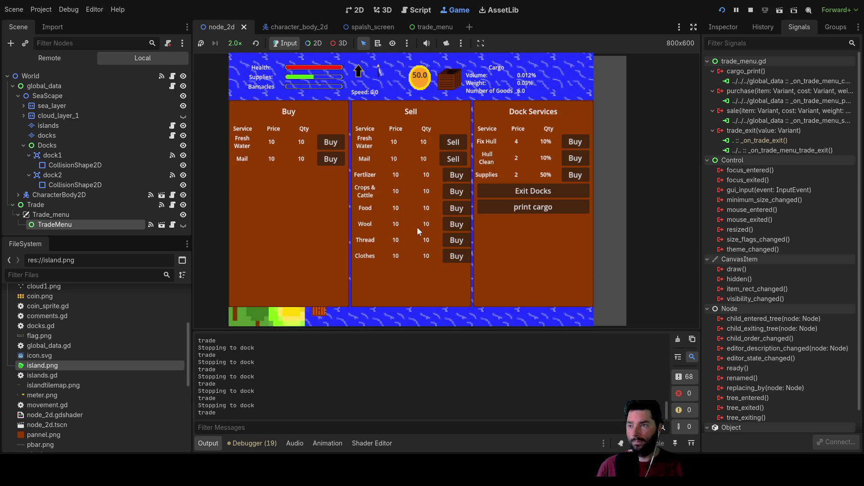
left_click(453, 161)
left_click(536, 212)
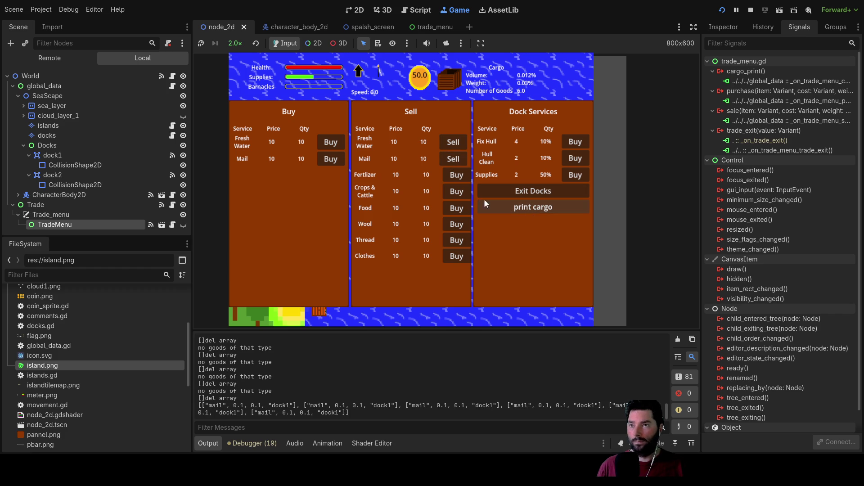
left_click(454, 160)
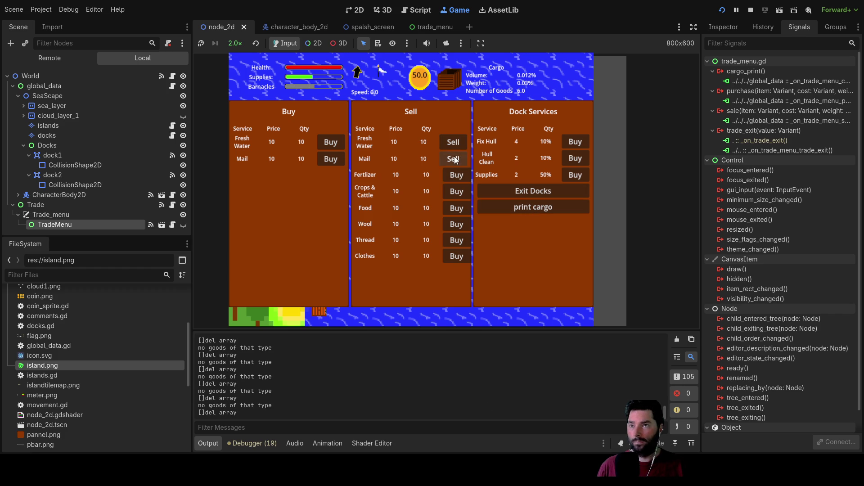
left_click(455, 160)
left_click(534, 207)
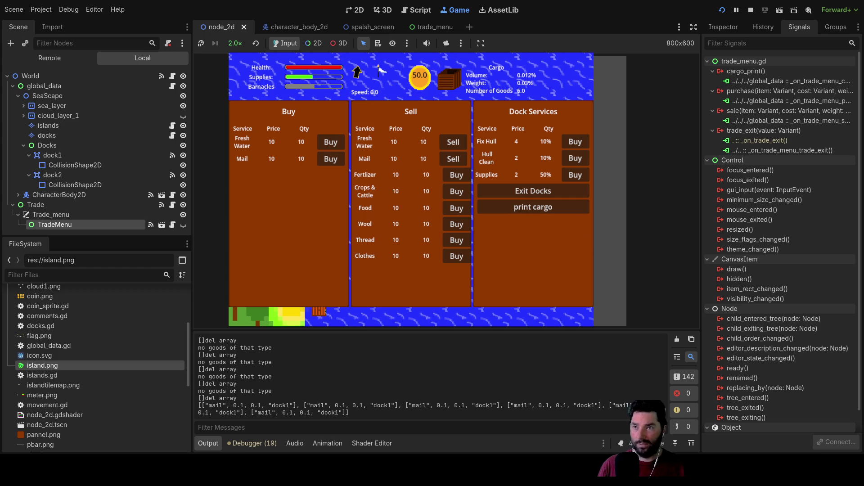
left_click(539, 191)
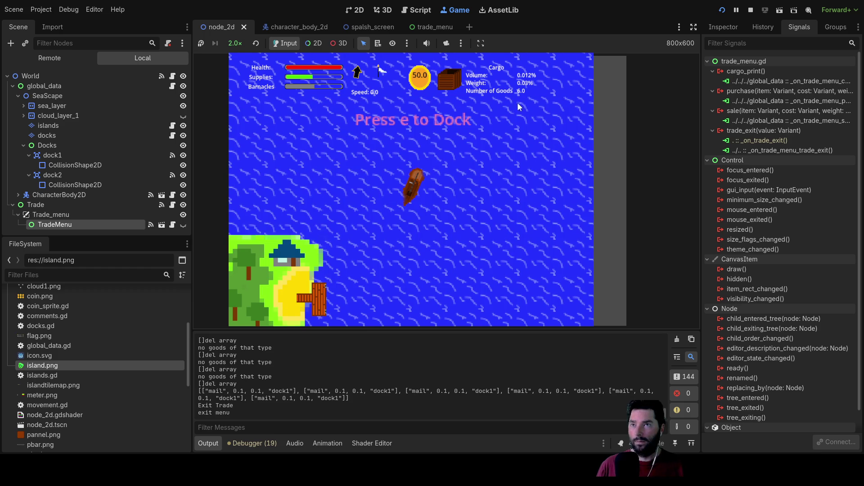
Dock at the next pier, try selling mail twice, print the hold, and leave again.
key("w")
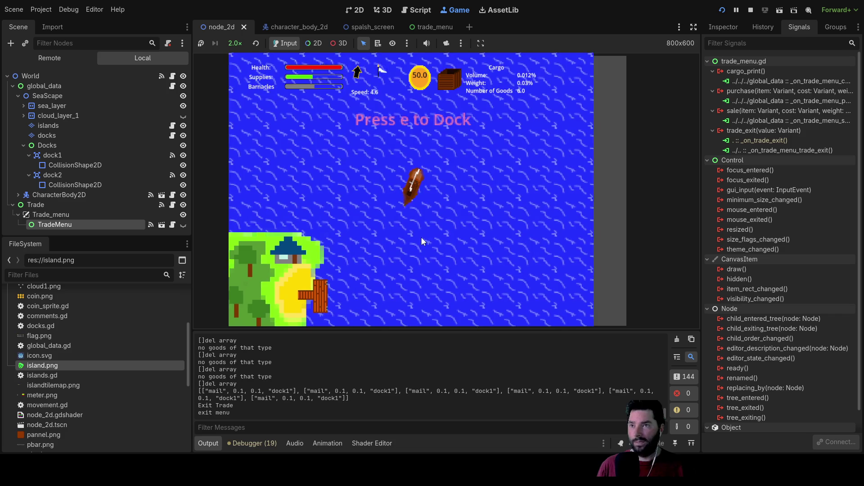
key("w")
key("w")
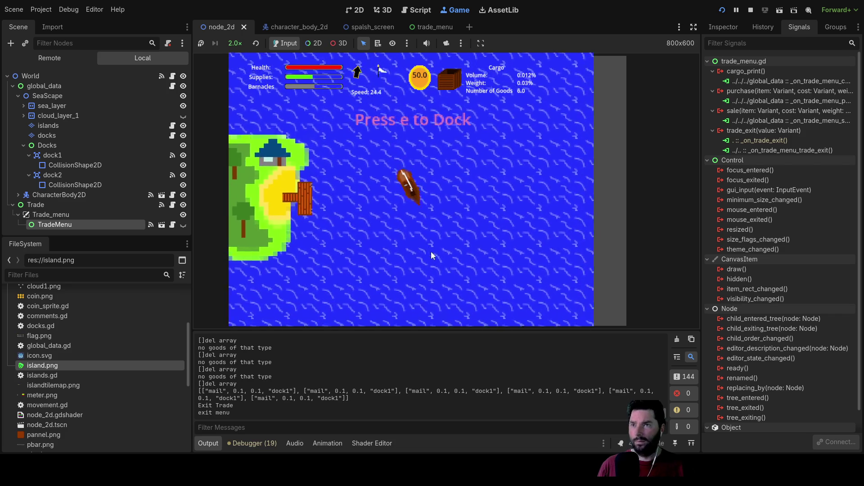
scroll(438, 229, "down", 3)
key("d")
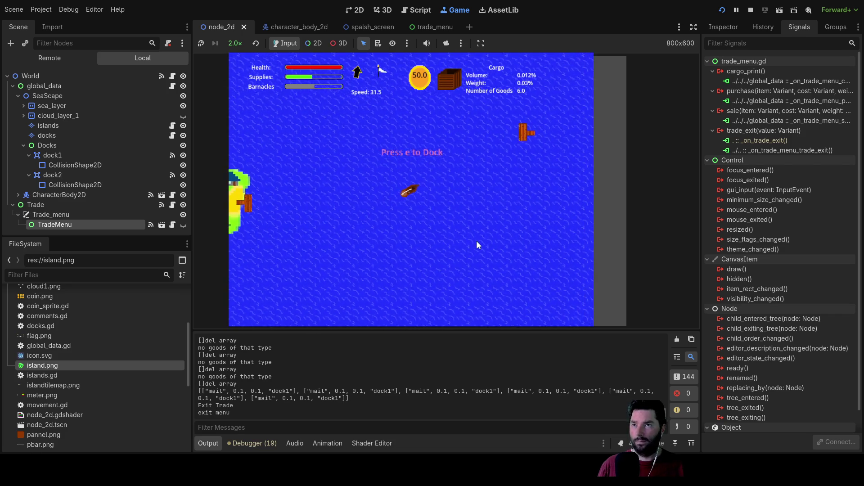
key("e")
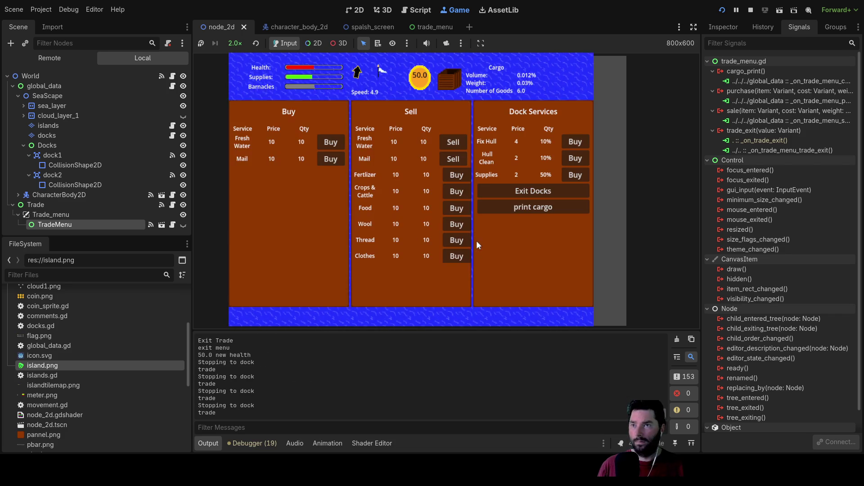
left_click(452, 142)
left_click(458, 160)
left_click(535, 209)
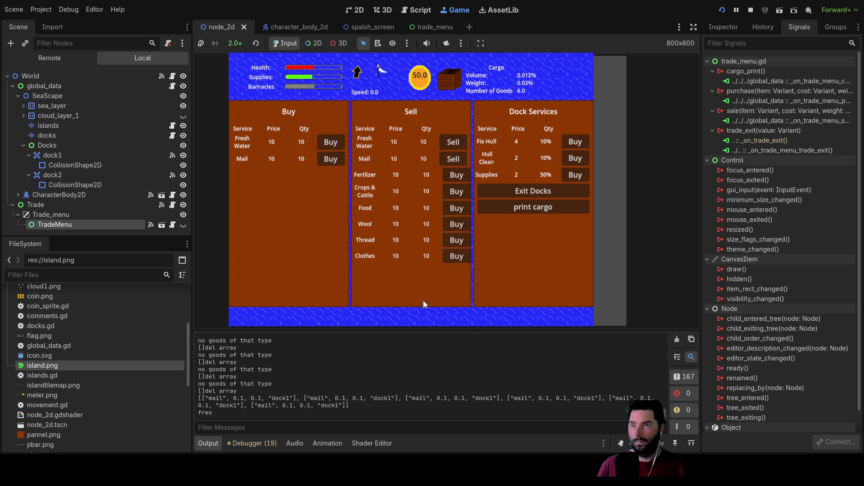
left_click(541, 190)
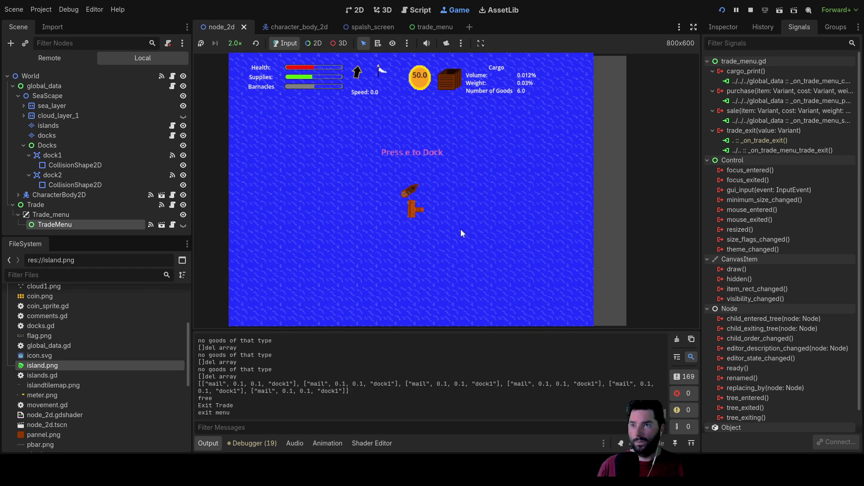
key("e")
left_click(532, 190)
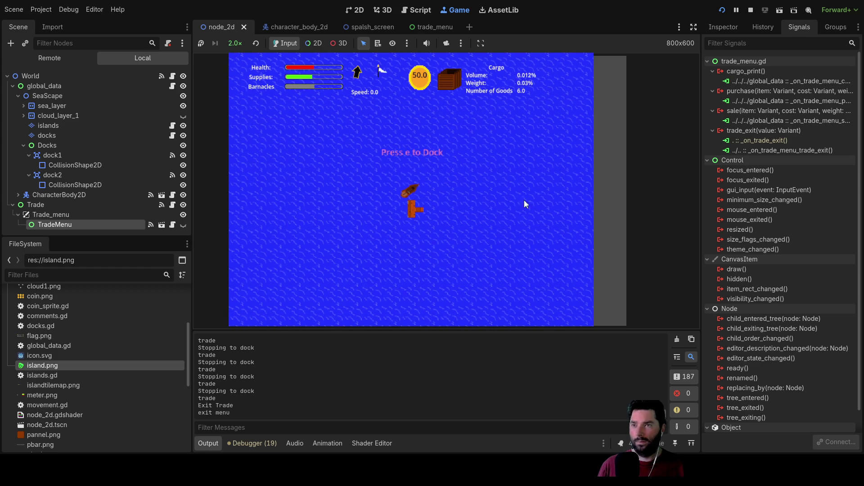
Sail to the island dock, open trading, and try selling mail there.
key("w")
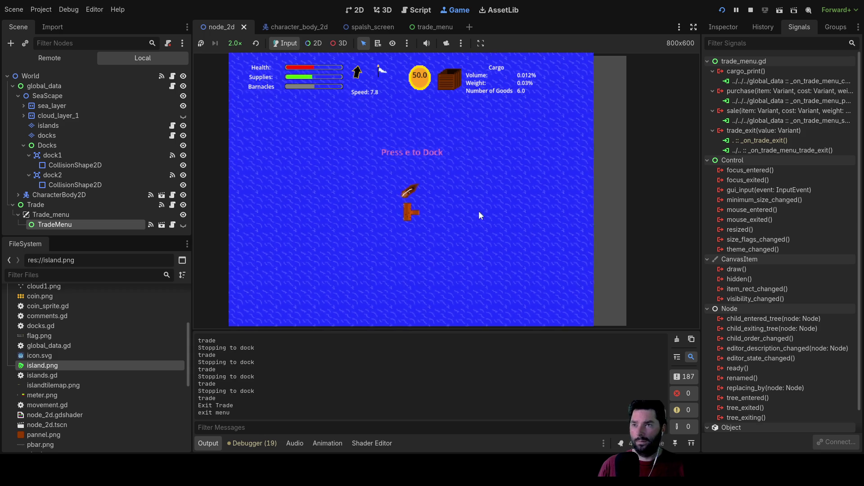
key("a")
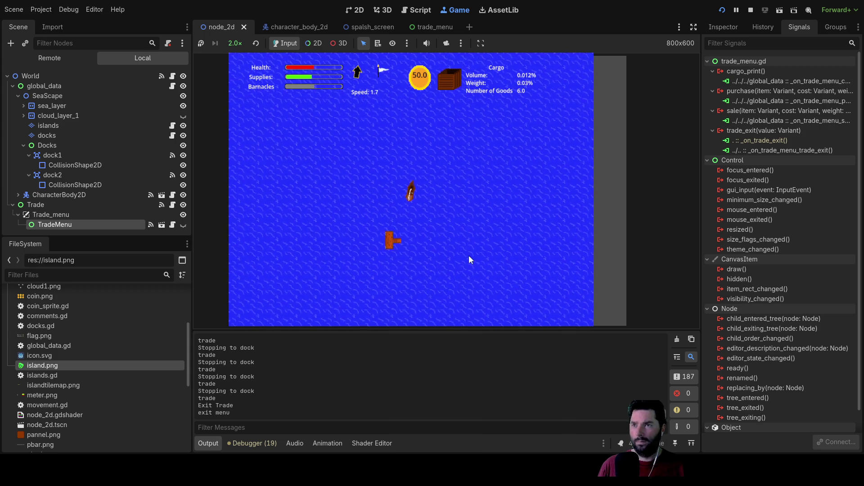
key("w")
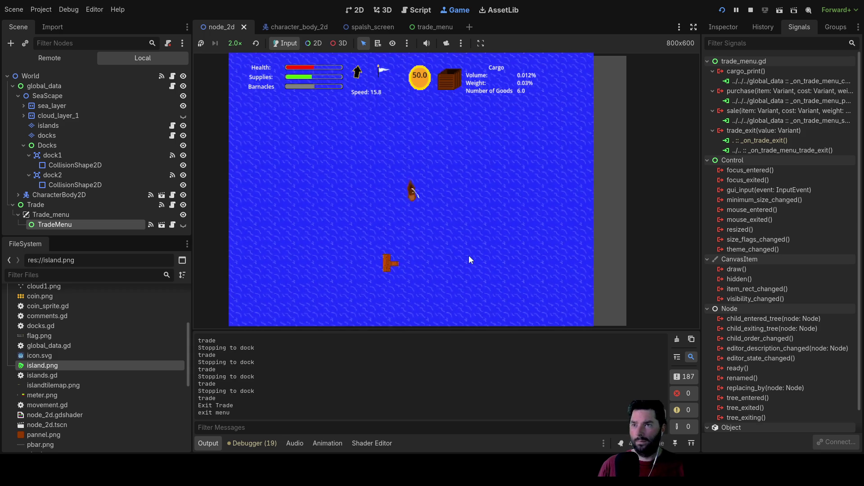
key("w")
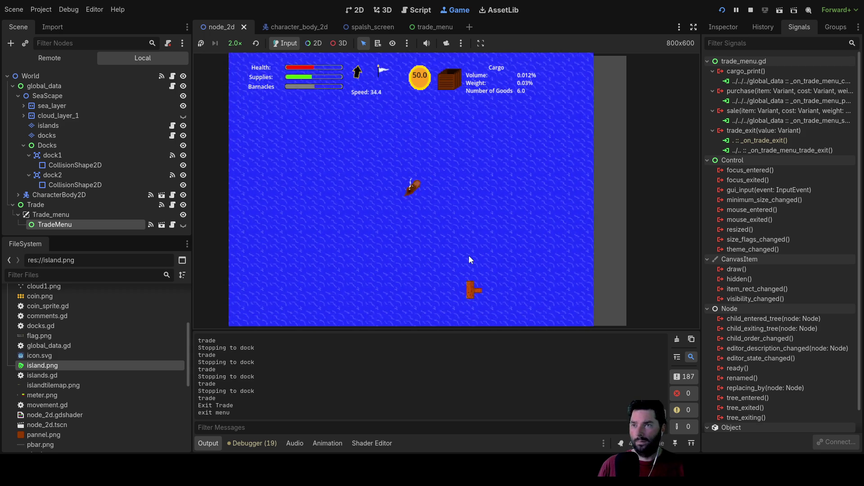
key("w")
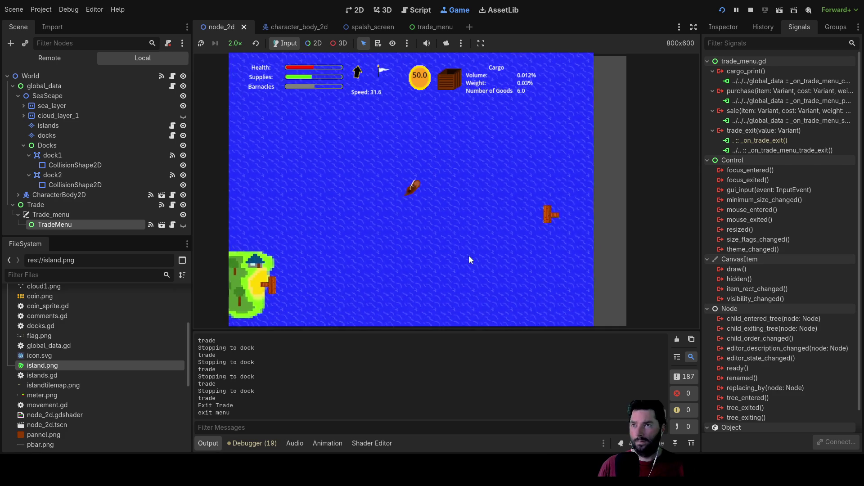
key("w")
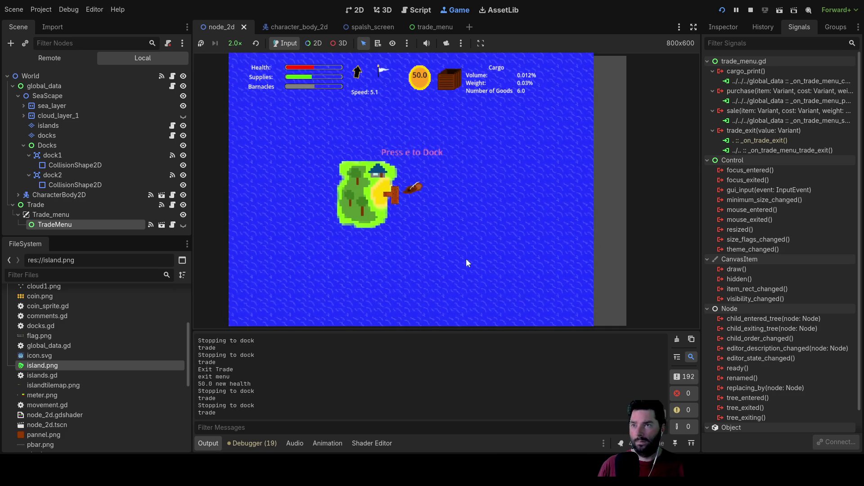
key("x")
left_click(453, 158)
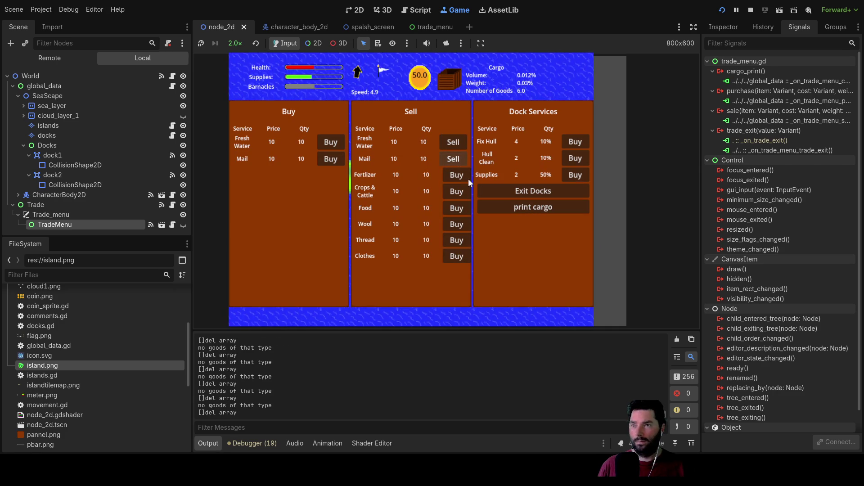
Print the hold, leave the island, and sail to a separate pier to reopen trading.
left_click(537, 205)
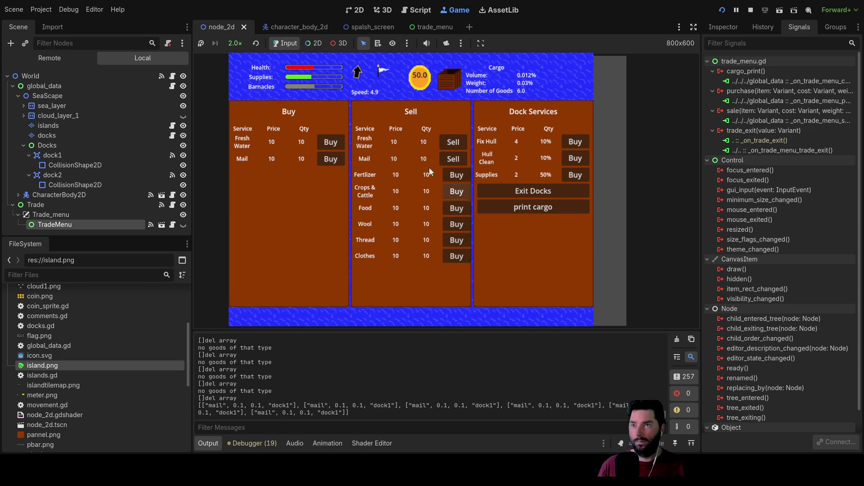
left_click(533, 191)
key("w")
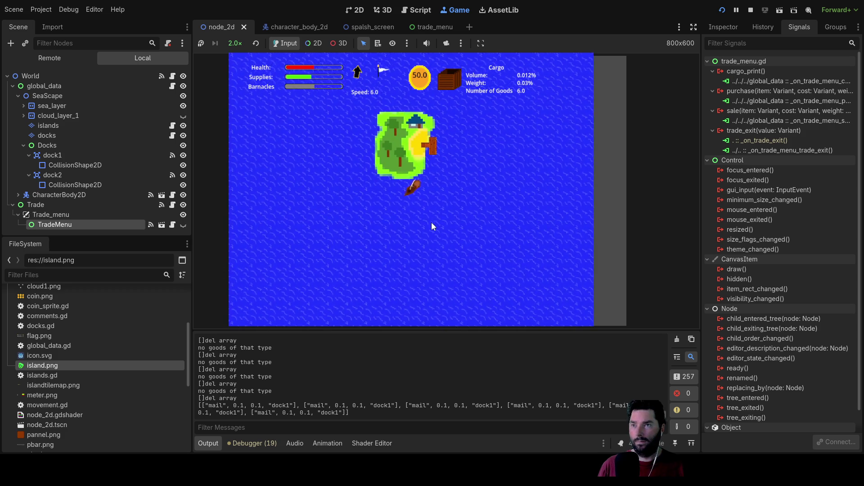
key("s")
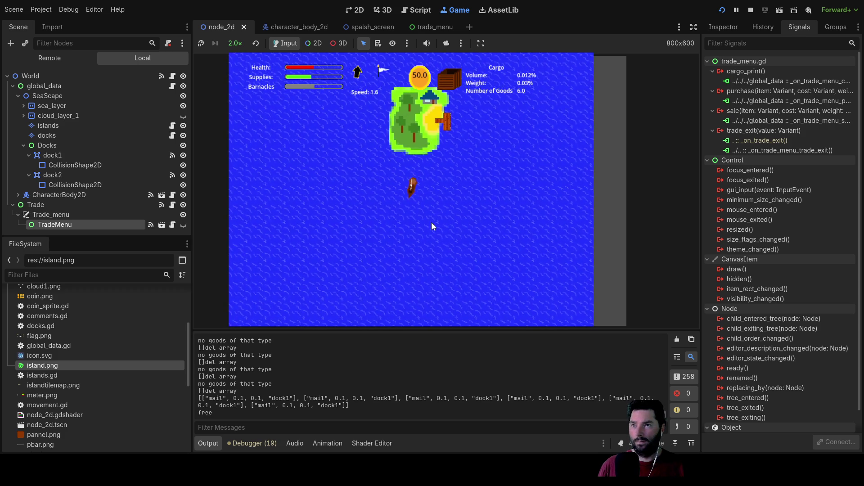
key("s")
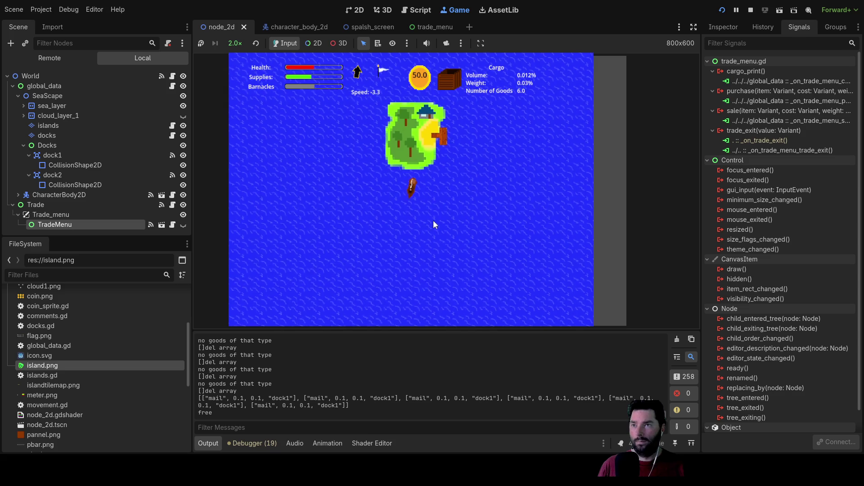
scroll(433, 220, "up", 3)
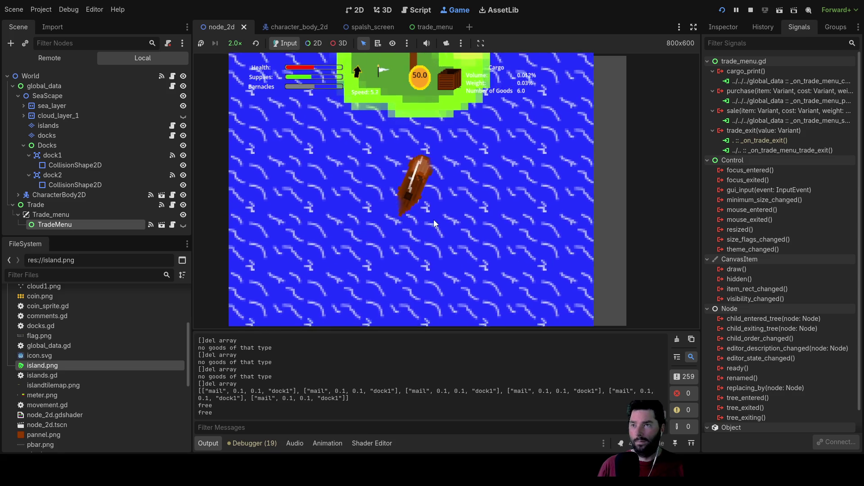
key("w")
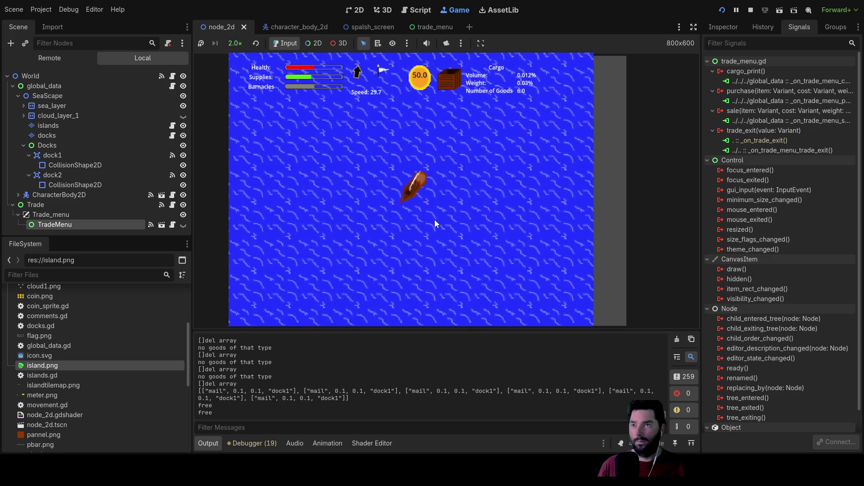
scroll(435, 219, "down", 3)
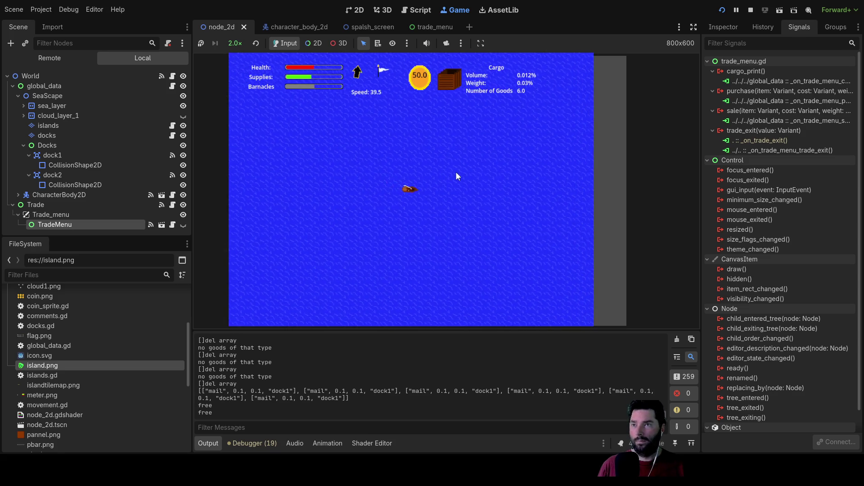
key("w")
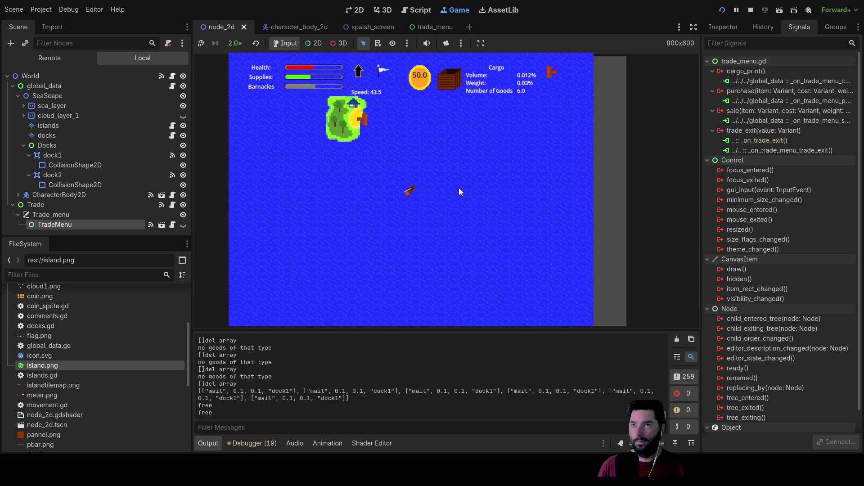
scroll(459, 191, "up", 3)
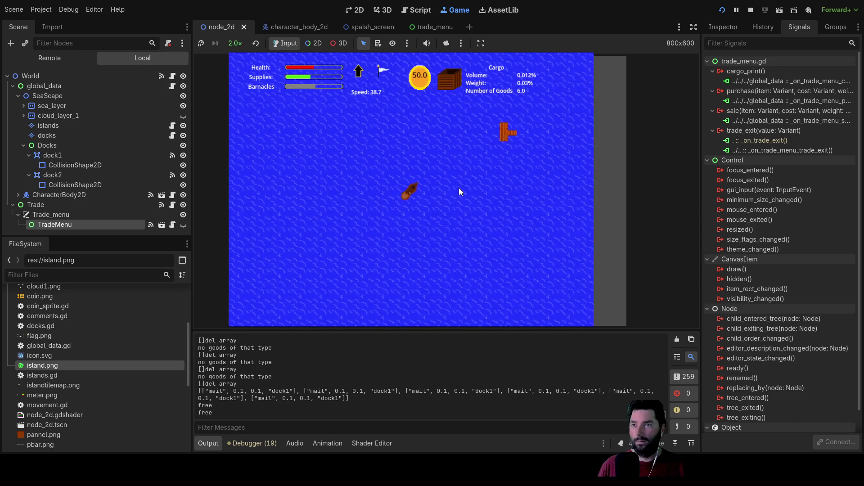
key("w")
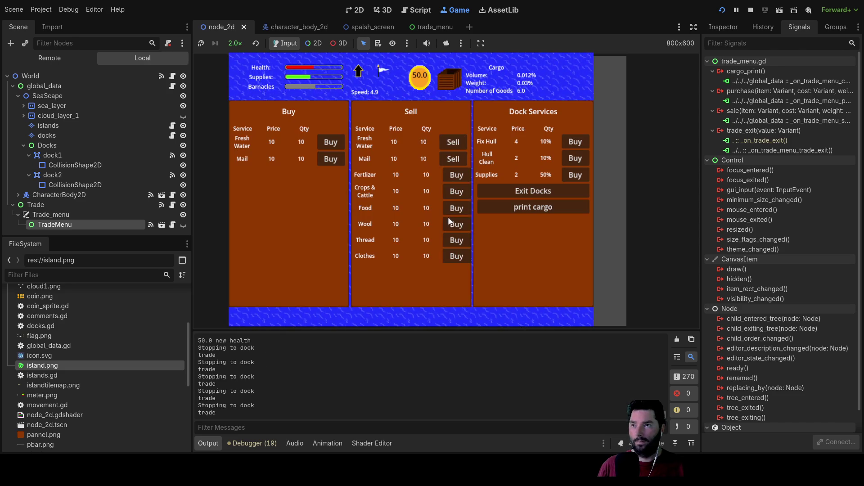
Try selling mail at the second pier, print the hold, and stop the game with F8.
left_click(453, 158)
left_click(453, 158)
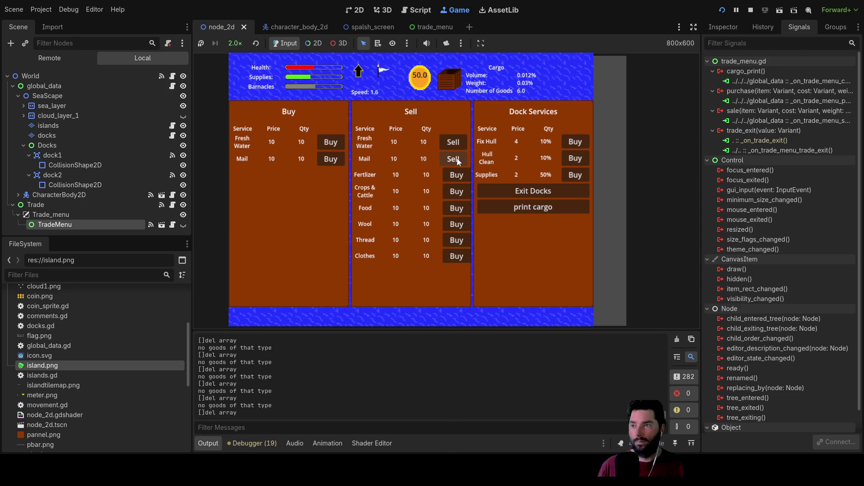
left_click(546, 208)
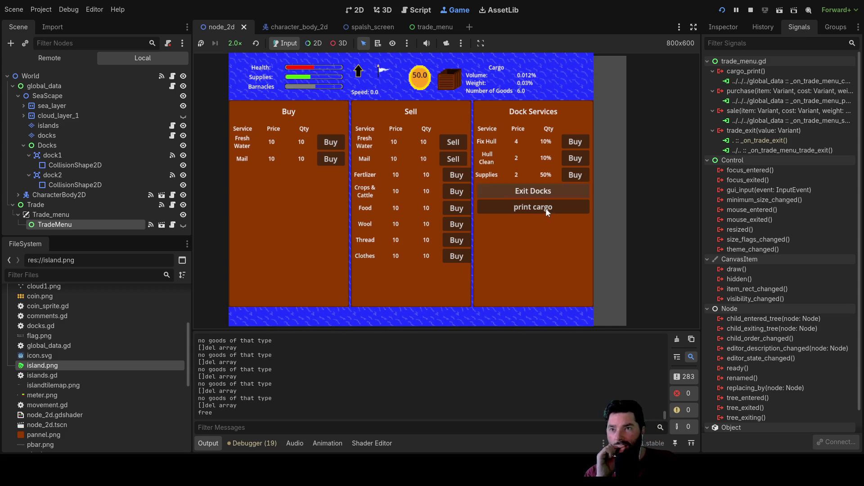
left_click(545, 208)
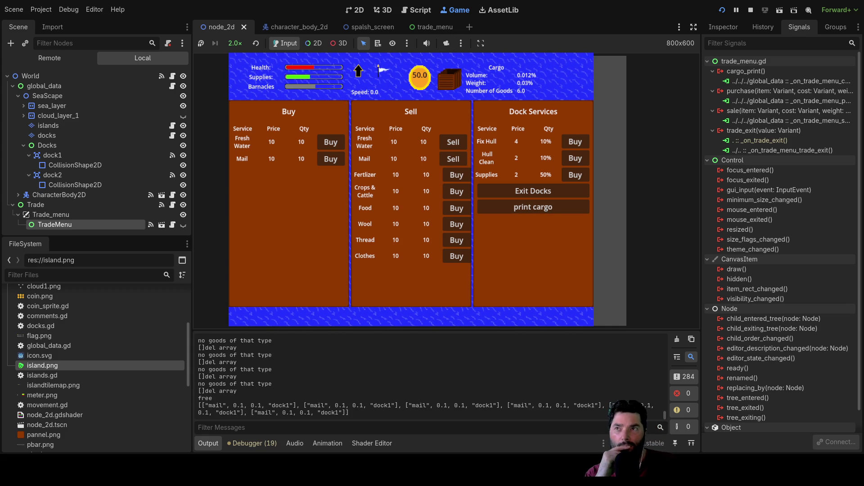
key("F8")
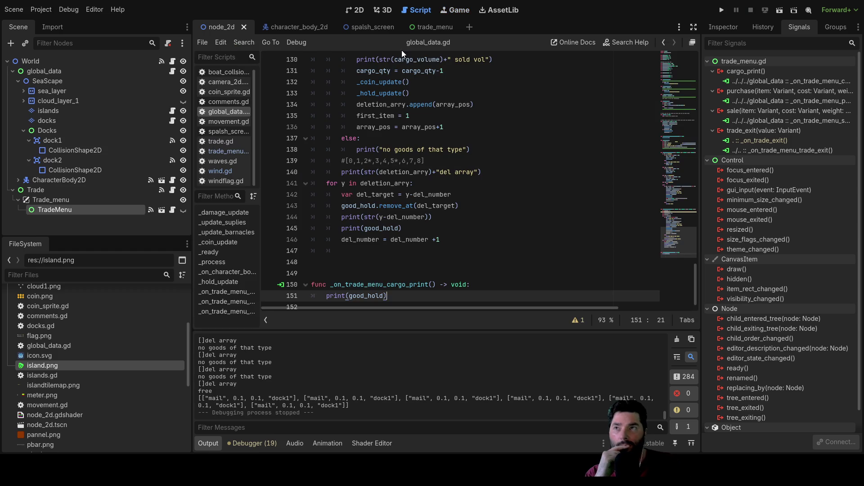
left_click(222, 141)
scroll(485, 256, "down", 2)
scroll(485, 255, "down", 10)
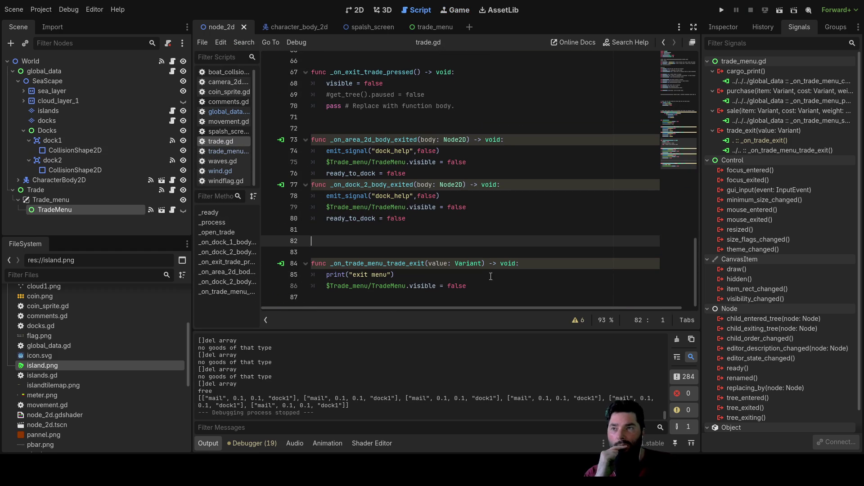
scroll(480, 228, "up", 5)
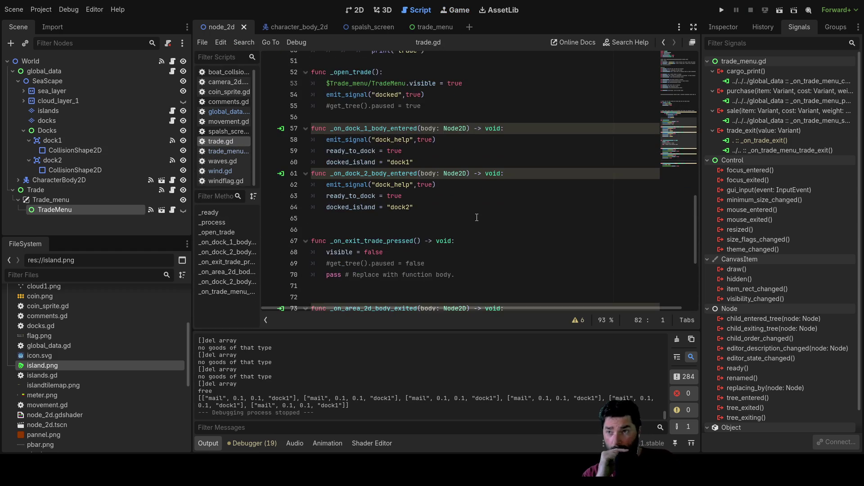
scroll(405, 203, "up", 5)
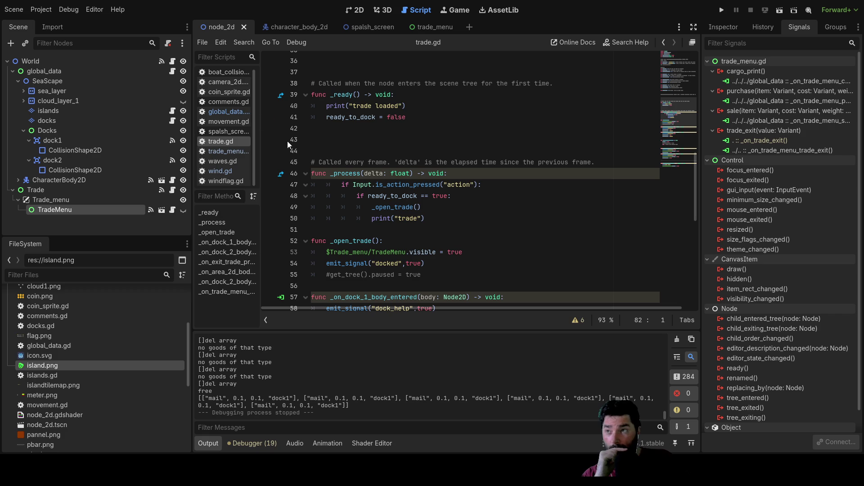
left_click(234, 111)
scroll(454, 227, "down", 2)
scroll(454, 228, "up", 6)
scroll(453, 228, "down", 5)
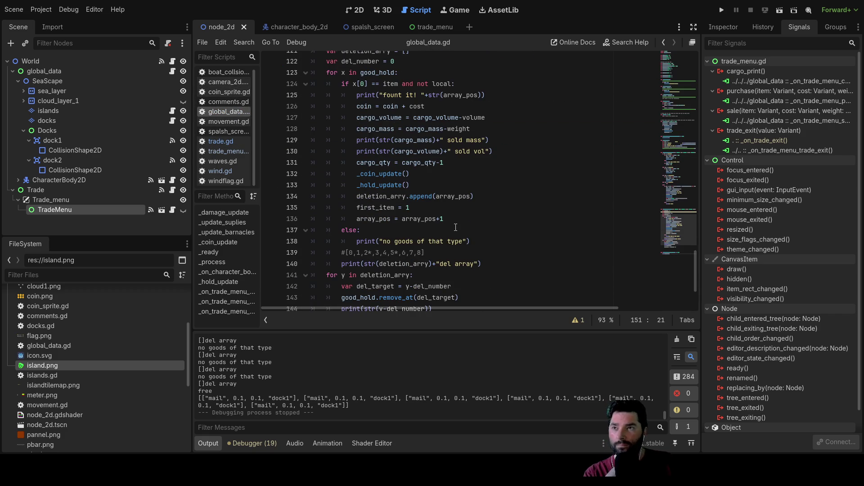
left_click(425, 84)
scroll(523, 237, "up", 6)
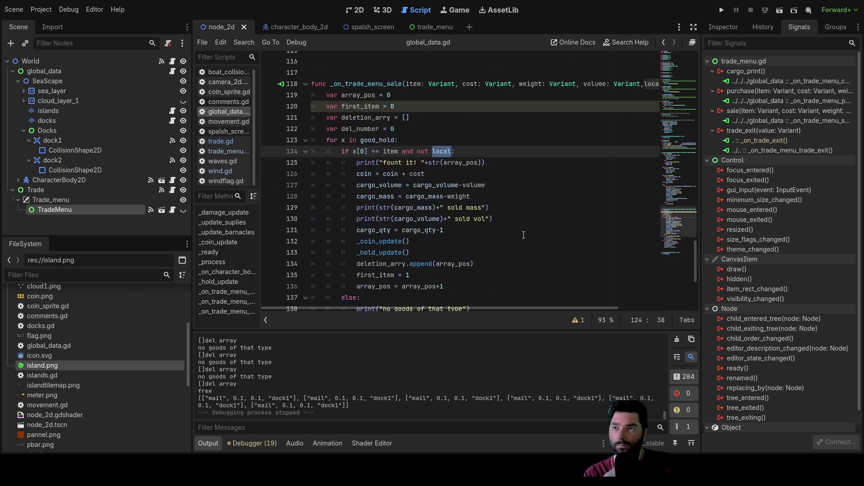
scroll(523, 236, "down", 4)
mouse_move(497, 310)
left_mouse_down()
mouse_move(613, 307)
mouse_move(490, 300)
left_mouse_up()
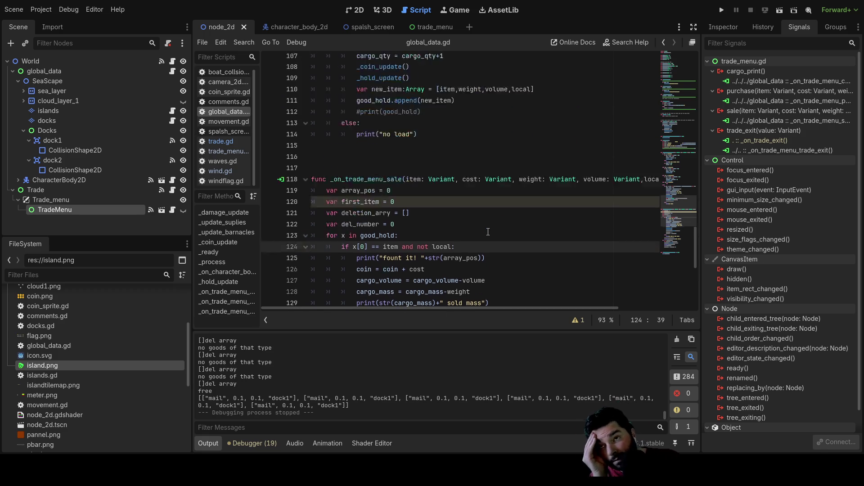
scroll(491, 233, "up", 10)
scroll(486, 231, "up", 10)
scroll(484, 230, "up", 10)
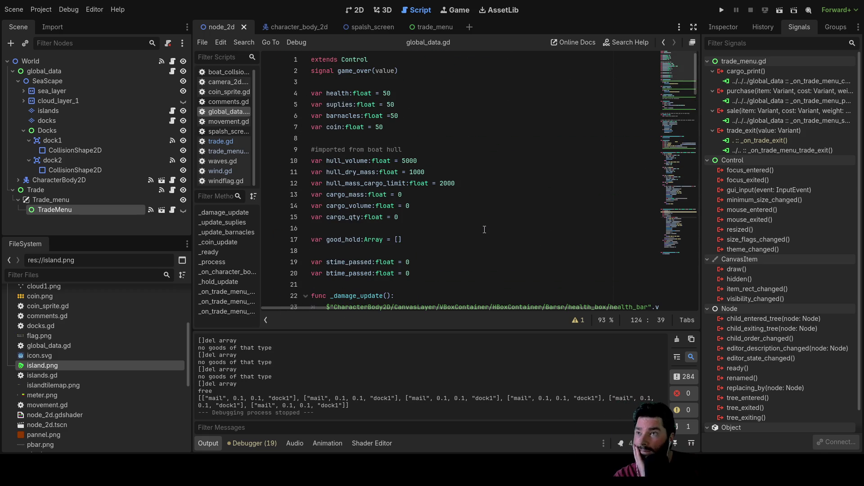
scroll(485, 230, "down", 6)
scroll(484, 229, "down", 6)
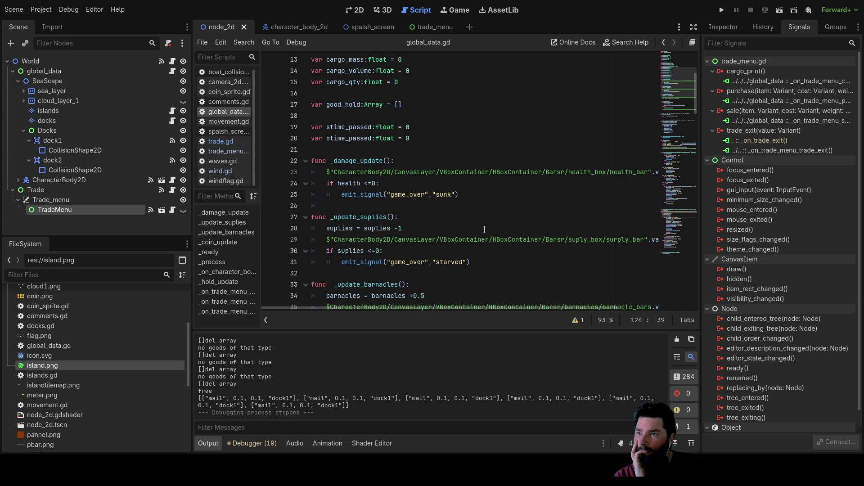
scroll(484, 230, "down", 3)
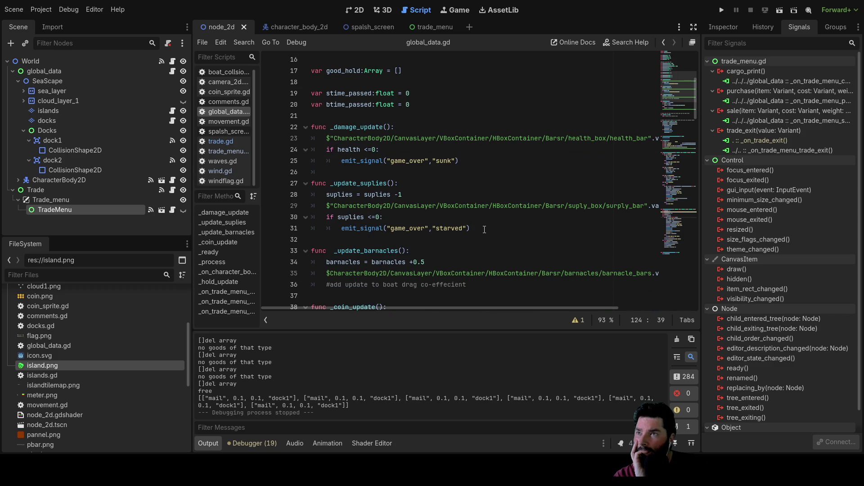
scroll(485, 230, "down", 3)
scroll(484, 230, "down", 3)
scroll(484, 229, "down", 3)
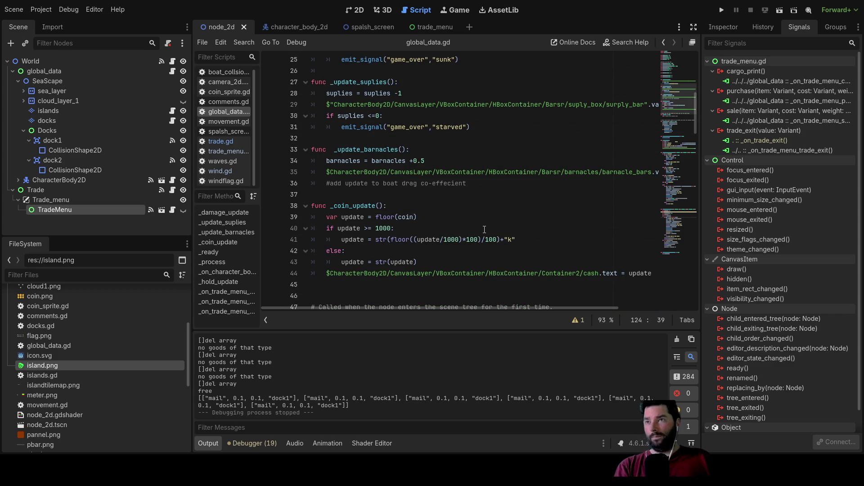
scroll(484, 230, "down", 6)
scroll(484, 229, "down", 9)
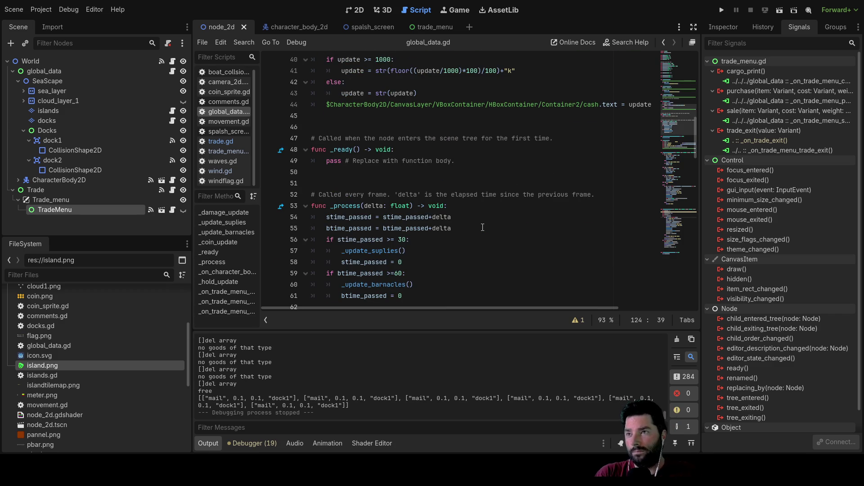
scroll(482, 227, "down", 6)
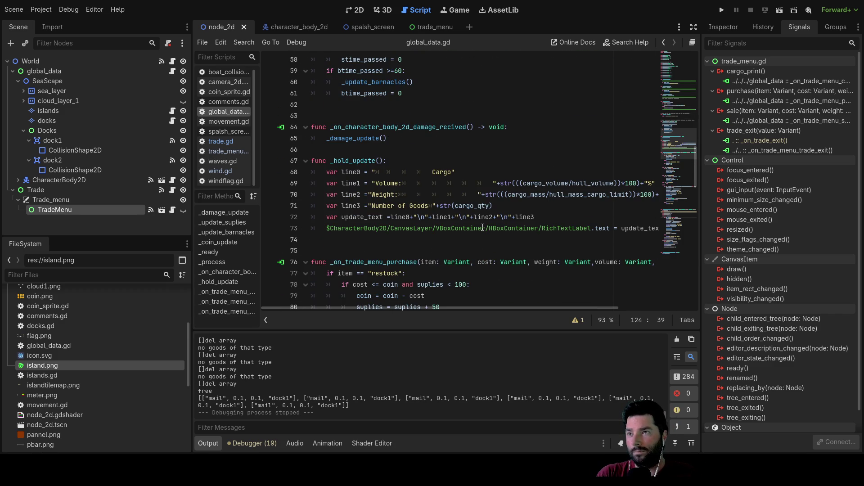
scroll(482, 227, "down", 6)
scroll(482, 227, "down", 10)
scroll(486, 229, "down", 8)
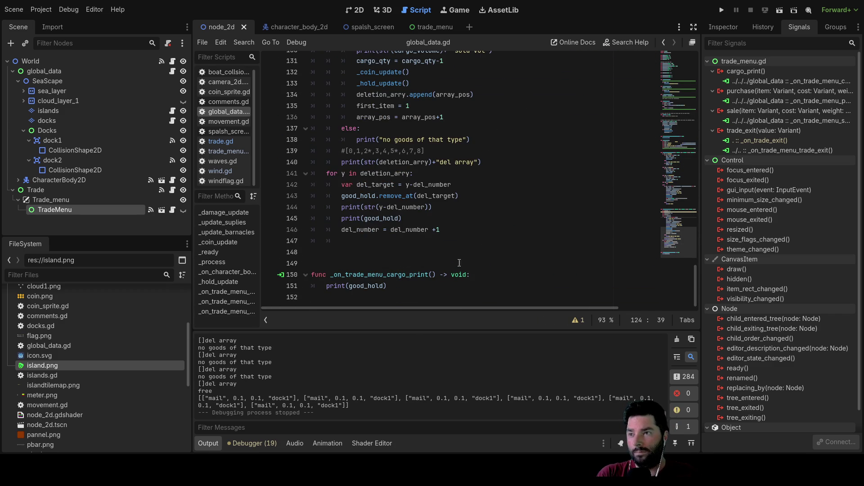
scroll(405, 229, "up", 2)
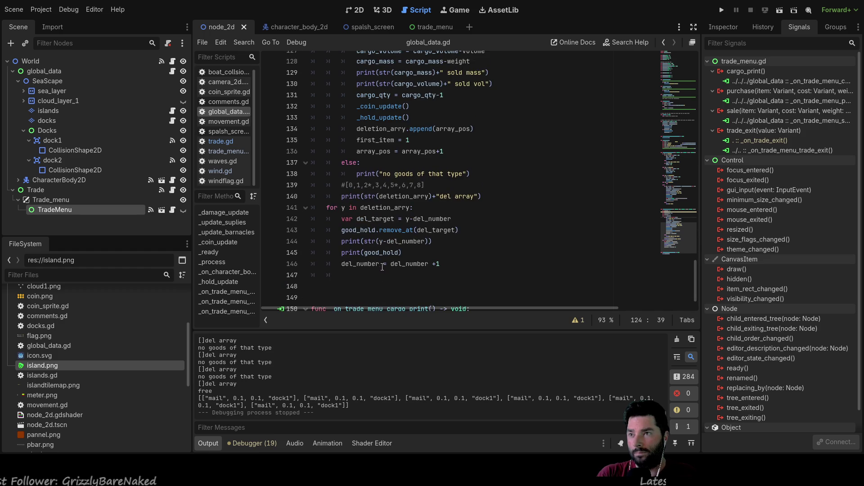
scroll(438, 223, "up", 6)
scroll(446, 219, "up", 6)
scroll(445, 219, "up", 3)
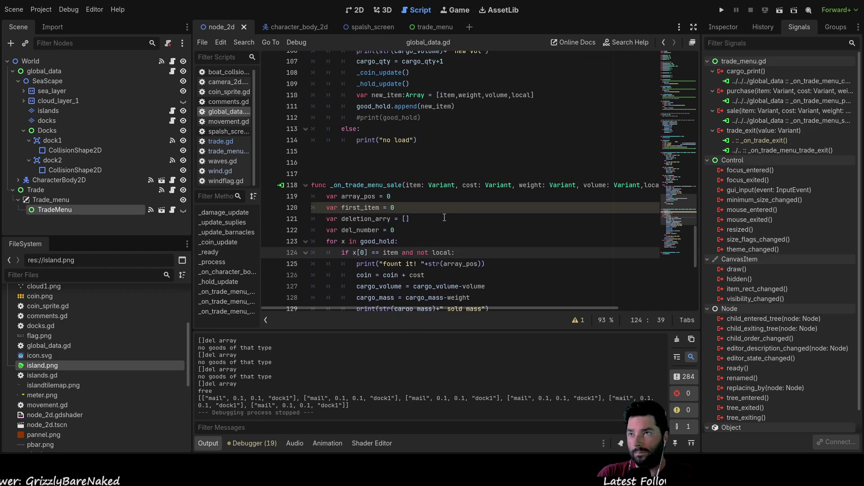
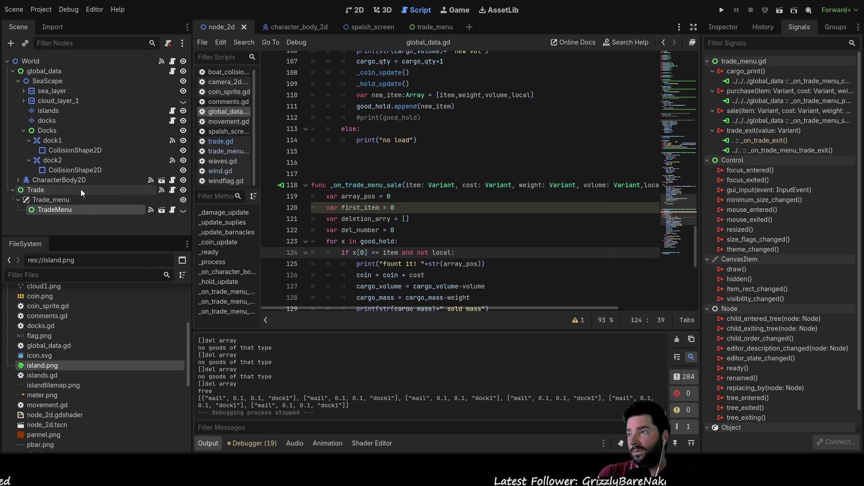
Inspect the cargo_print and sale signal connections to global_data, then switch to trade.gd.
left_click(757, 82)
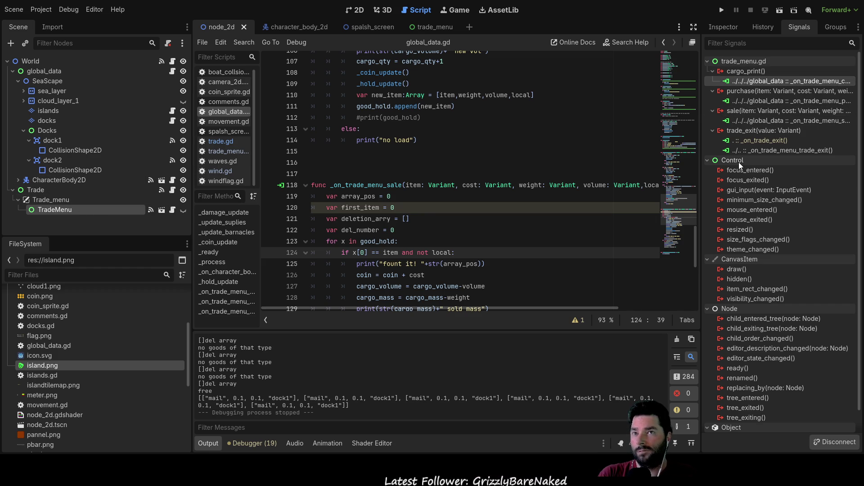
left_click(763, 119)
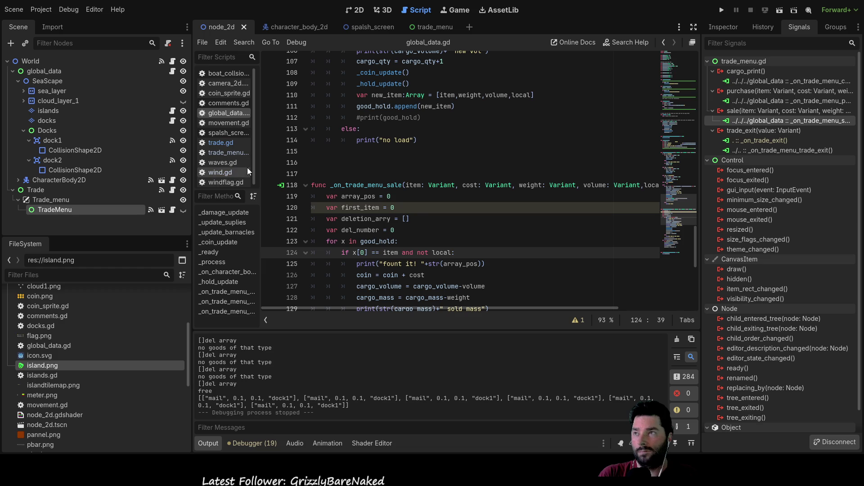
left_click(221, 141)
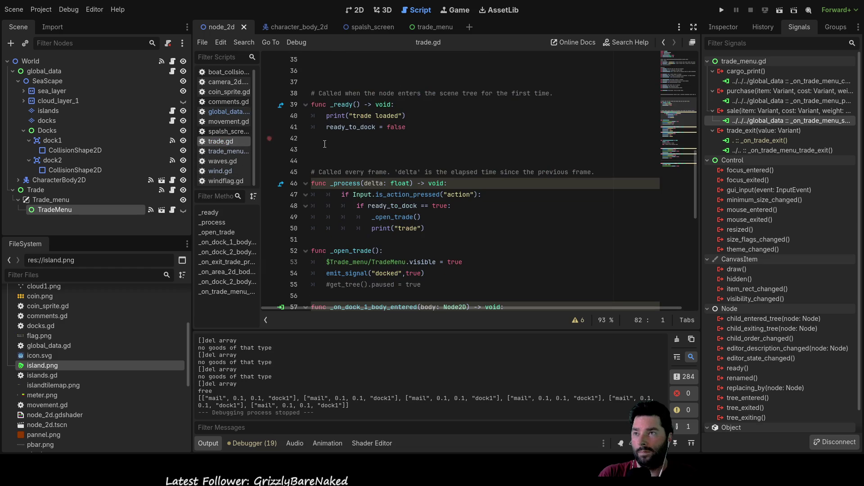
scroll(485, 205, "down", 8)
scroll(485, 205, "up", 4)
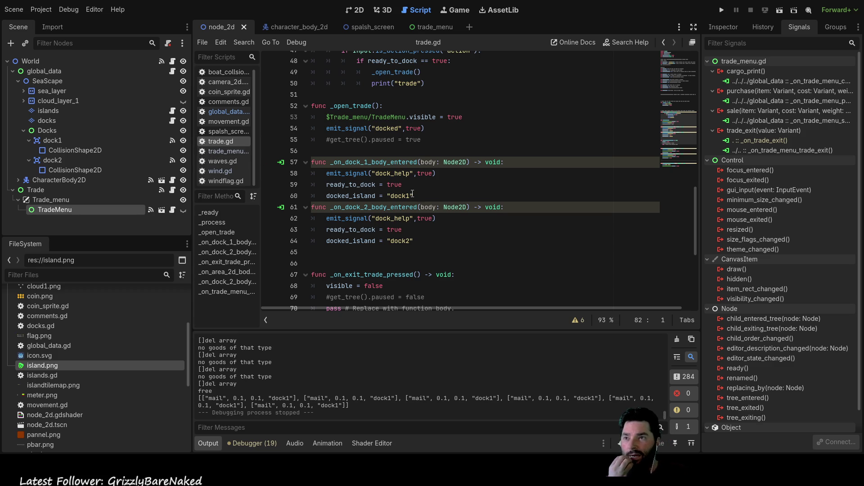
Review the docked_island assignments in the dock1/dock2 handlers, then switch to trade_menu.gd.
left_click_drag(413, 196, 326, 196)
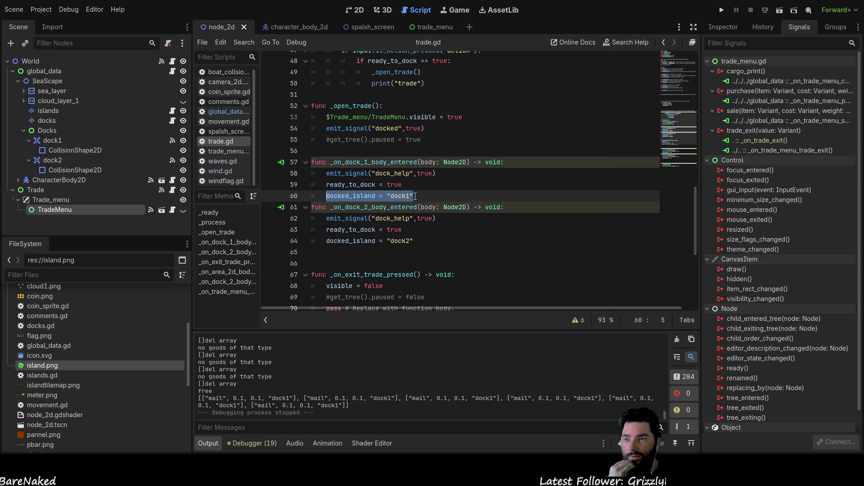
left_click(354, 240)
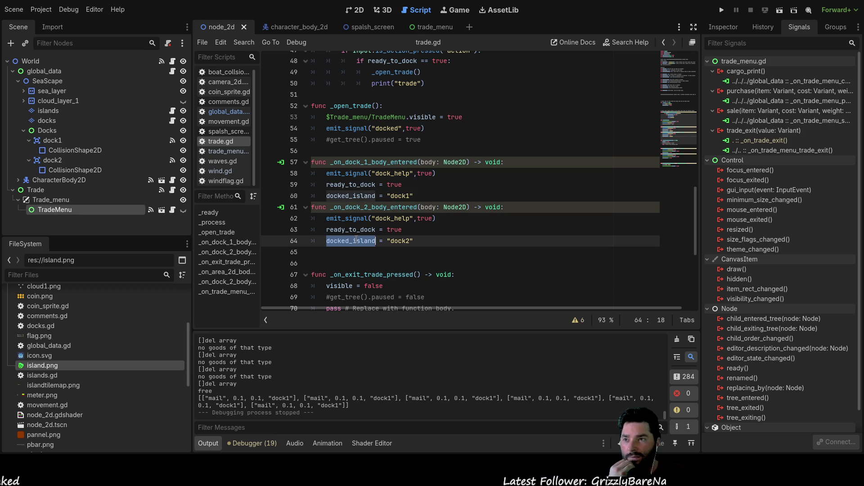
scroll(477, 233, "up", 15)
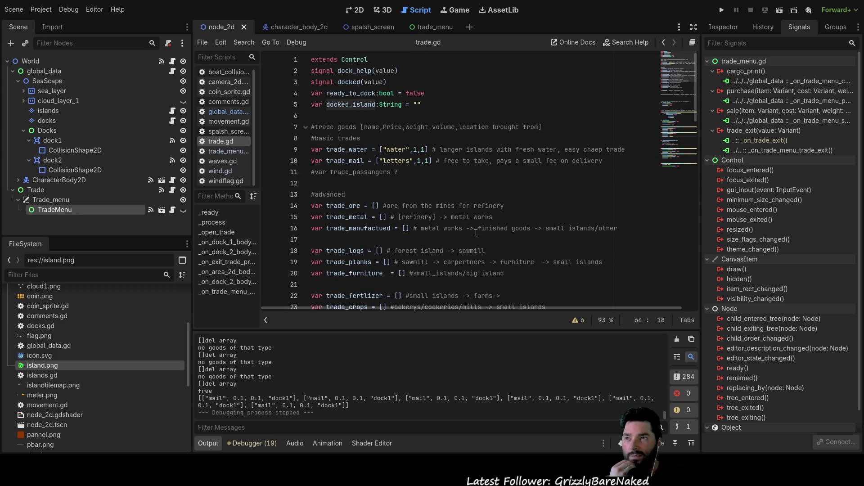
scroll(405, 104, "down", 6)
scroll(405, 111, "down", 5)
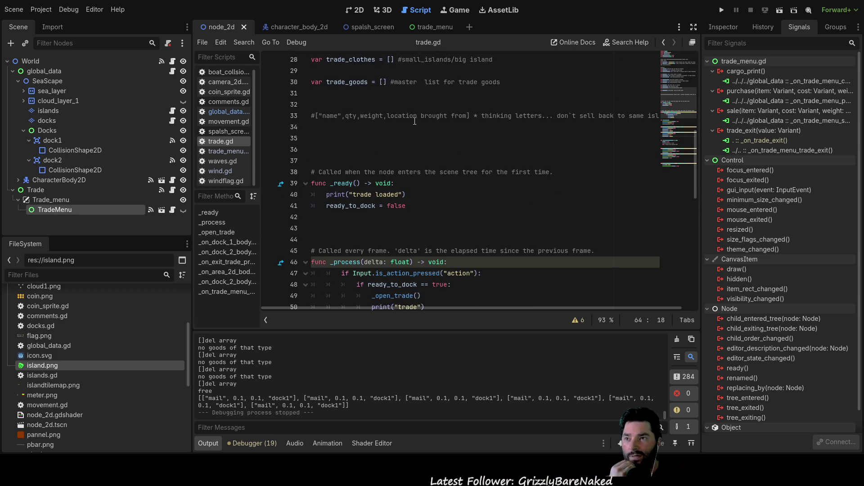
scroll(412, 115, "down", 3)
scroll(414, 120, "down", 5)
scroll(415, 120, "down", 3)
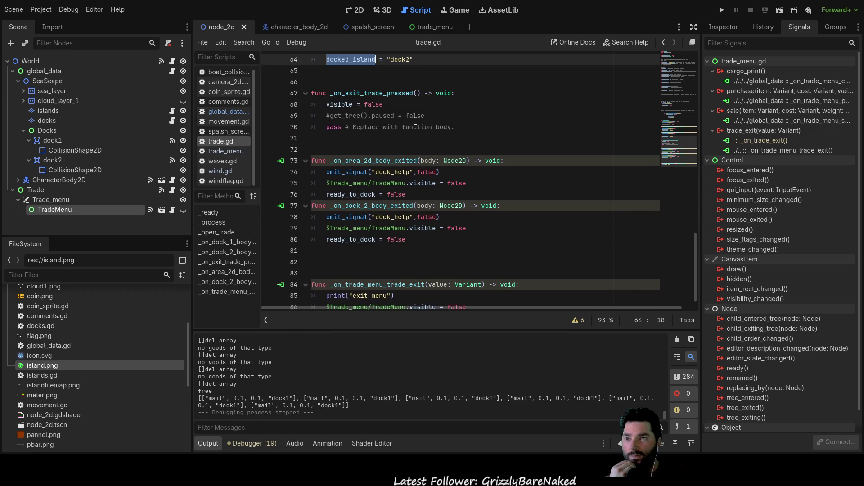
scroll(415, 120, "down", 2)
scroll(414, 120, "up", 4)
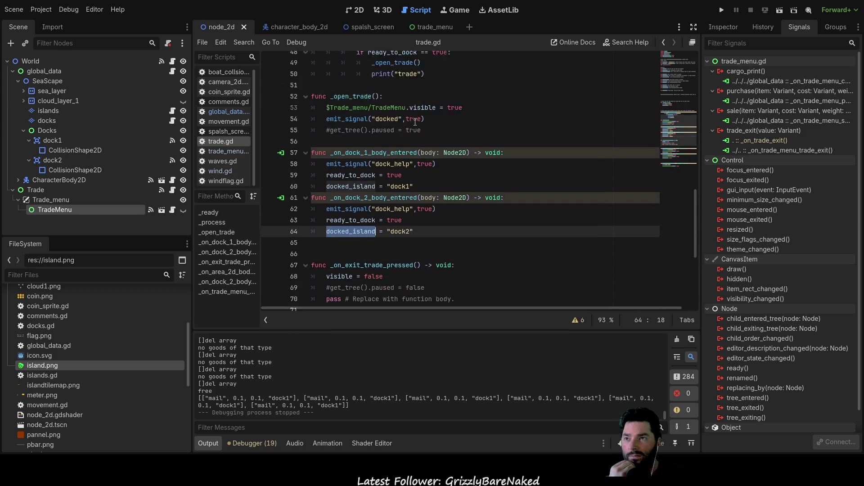
scroll(418, 168, "up", 4)
scroll(423, 199, "up", 3)
scroll(423, 198, "up", 4)
scroll(424, 198, "up", 3)
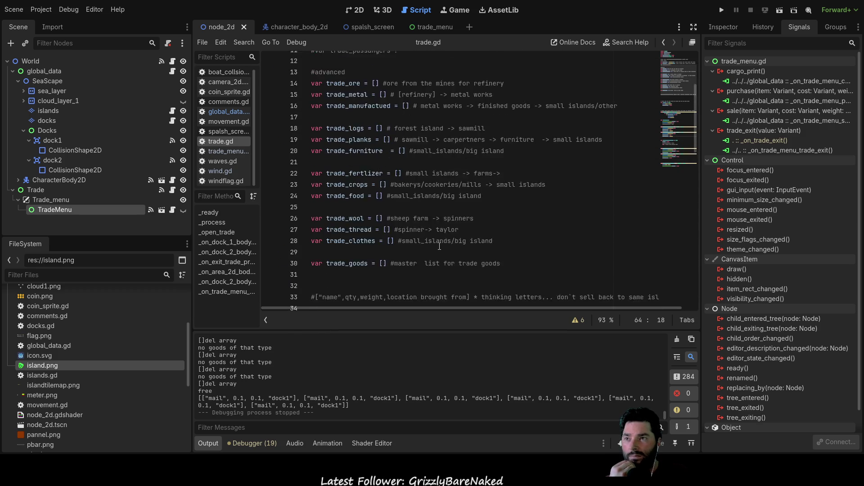
scroll(424, 199, "up", 4)
scroll(424, 203, "up", 2)
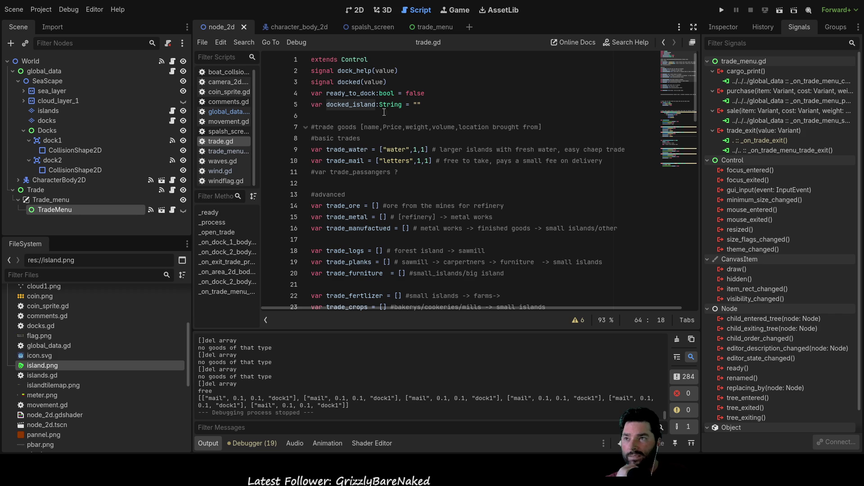
scroll(471, 174, "down", 5)
scroll(472, 174, "down", 3)
scroll(466, 169, "down", 1)
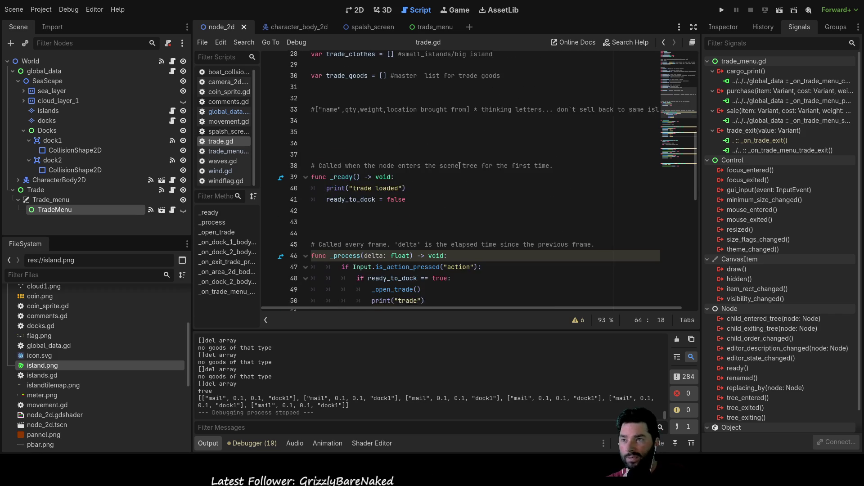
scroll(459, 166, "down", 2)
scroll(460, 167, "down", 2)
scroll(459, 166, "down", 1)
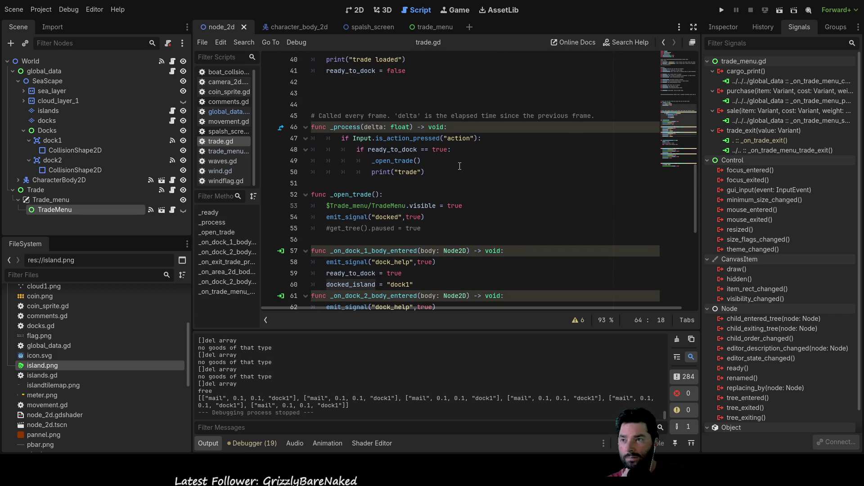
scroll(460, 166, "down", 3)
scroll(460, 166, "down", 3)
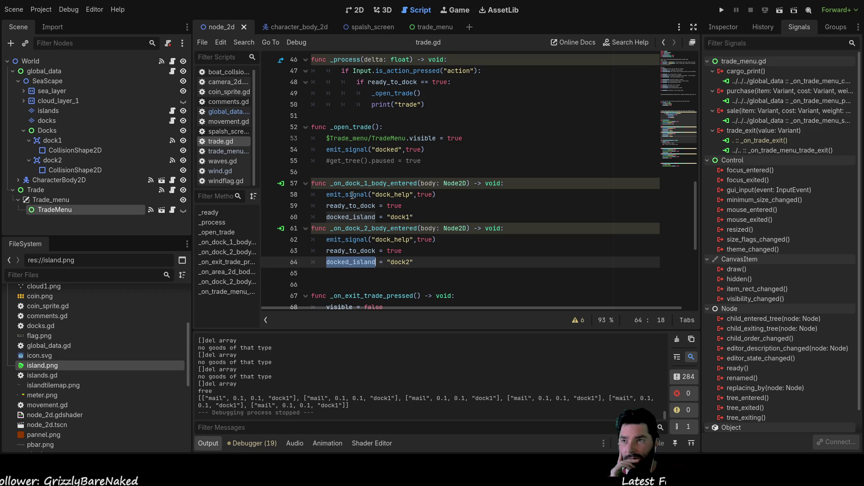
double_click(366, 183)
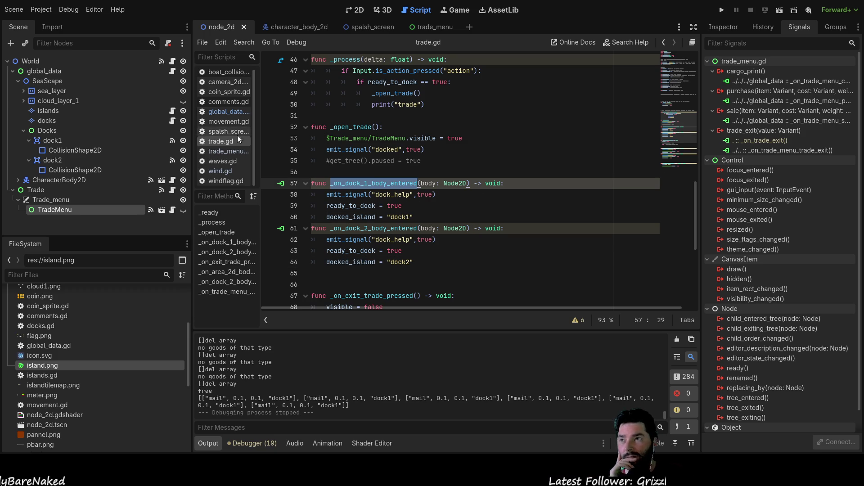
left_click(235, 151)
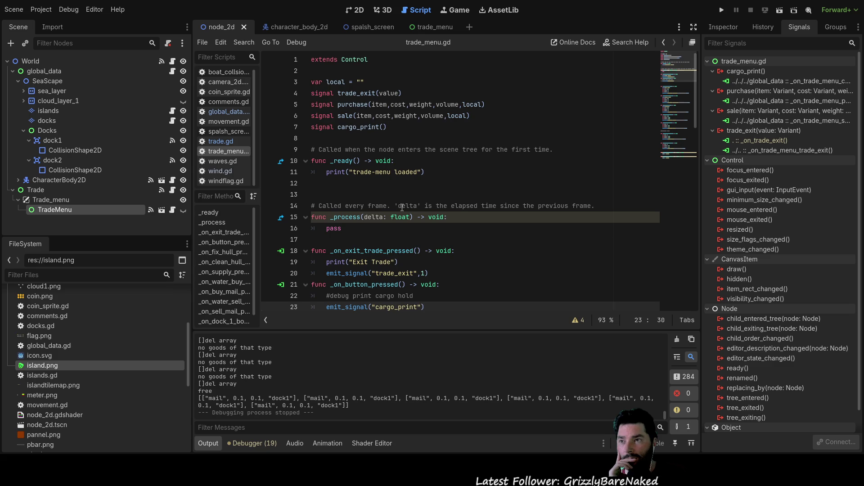
scroll(402, 207, "down", 2)
scroll(401, 207, "up", 2)
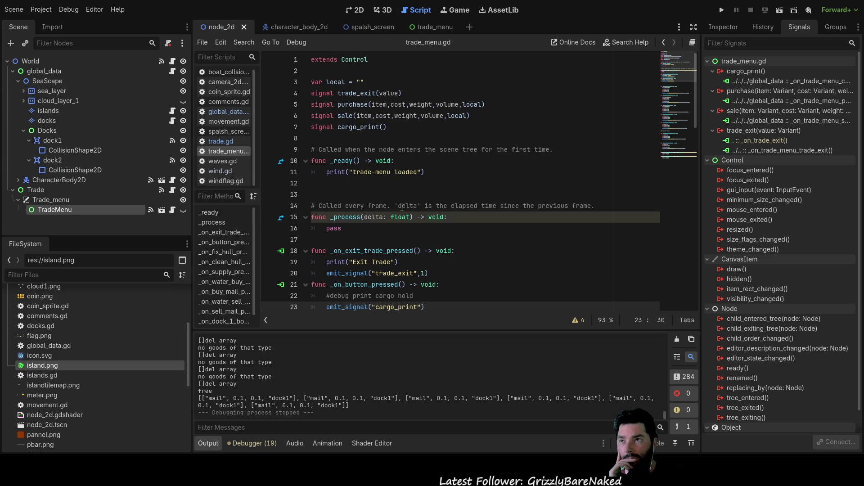
Highlight every use of the local variable in trade_menu.gd, then return to global_data.gd.
double_click(335, 82)
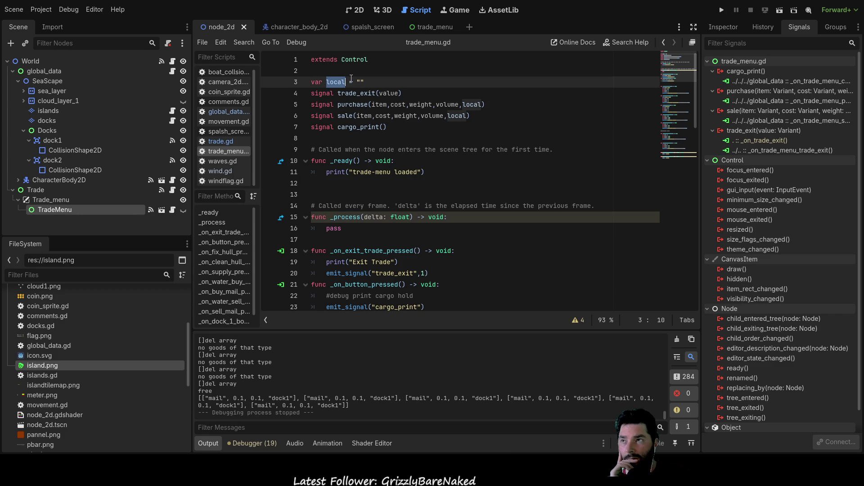
scroll(472, 233, "down", 5)
scroll(473, 233, "down", 2)
scroll(473, 233, "down", 3)
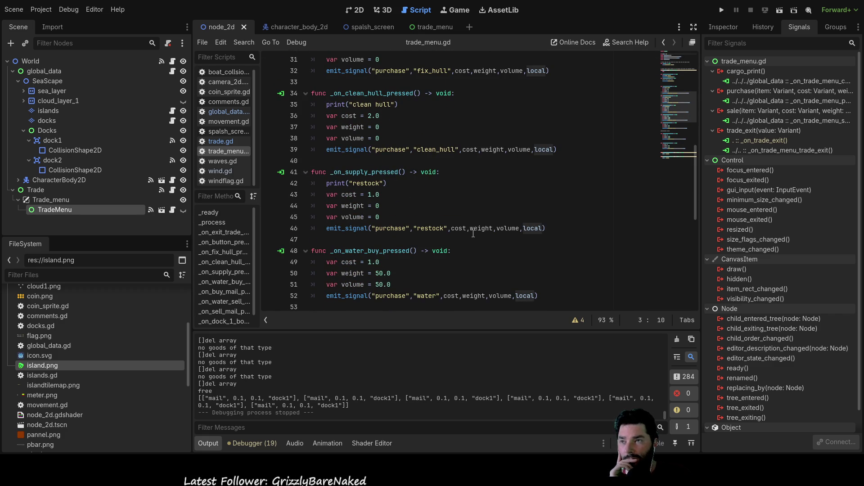
scroll(472, 233, "down", 1)
scroll(472, 234, "down", 3)
scroll(473, 232, "down", 3)
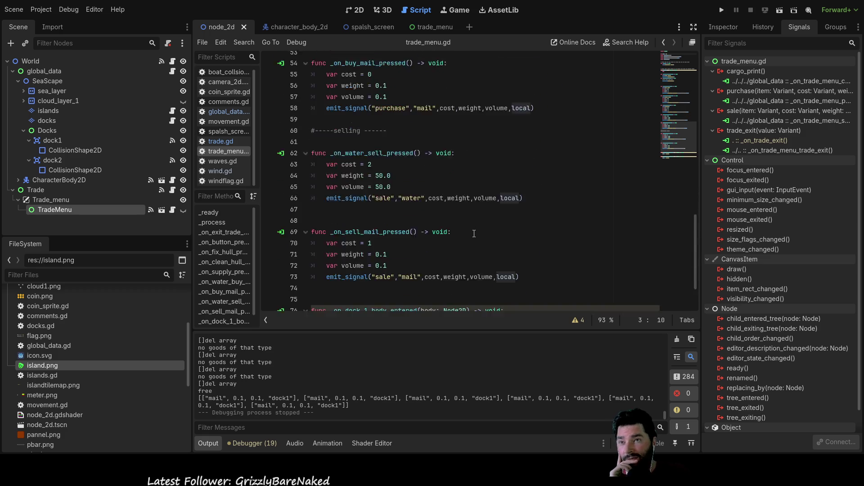
scroll(473, 233, "down", 3)
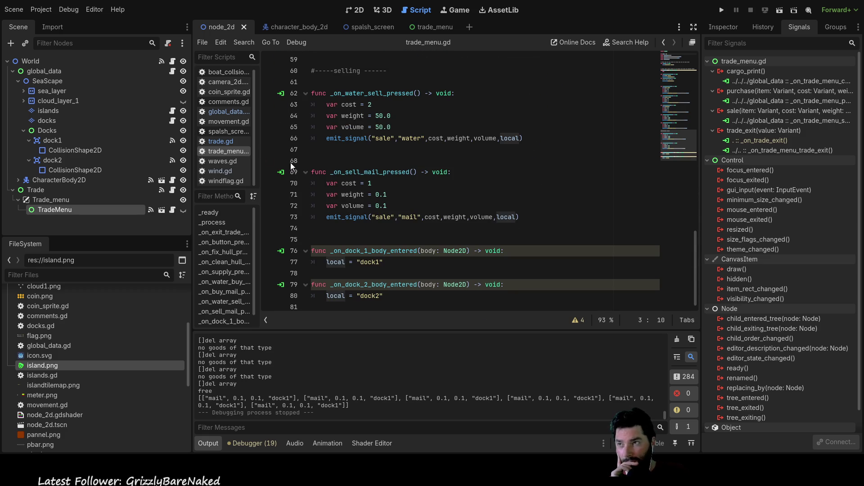
left_click(235, 111)
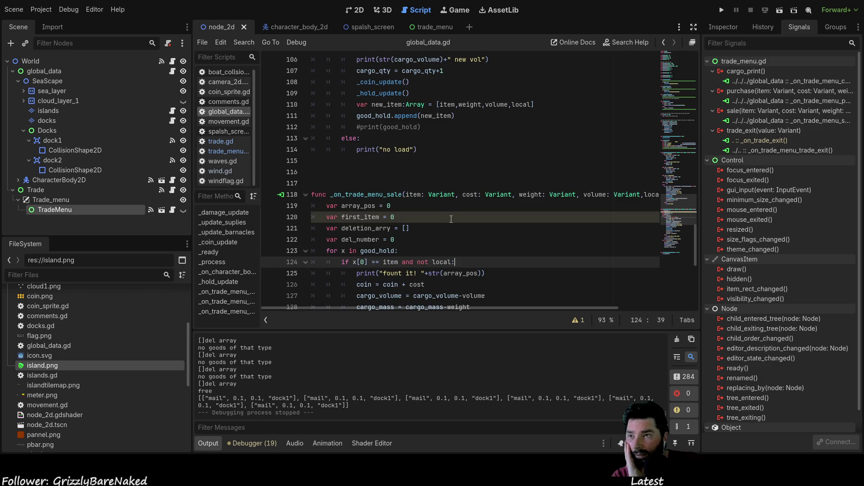
scroll(451, 221, "down", 8)
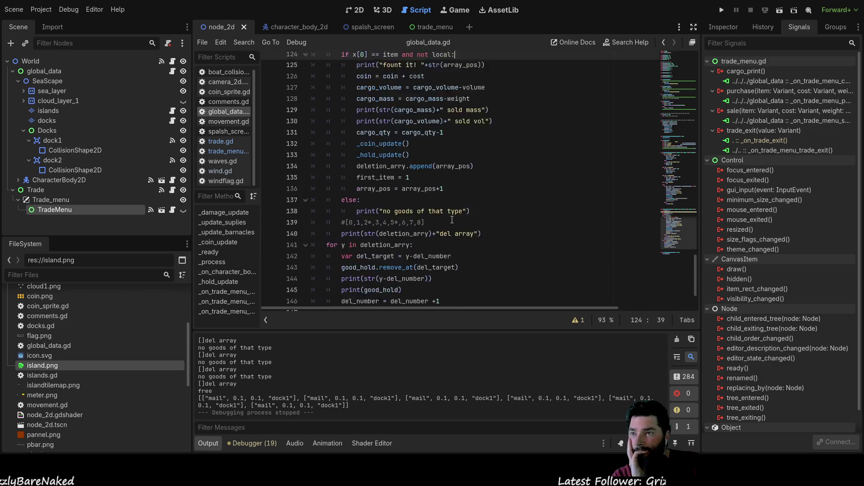
scroll(451, 221, "up", 10)
scroll(451, 221, "up", 10)
scroll(451, 221, "up", 10)
scroll(451, 221, "up", 8)
scroll(451, 221, "up", 3)
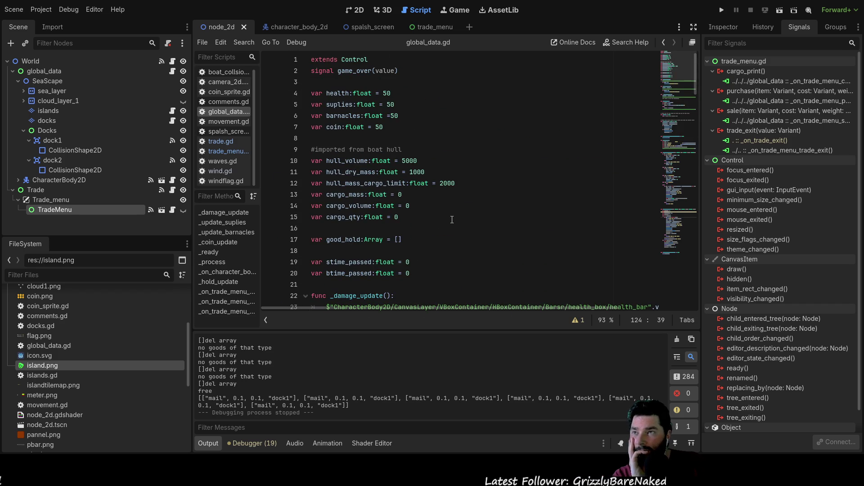
scroll(451, 221, "down", 1)
scroll(451, 221, "down", 1)
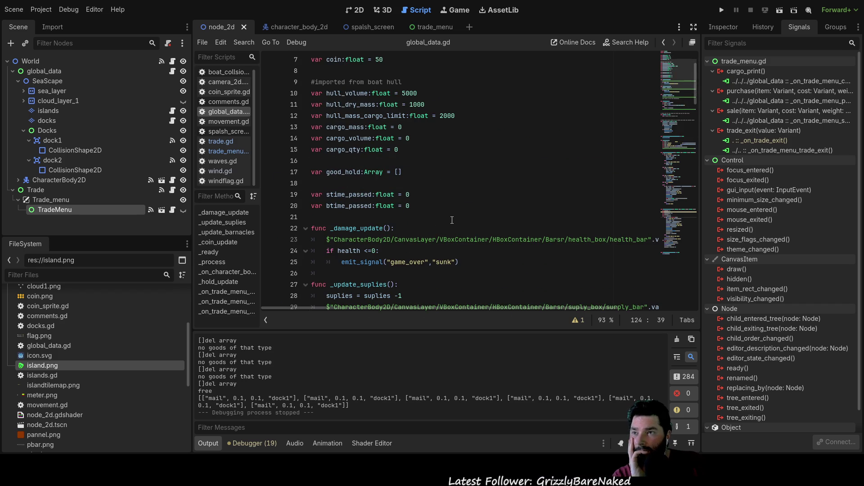
scroll(451, 221, "down", 2)
scroll(451, 220, "down", 1)
scroll(451, 221, "down", 2)
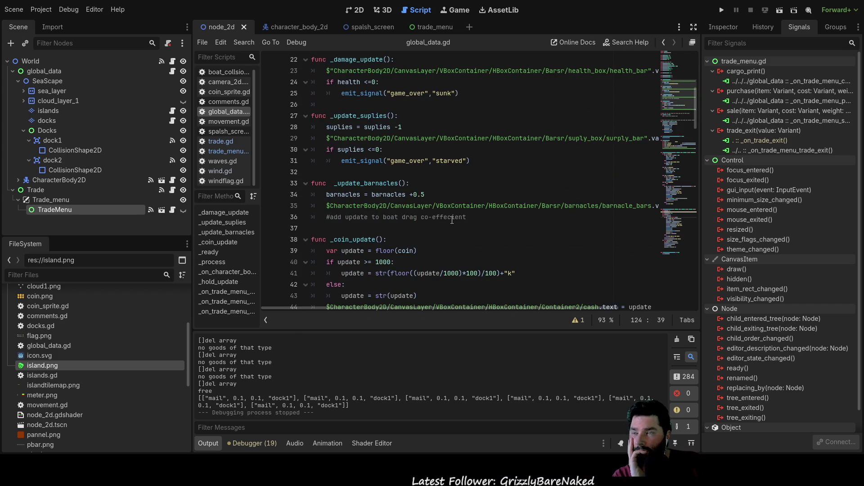
scroll(451, 221, "down", 2)
scroll(452, 221, "down", 2)
scroll(451, 221, "down", 2)
scroll(454, 219, "down", 3)
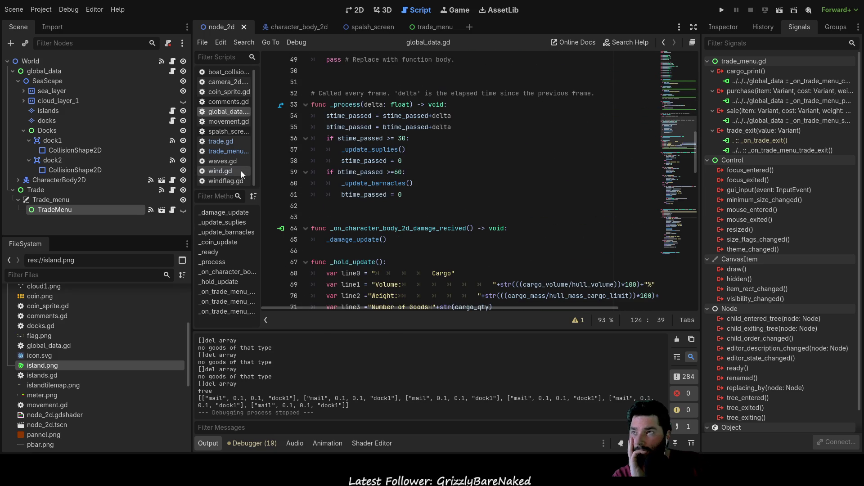
Switch from global_data.gd to the trade.gd script.
left_click(228, 143)
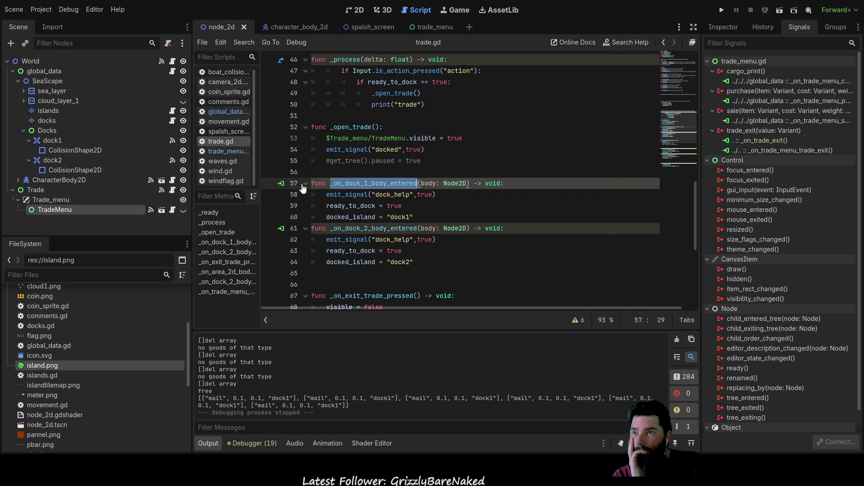
Locate the docked signal declaration in trade.gd and switch to the 2D scene.
left_click(425, 217)
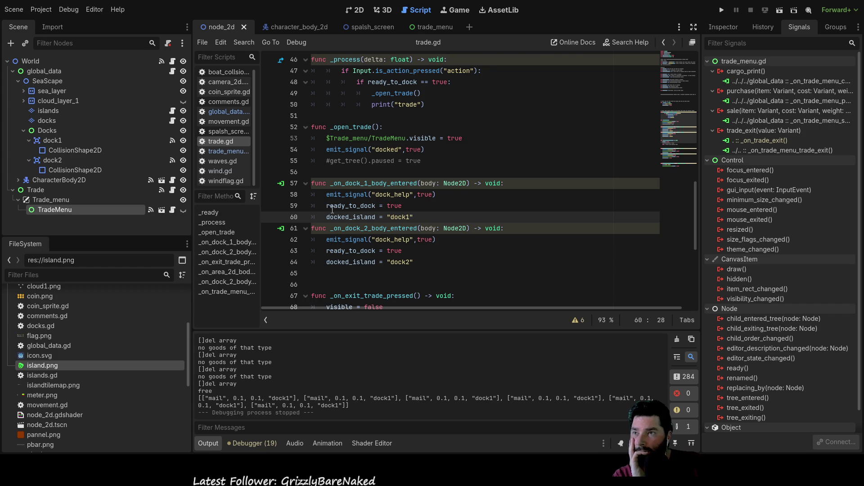
scroll(348, 203, "up", 15)
scroll(347, 195, "up", 10)
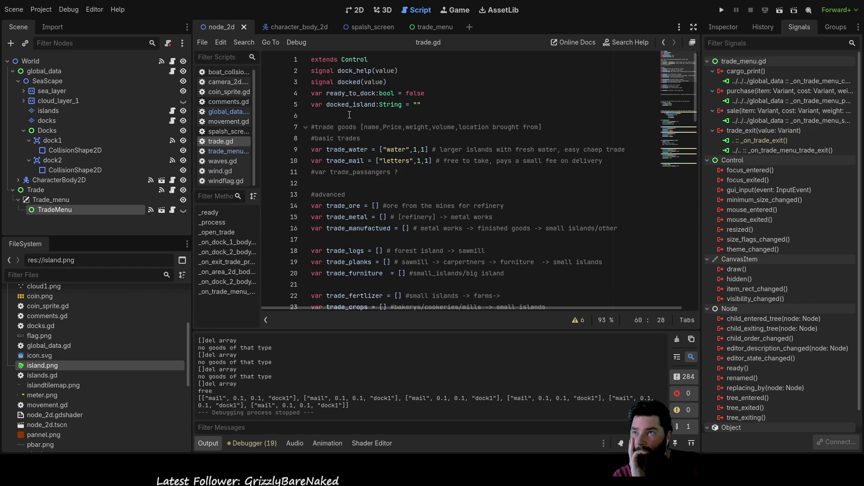
left_click(353, 81)
double_click(353, 81)
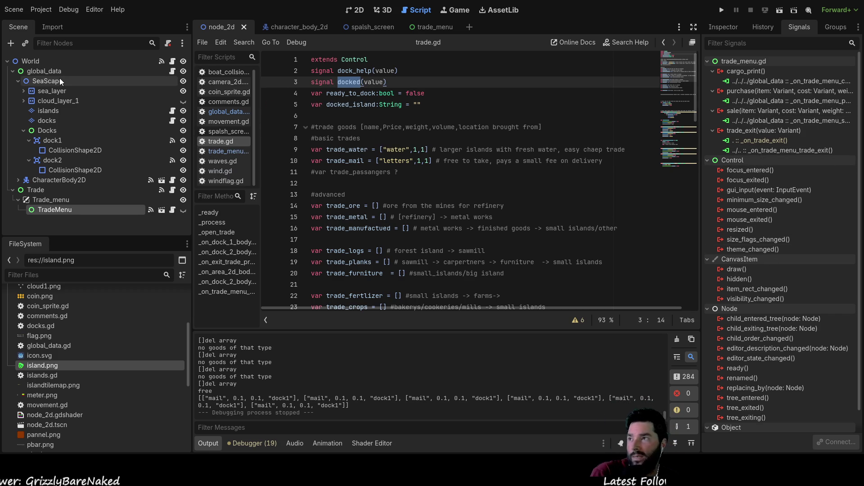
left_click(359, 10)
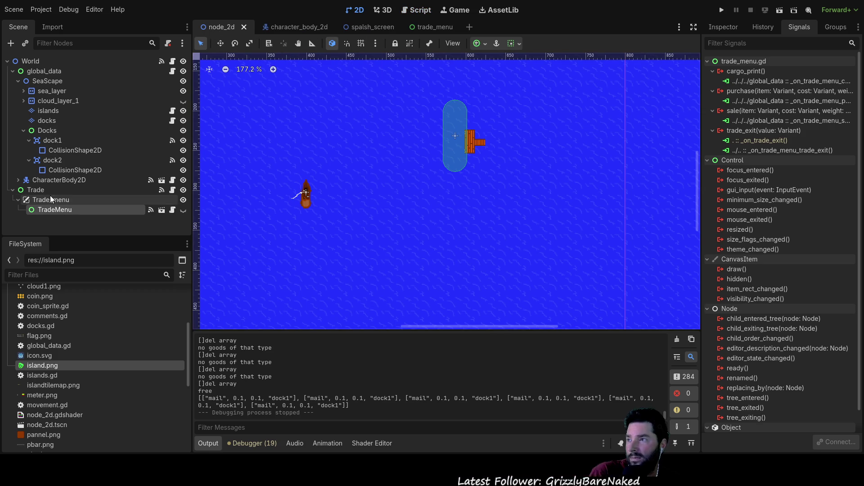
Select the Trade node, inspect docked's existing movement.gd connection, and pick docked for a new connection.
left_click(36, 190)
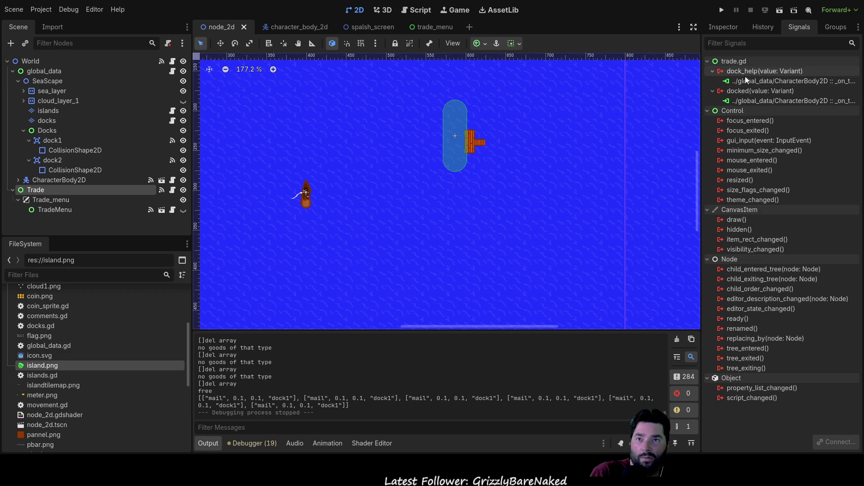
left_click(762, 101)
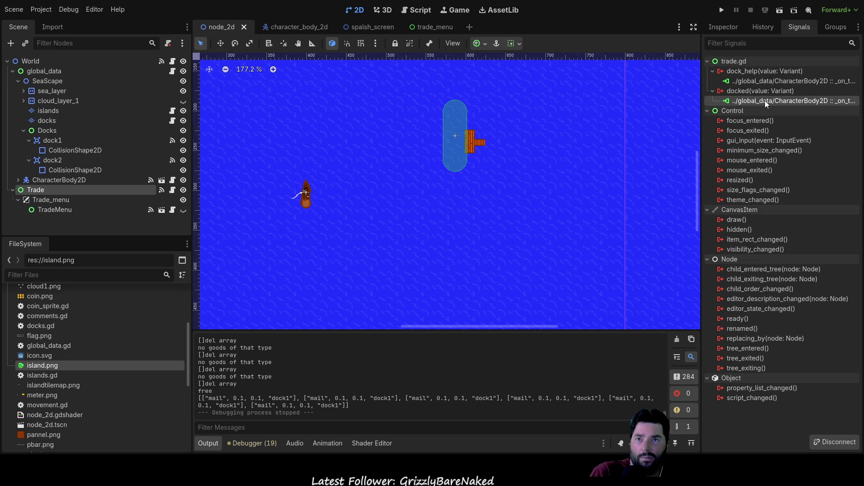
double_click(764, 102)
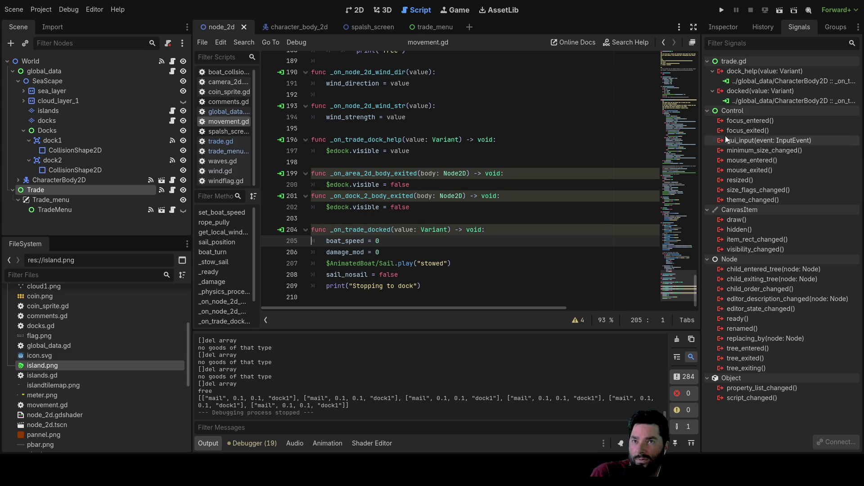
left_click(752, 93)
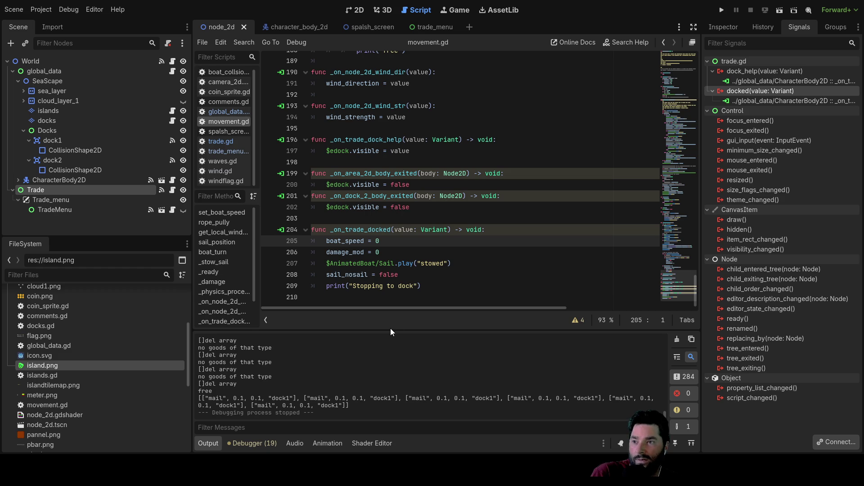
scroll(390, 203, "up", 10)
scroll(391, 203, "up", 10)
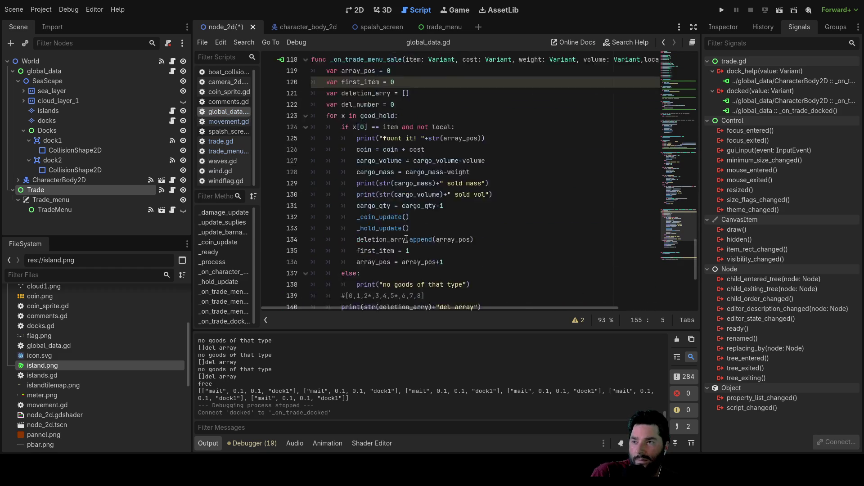
scroll(404, 239, "down", 7)
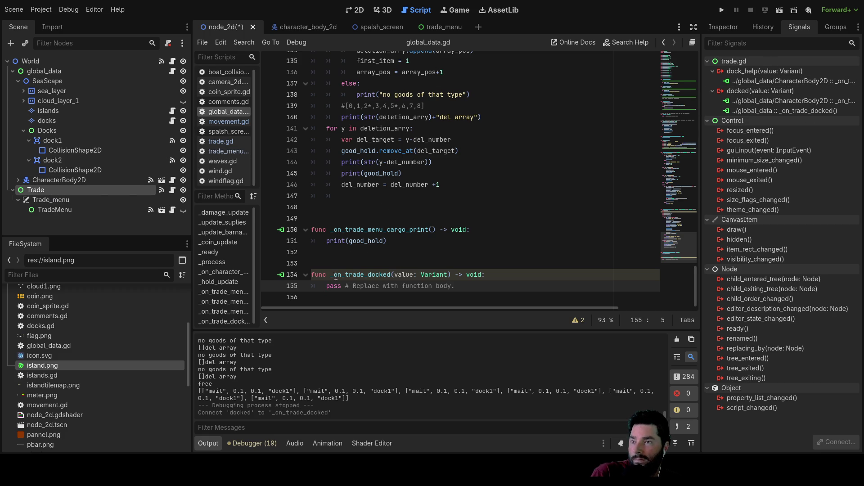
scroll(334, 274, "up", 15)
scroll(411, 216, "up", 15)
scroll(398, 189, "up", 3)
scroll(389, 167, "down", 2)
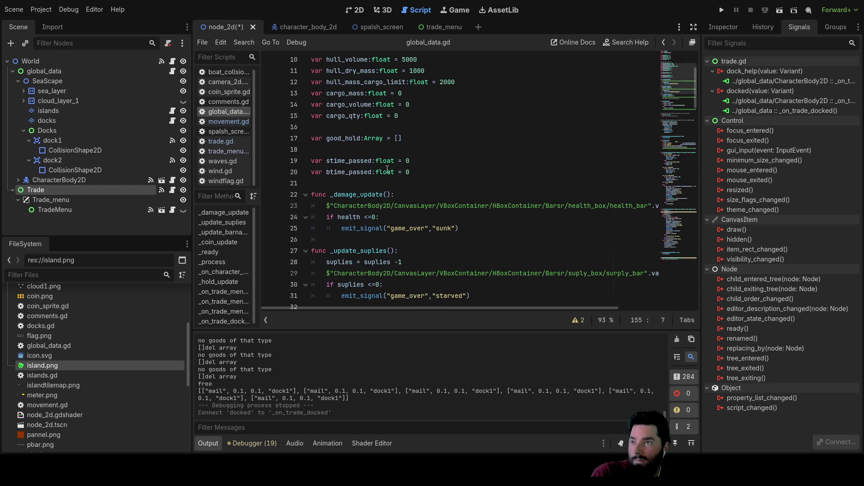
scroll(389, 167, "up", 3)
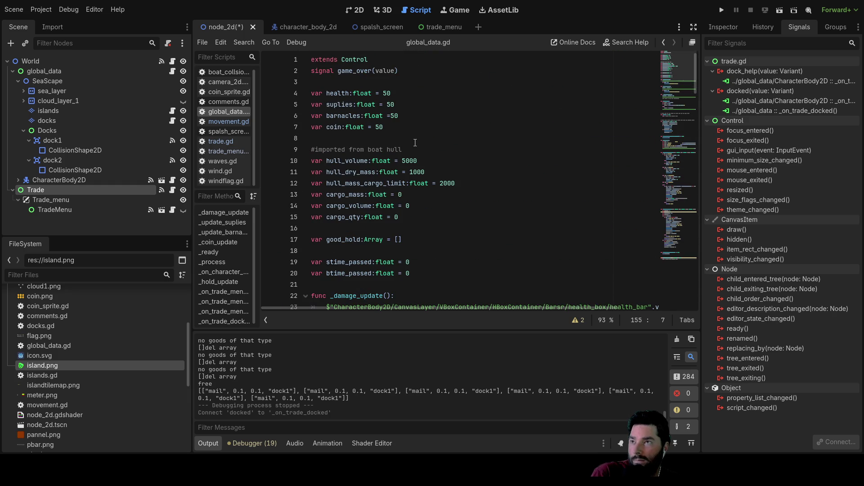
scroll(416, 142, "down", 4)
scroll(416, 141, "down", 3)
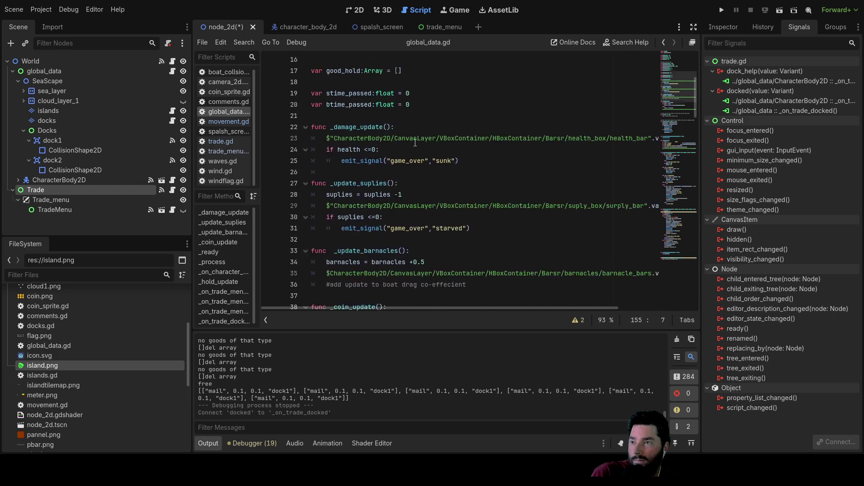
scroll(416, 143, "up", 7)
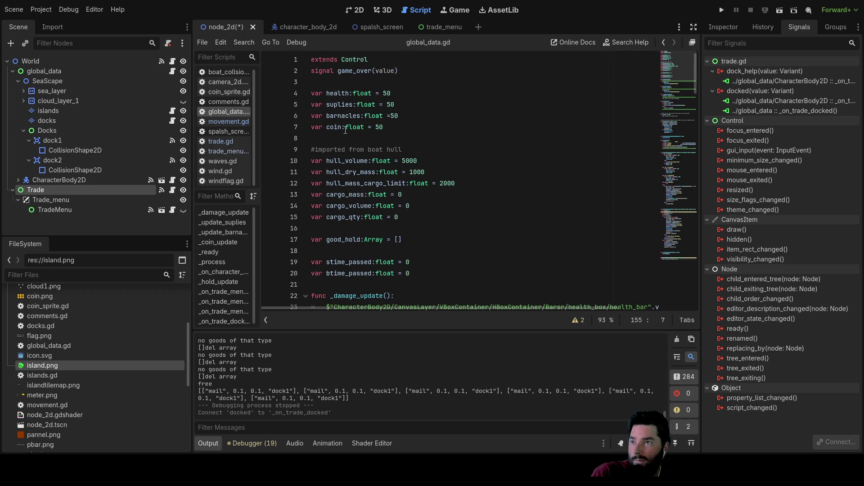
scroll(354, 213, "down", 1)
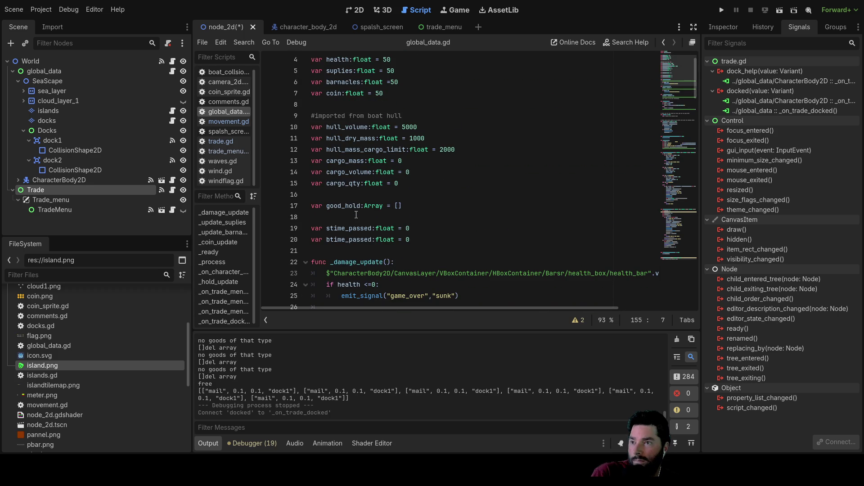
scroll(343, 134, "up", 1)
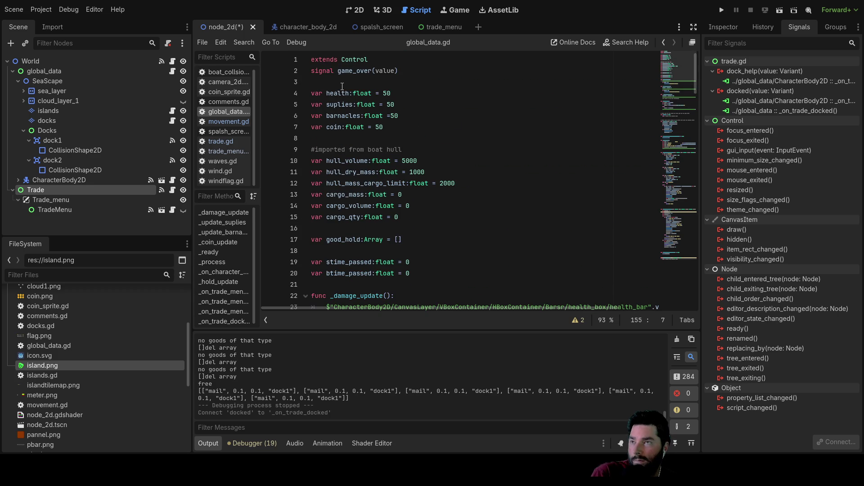
scroll(355, 214, "down", 2)
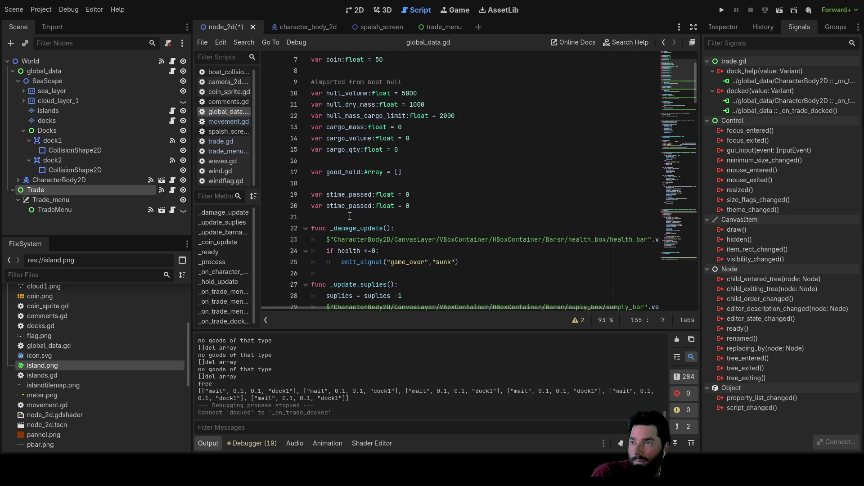
left_click(390, 217)
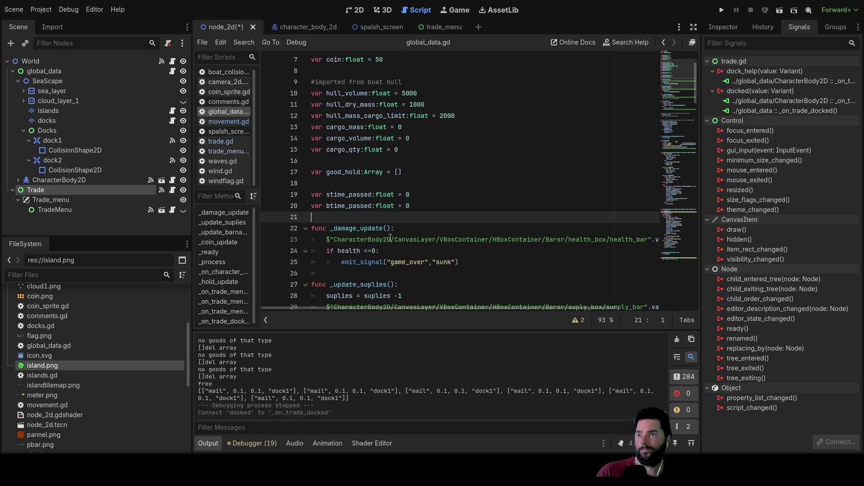
Add a docked_loc: string = "" declaration on line 19 and select its name for reuse.
key("Up")
key("Up")
key("Up")
key("Return")
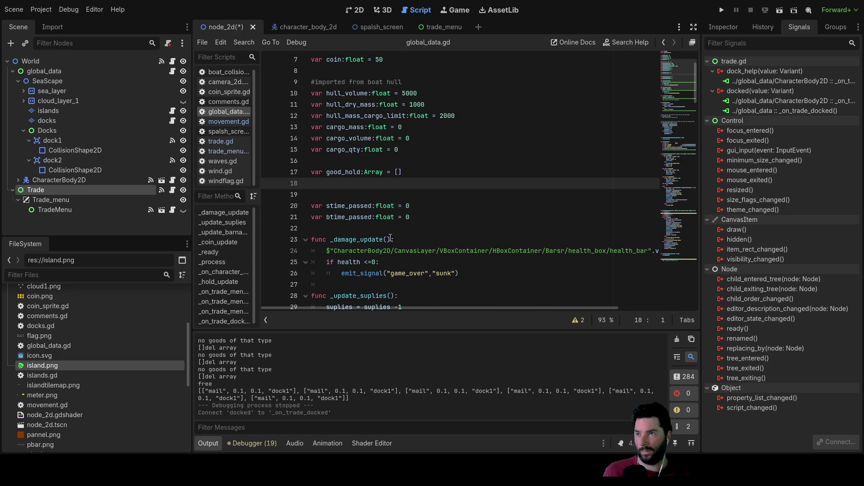
key("Return")
type("var ")
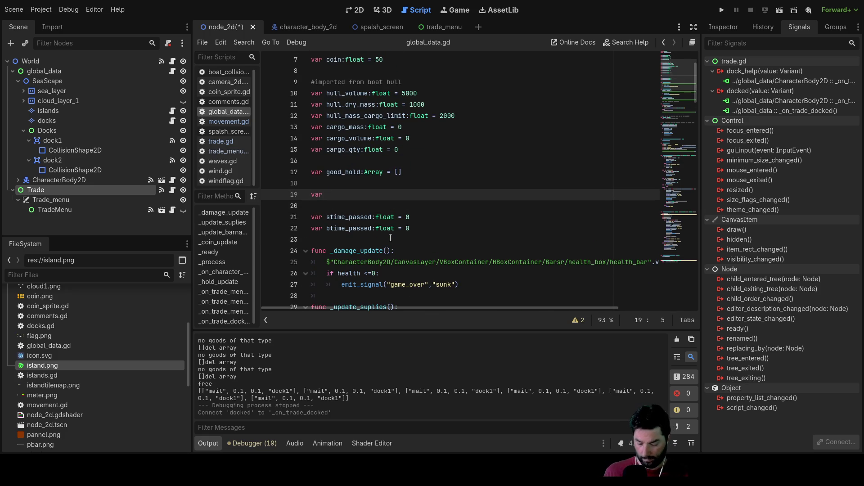
type("docked")
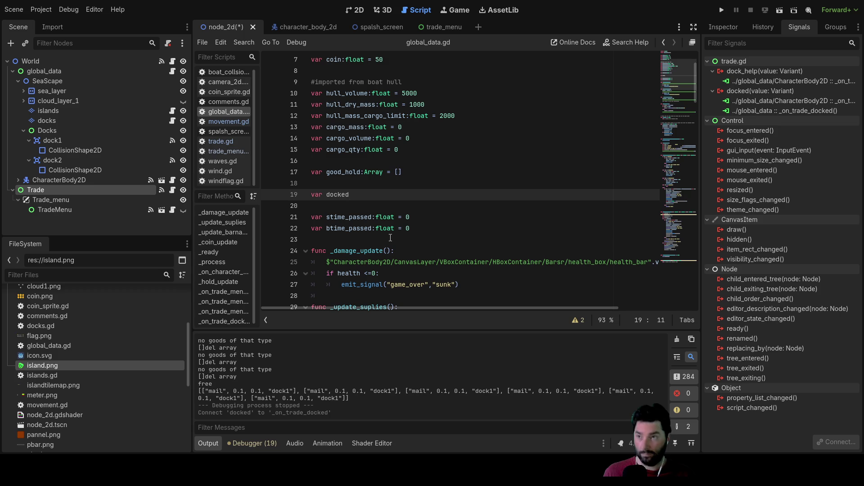
type("_loc")
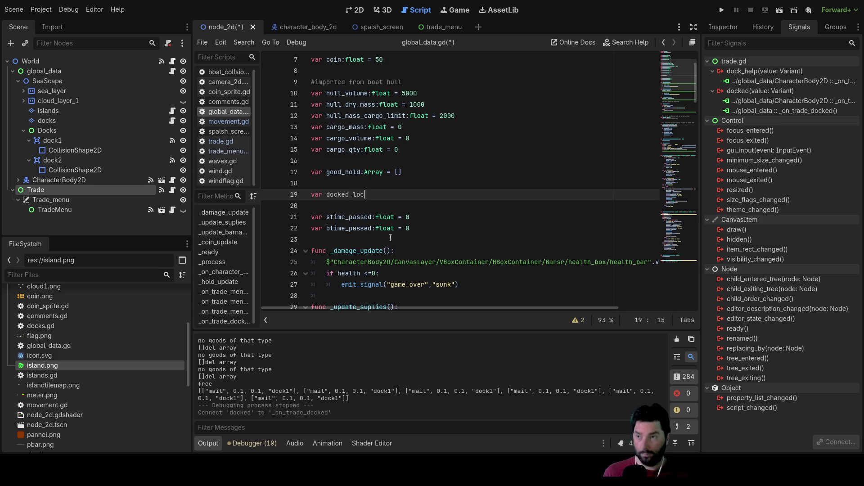
type(":string = \"")
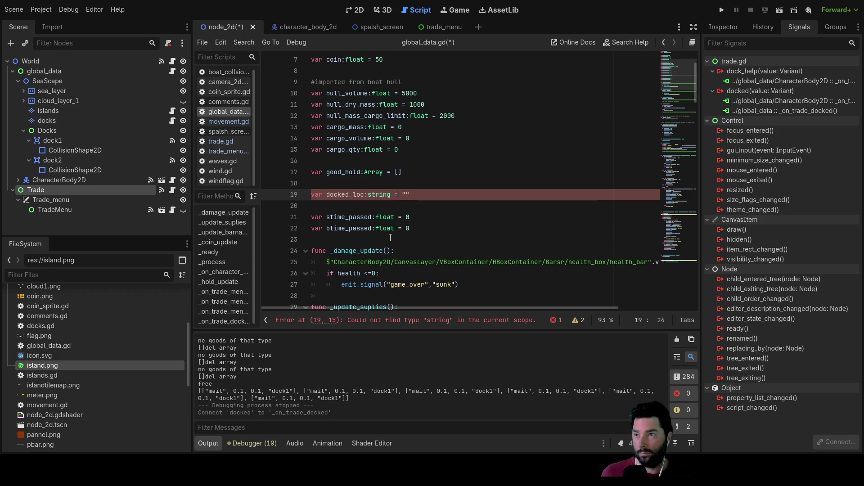
key("Home")
key("shift+Right")
key("shift+Right")
key("shift+Right")
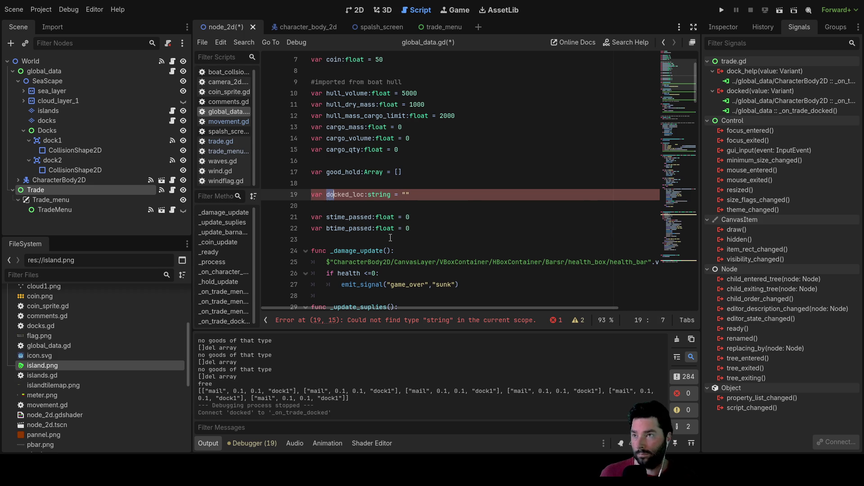
key("shift+Right")
key("shift+Right")
key("ctrl+c")
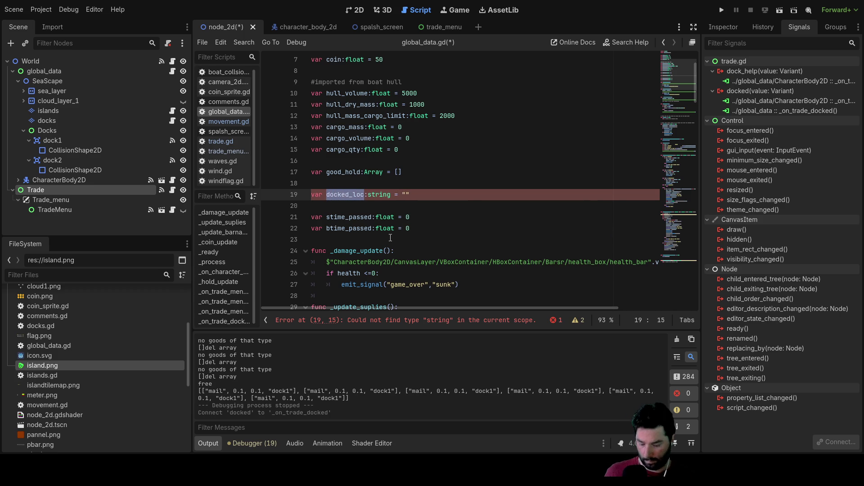
scroll(391, 237, "down", 3)
scroll(387, 232, "down", 10)
scroll(386, 231, "down", 10)
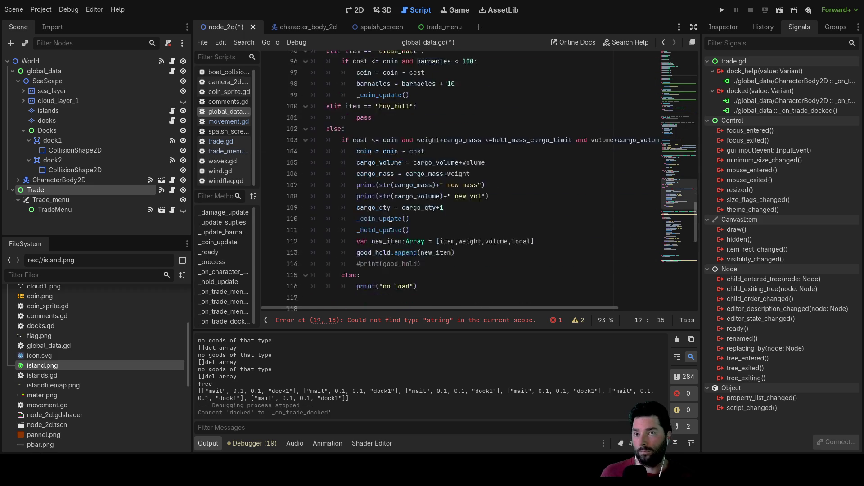
scroll(386, 232, "down", 10)
scroll(386, 232, "down", 5)
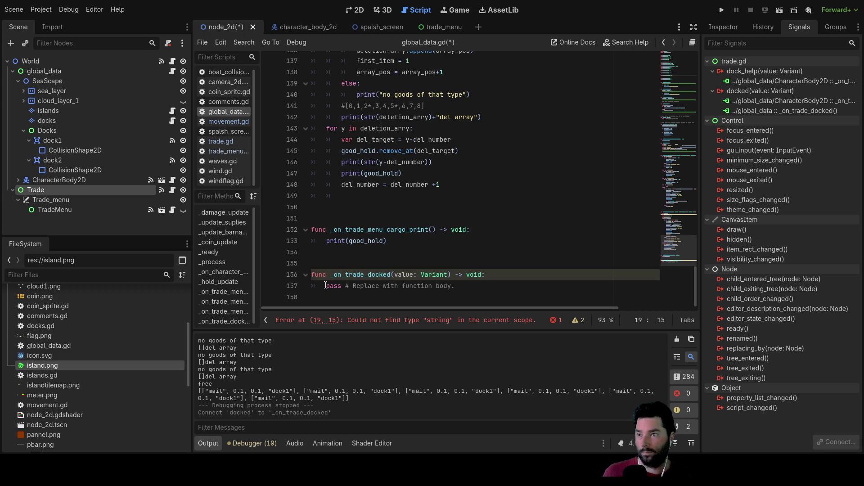
Make _on_trade_docked store its value in docked_loc.
left_click_drag(326, 286, 473, 285)
key("ctrl+v")
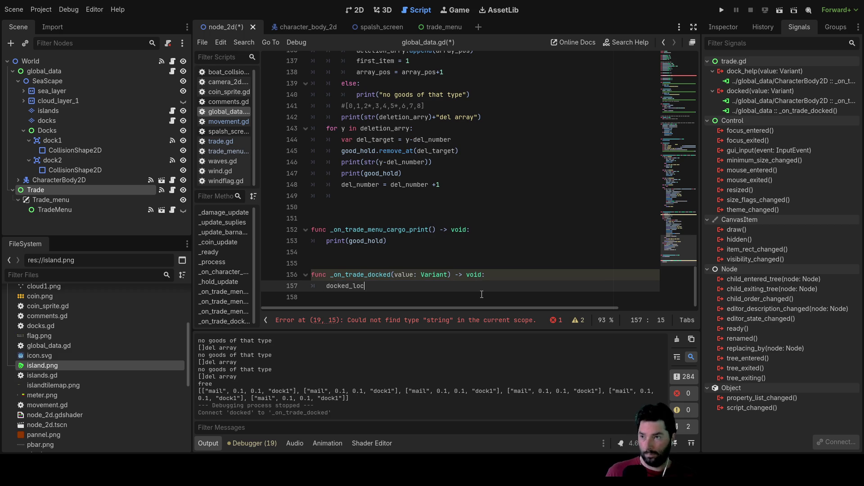
type("=val")
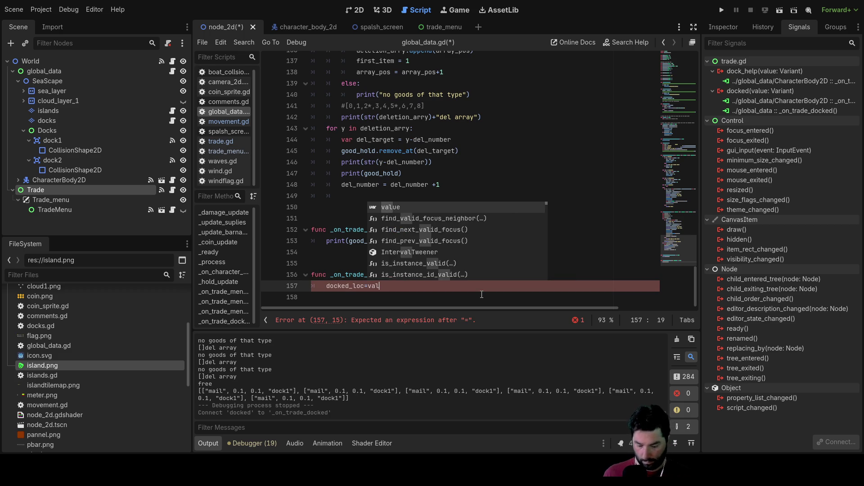
type("ue")
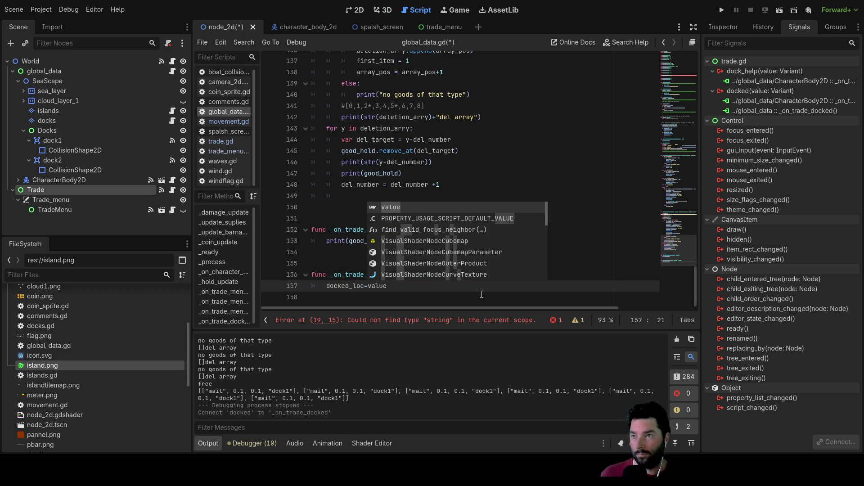
left_click(345, 286)
double_click(344, 286)
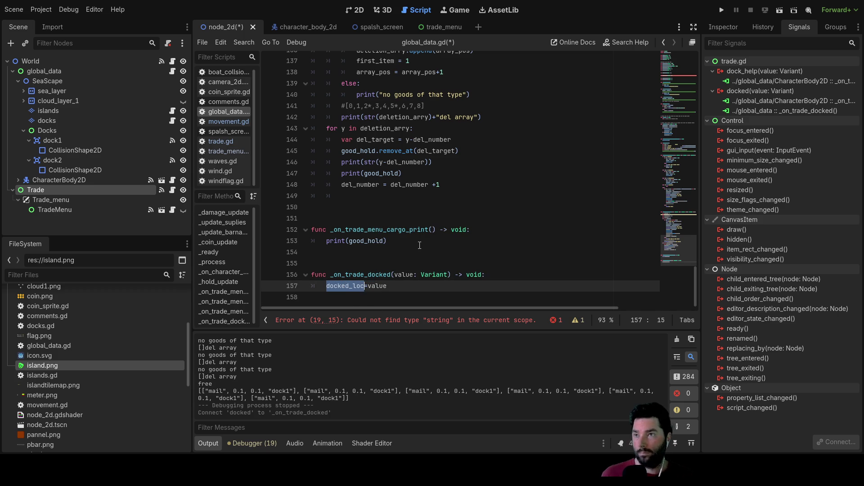
scroll(419, 245, "up", 3)
scroll(432, 216, "up", 3)
scroll(446, 195, "up", 1)
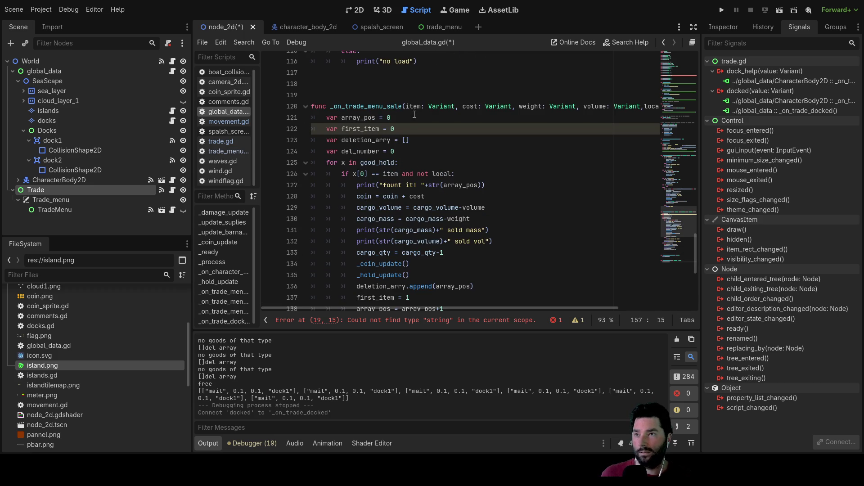
Change the sale condition to require local != docked_loc, then run the game.
left_click(424, 174)
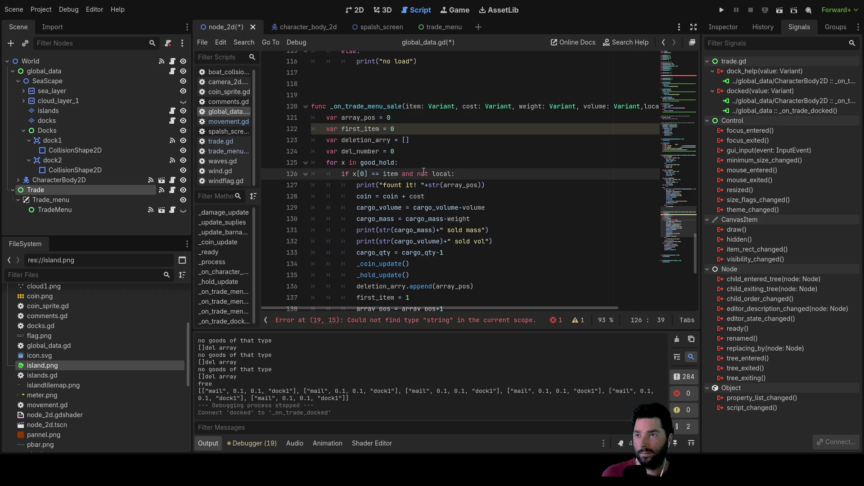
key("Right")
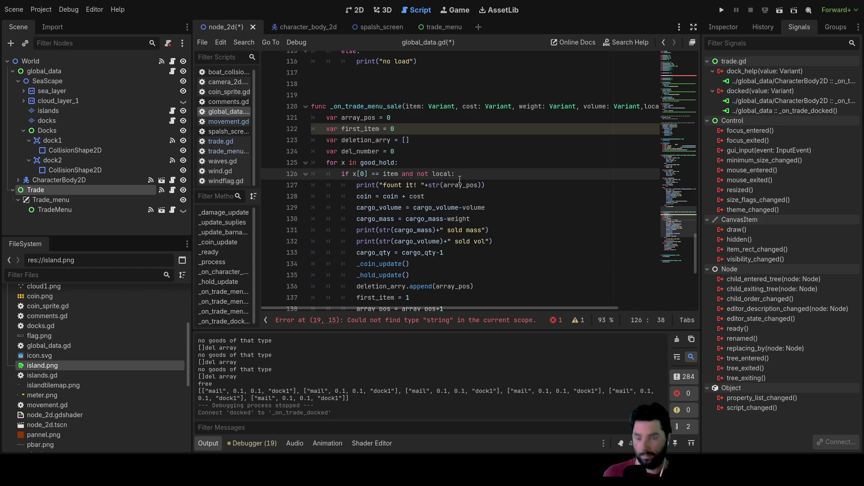
type("=docked_loc")
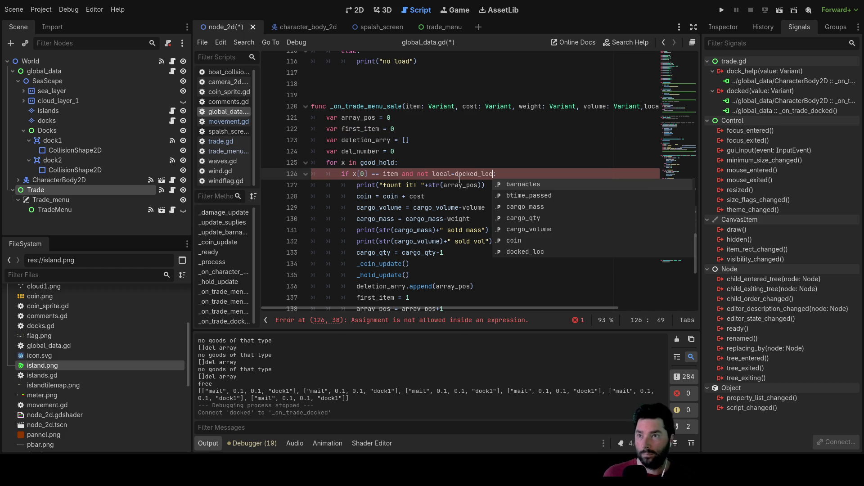
key("Up")
key("Left")
key("Left")
key("Left")
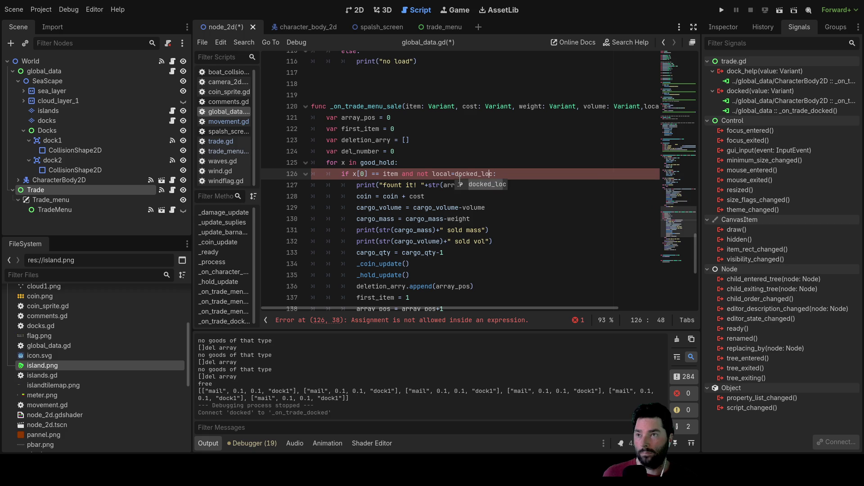
key("Left")
key("Left")
key("Left")
key("Left")
key("Left")
key("Left")
key("Left")
key("Left")
key("Left")
key("BackSpace")
key("BackSpace")
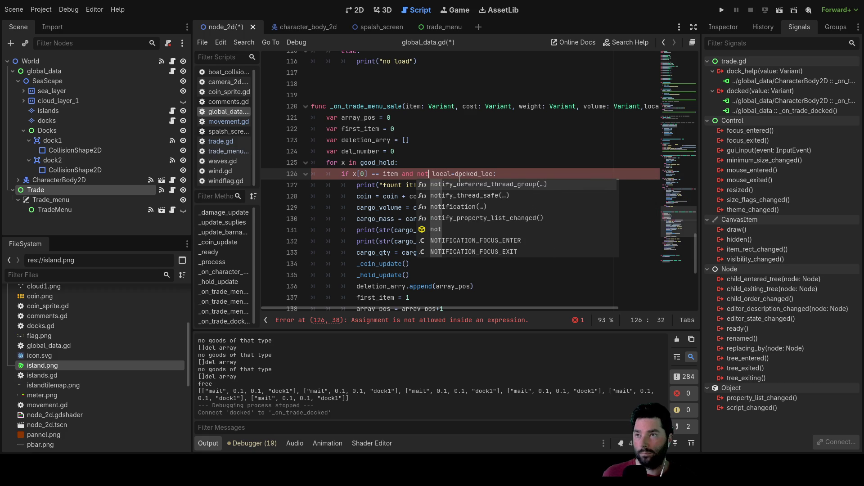
key("BackSpace")
key("BackSpace")
key("BackSpace")
key("Right")
key("Right")
key("Right")
key("Right")
key("Right")
key("Right")
key("BackSpace")
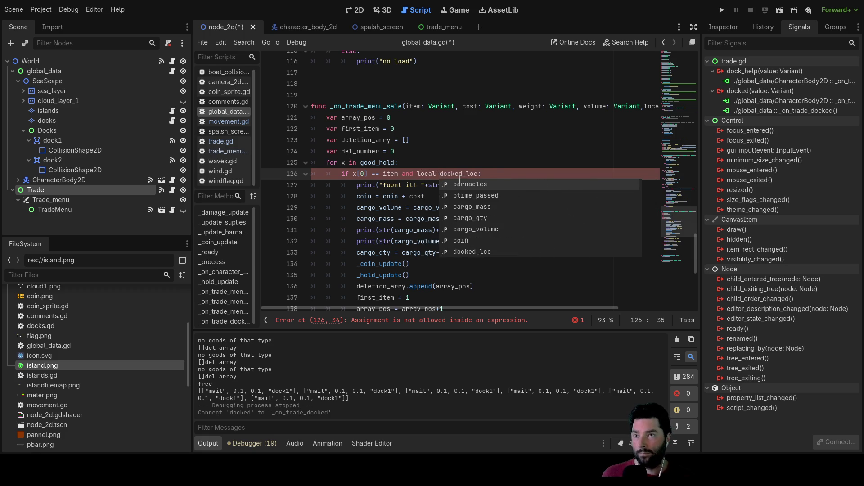
type("<")
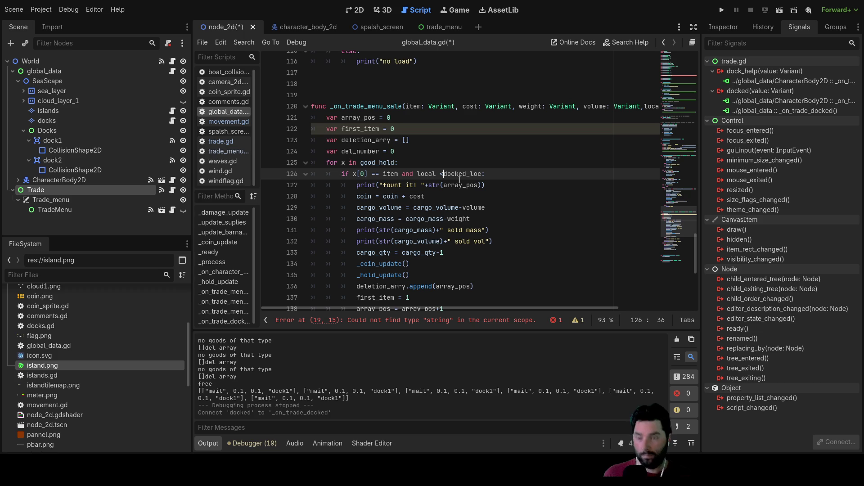
type(">")
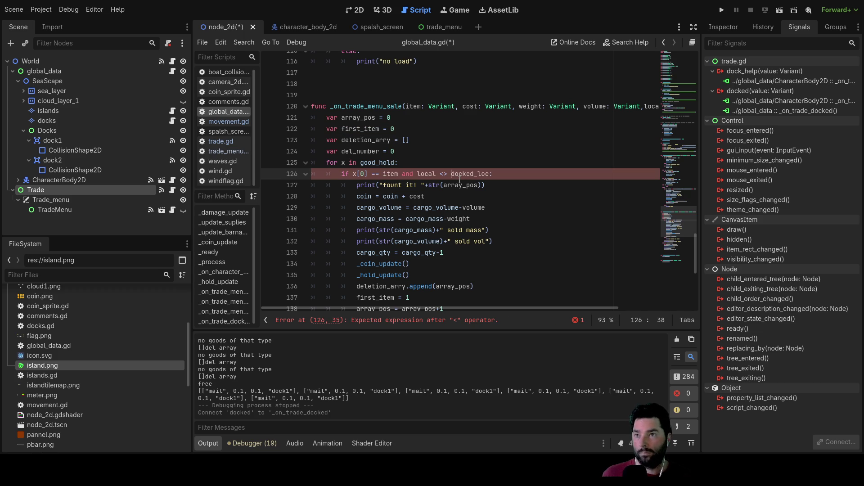
left_click(480, 174)
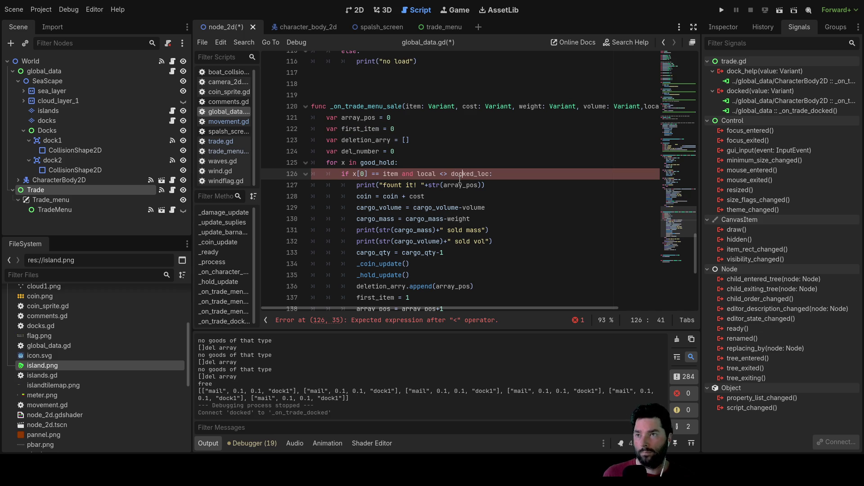
key("BackSpace")
key("BackSpace")
type("!")
type("=")
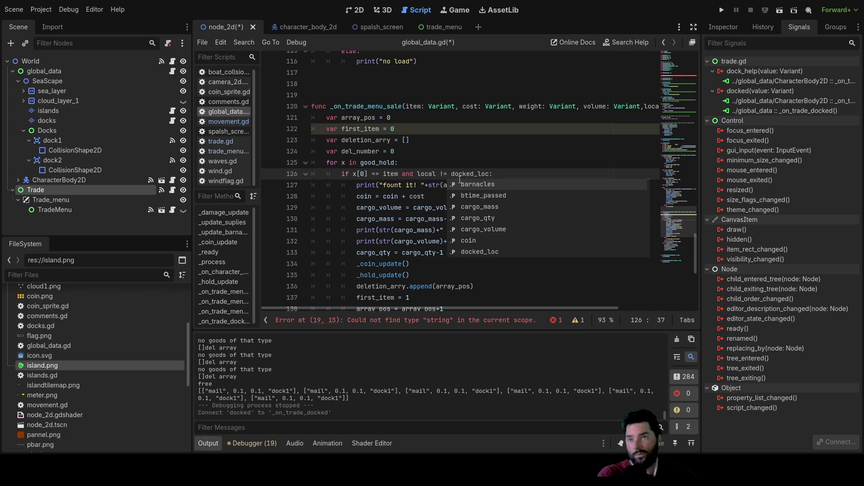
left_click(513, 151)
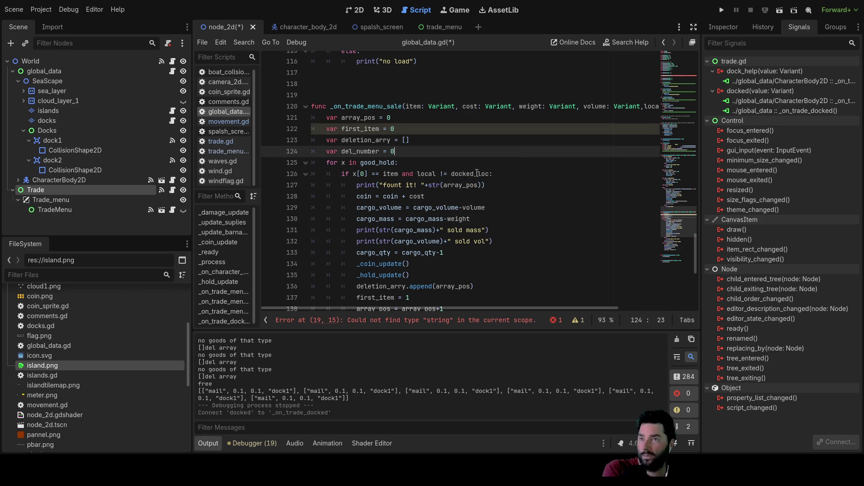
left_click(724, 9)
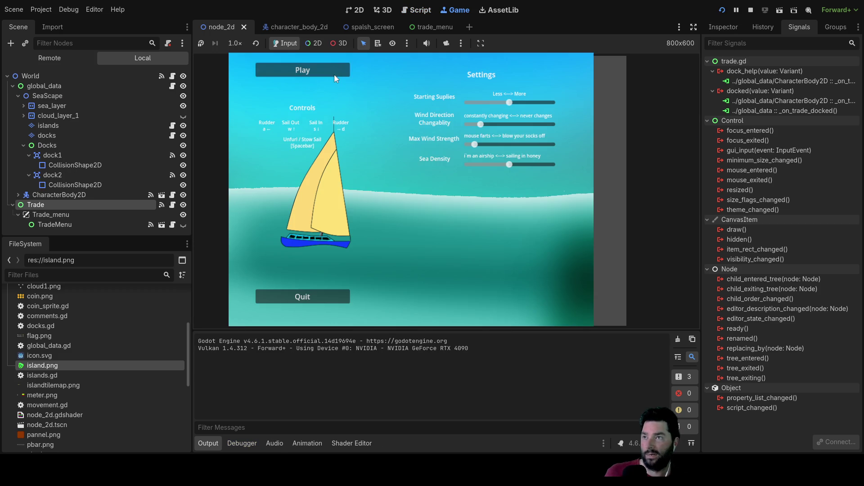
Correct line 19's unknown string type to StringName, then stop and rerun the game.
left_click(334, 74)
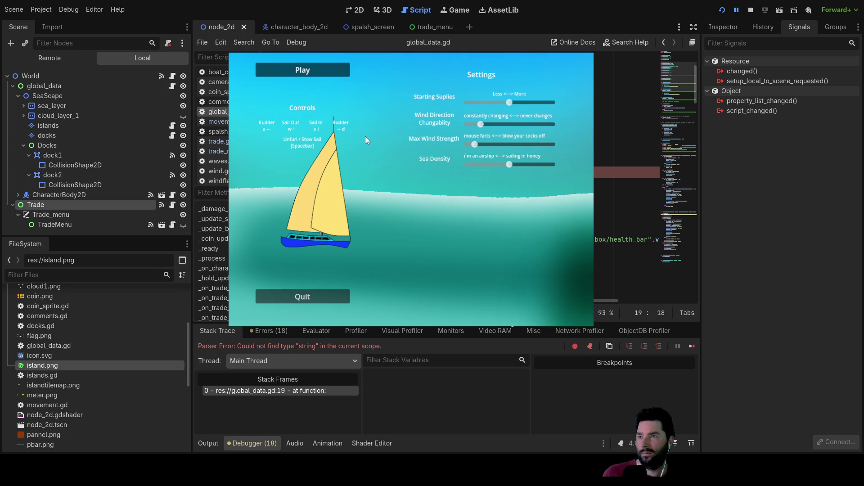
key("BackSpace")
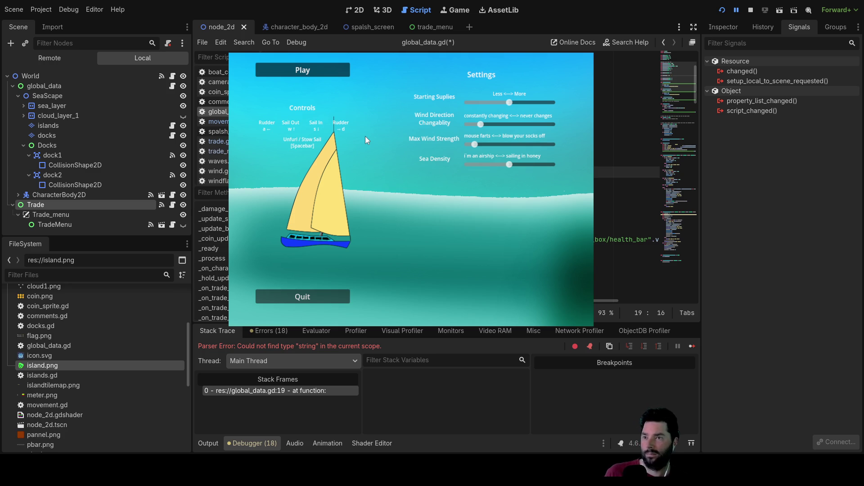
type("Str")
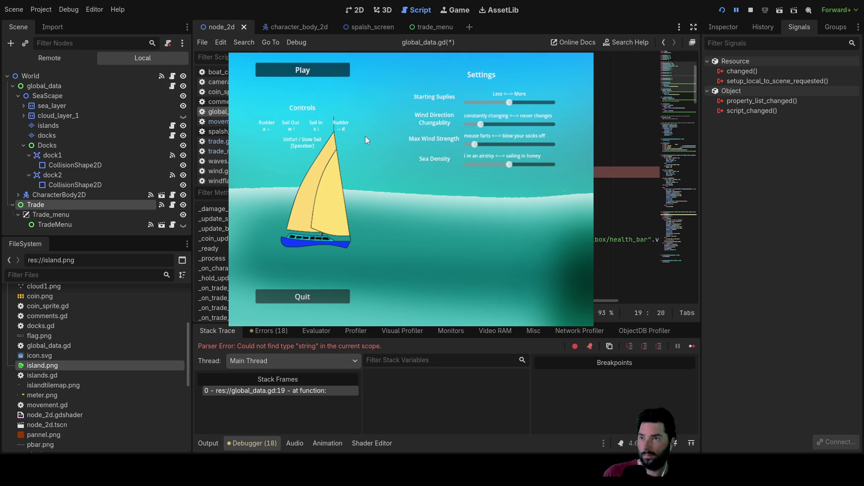
type("Name")
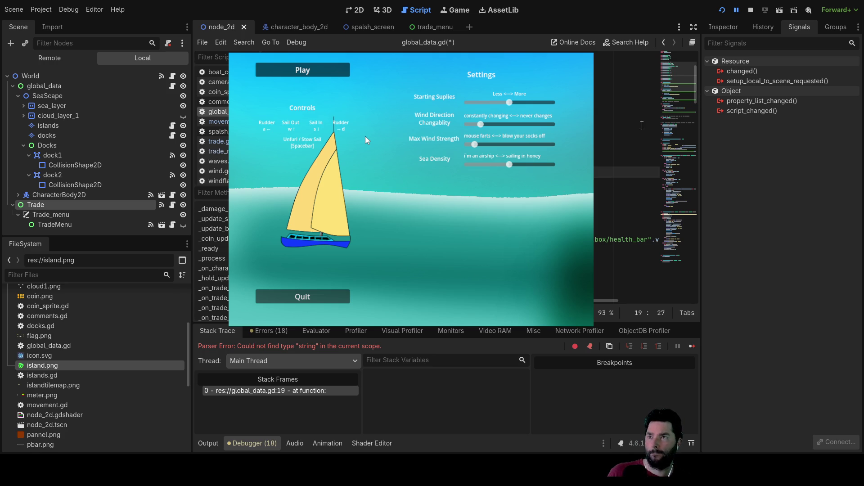
left_click(750, 10)
left_click(722, 10)
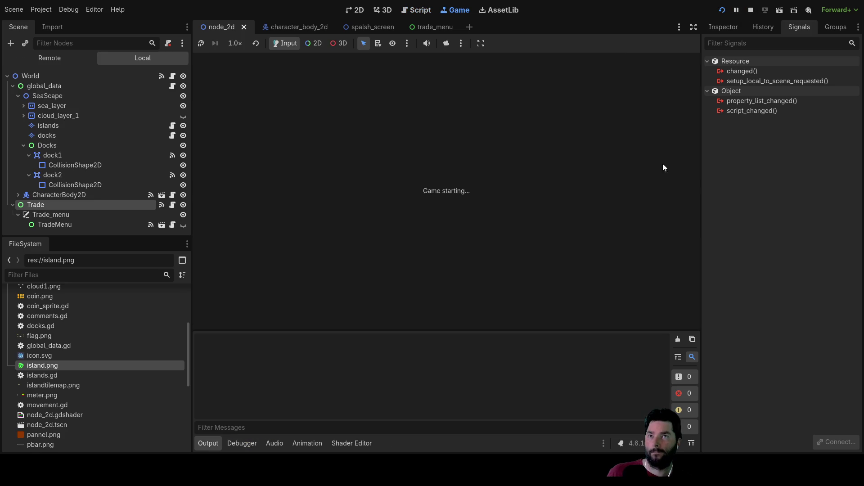
Play and dock the boat to hit the bool-to-String error at global_data.gd:157, then switch to trade.gd.
left_click(321, 74)
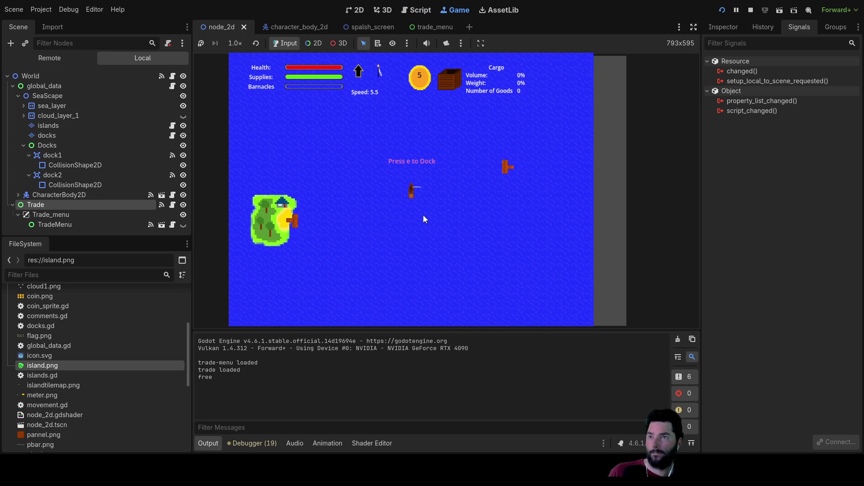
key("e")
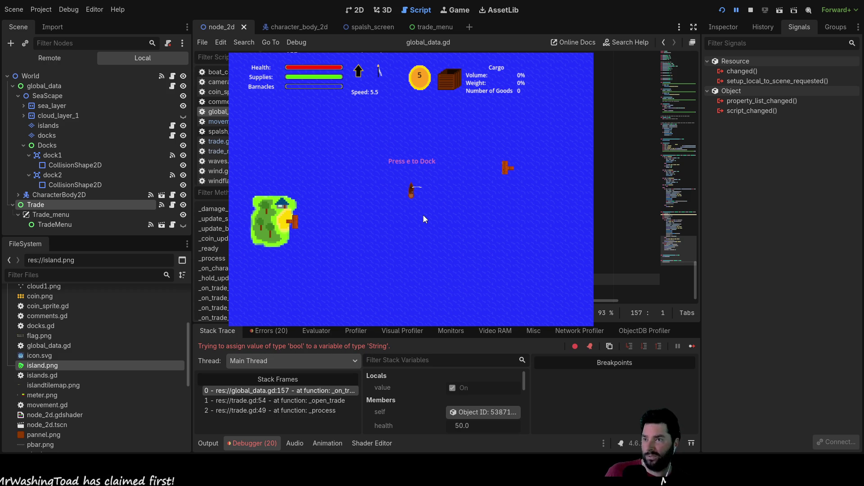
key("Up")
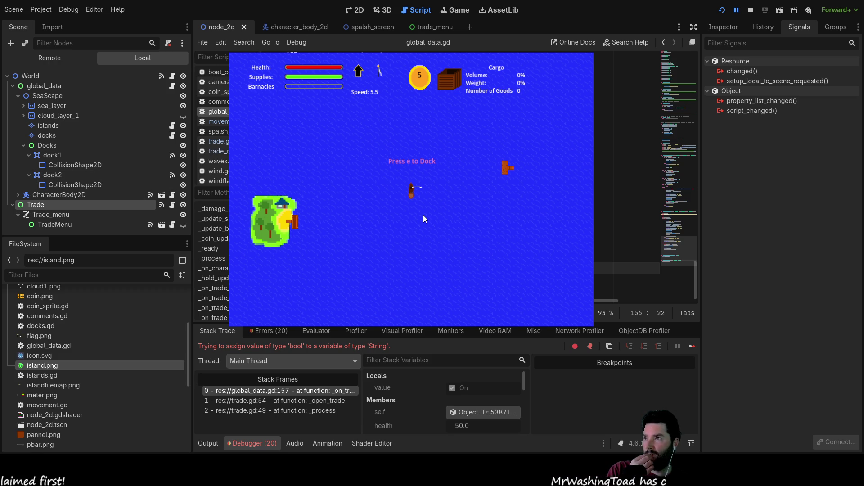
key("ctrl+Tab")
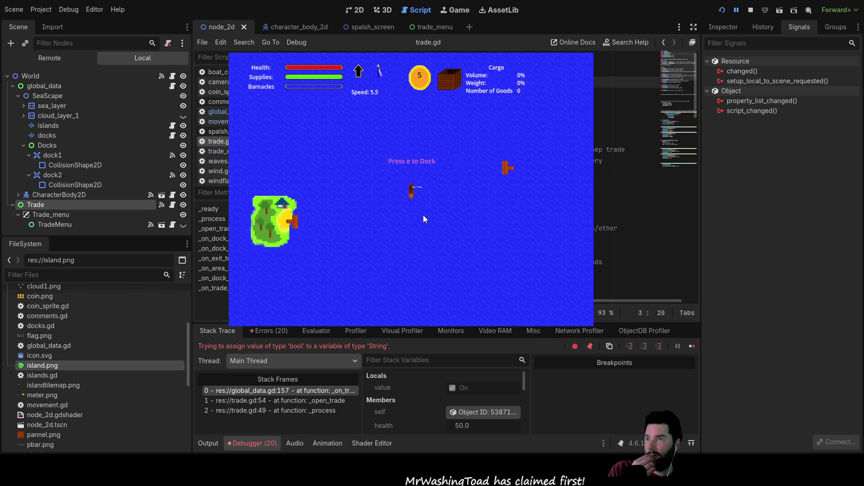
Insert a new boolean var line with a true/false initial value near the top of trade.gd.
key("Down")
key("Down")
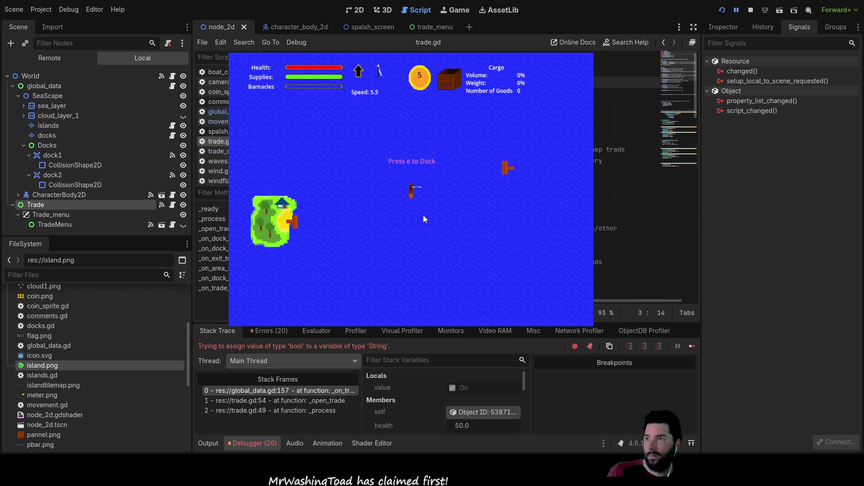
key("Return")
key("Return")
key("BackSpace")
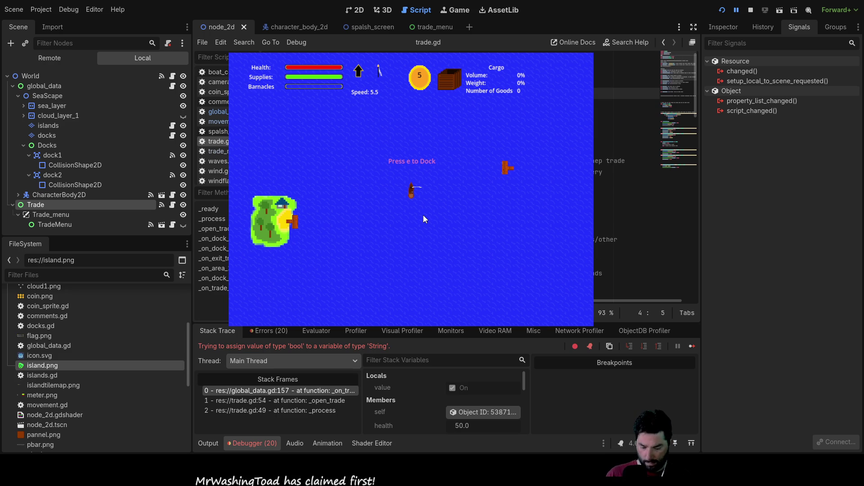
type("var")
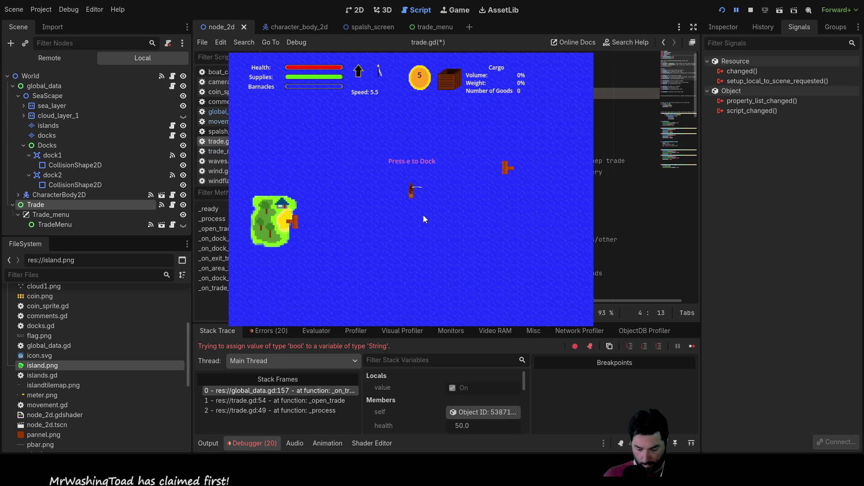
type(" = ")
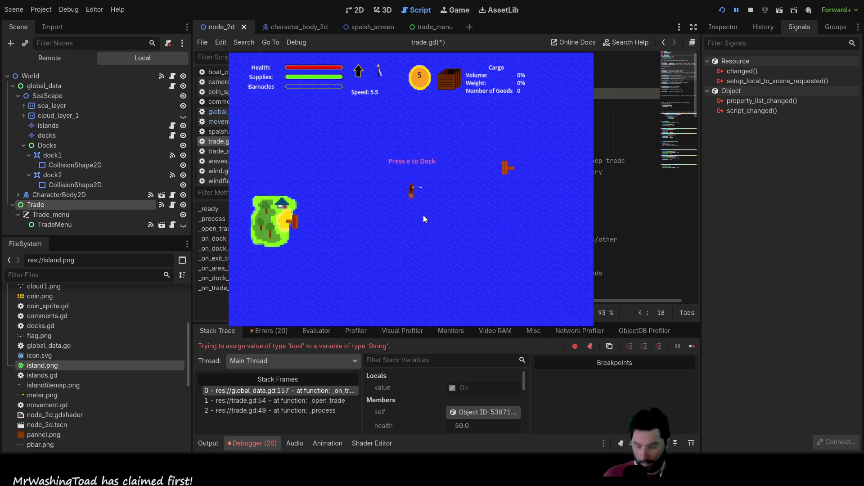
type("false")
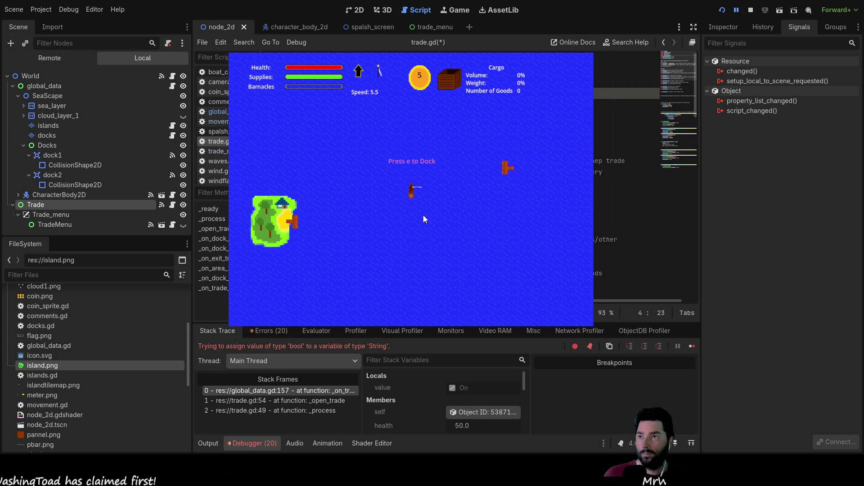
key("ctrl+z")
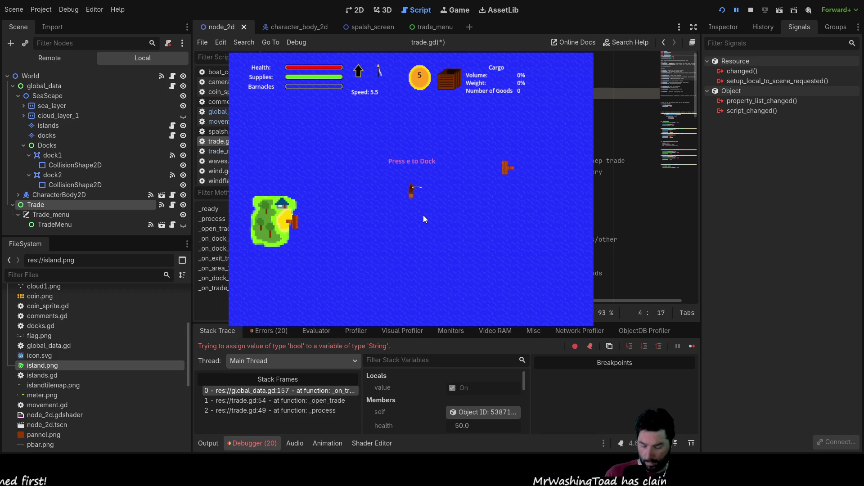
type("true")
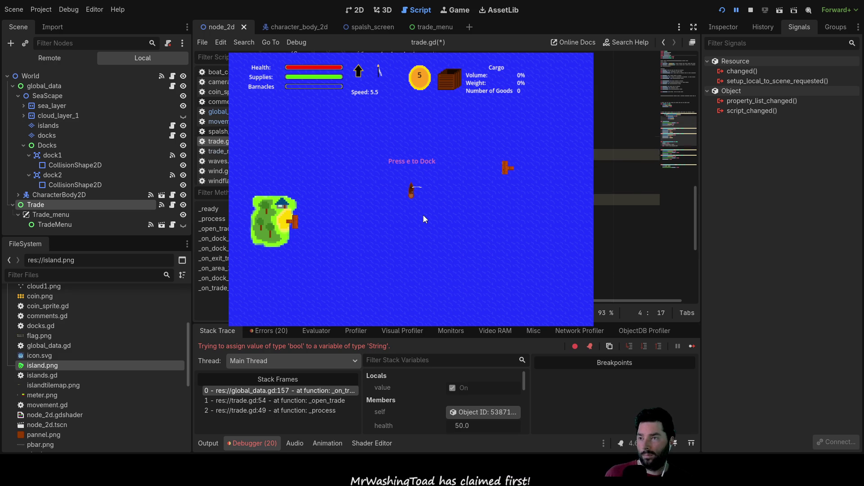
scroll(424, 219, "down", 3)
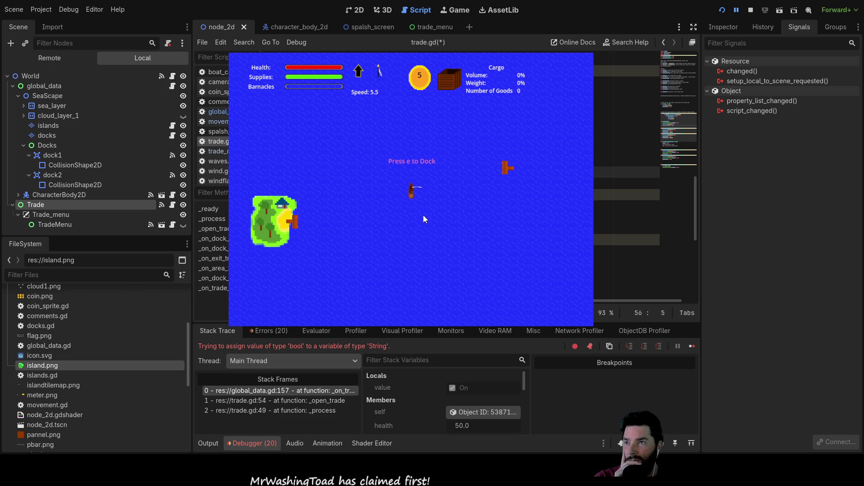
Start a new var line at line 56 of trade.gd, fix typos, then return to line 4.
key("Return")
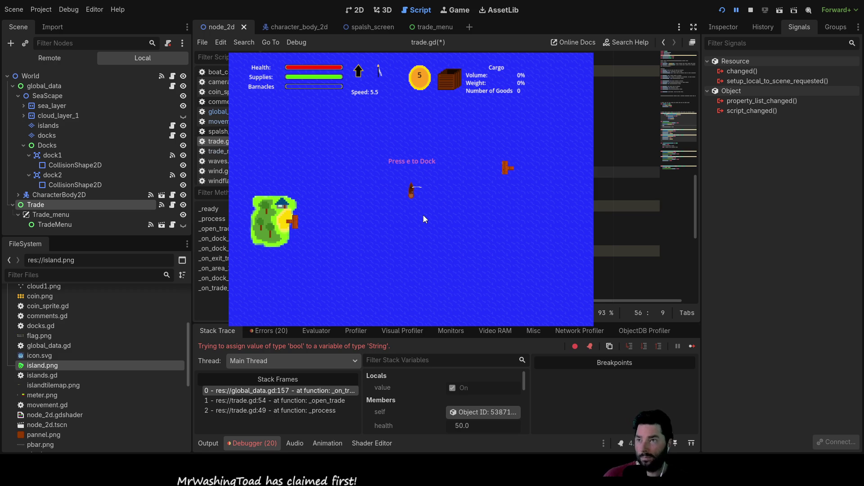
type("var")
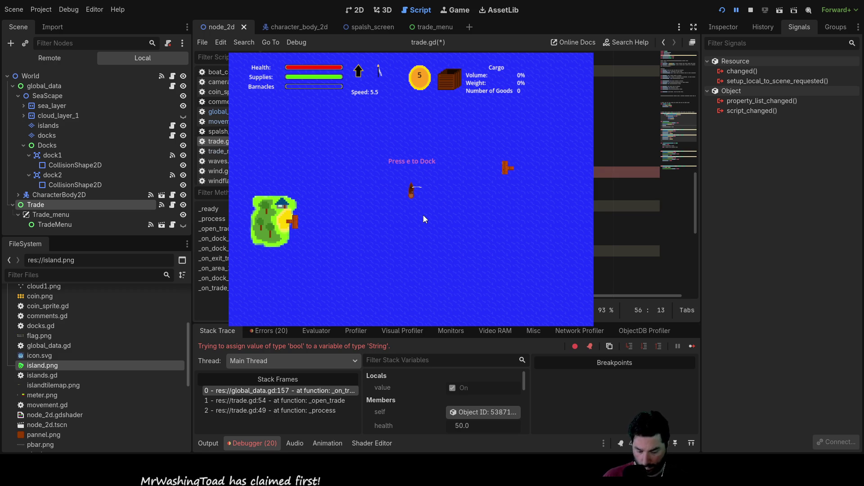
key("BackSpace")
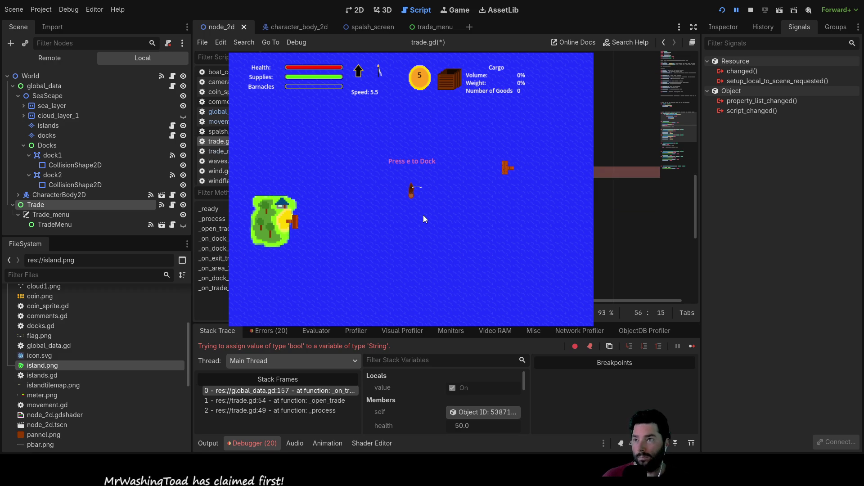
key("BackSpace")
key("BackSpace")
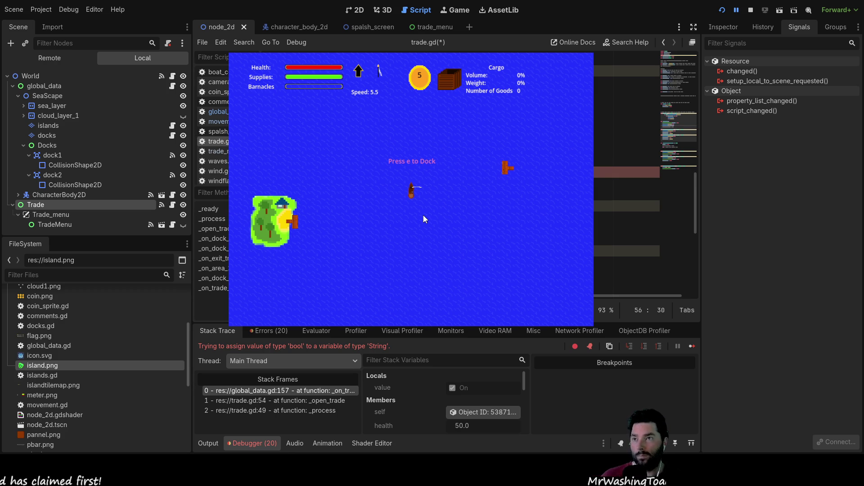
scroll(628, 203, "up", 5)
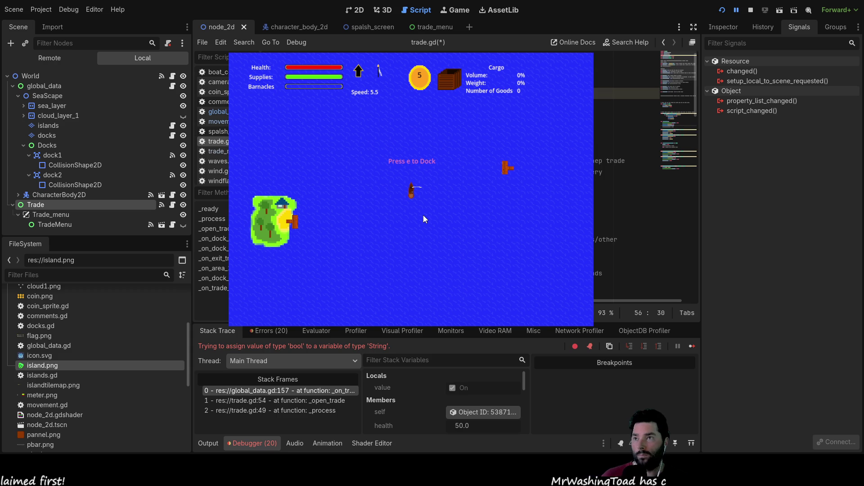
left_click(629, 93)
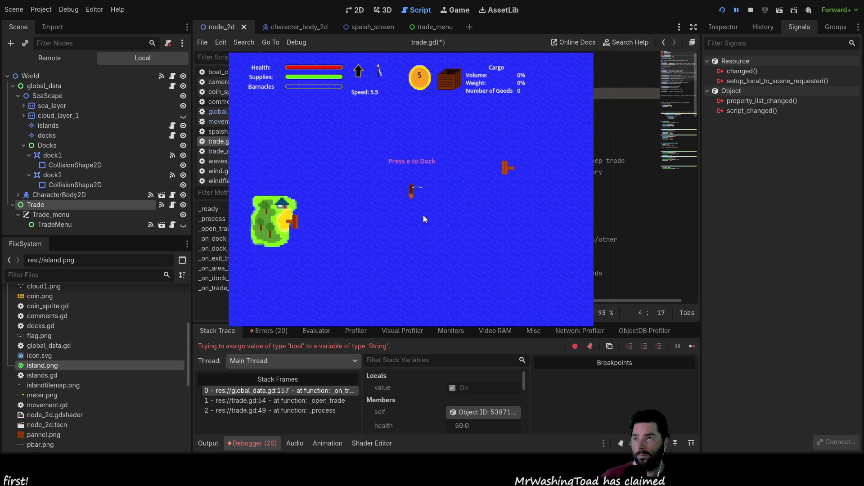